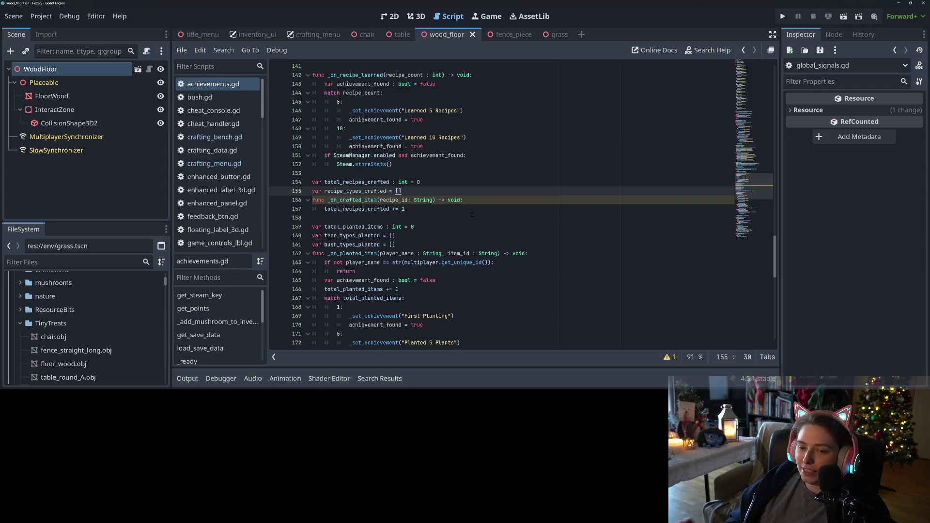
# - Add an 'if not recipe_types_crafted.has(recipe_id):' check to the crafted-item handler
pyautogui.doubleClick(355, 191)
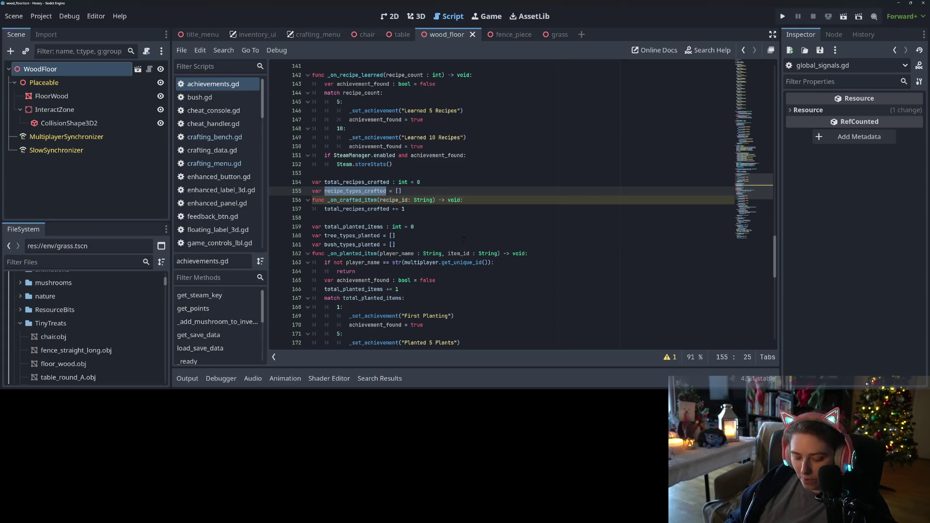
pyautogui.click(449, 209)
pyautogui.press('Return')
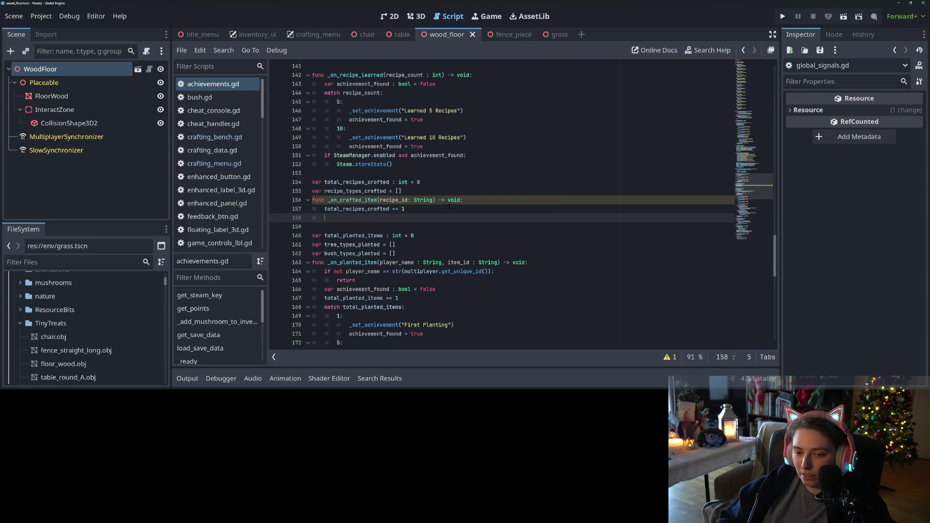
pyautogui.write('if not re')
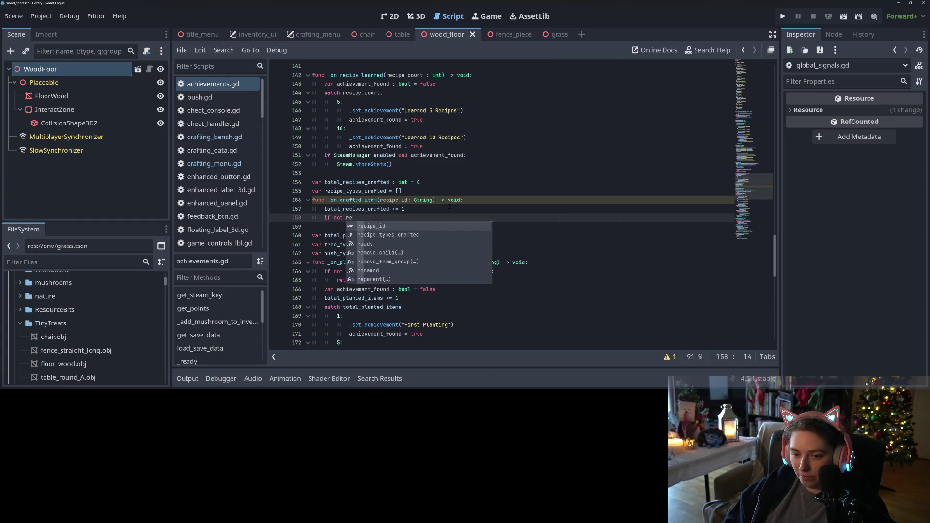
pyautogui.press('Down')
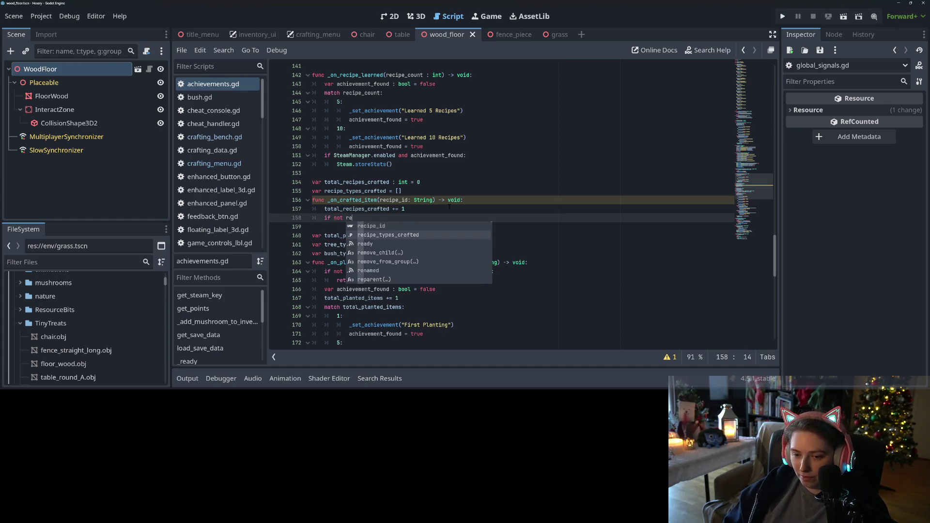
pyautogui.press('Return')
pyautogui.write('has')
pyautogui.press('Return')
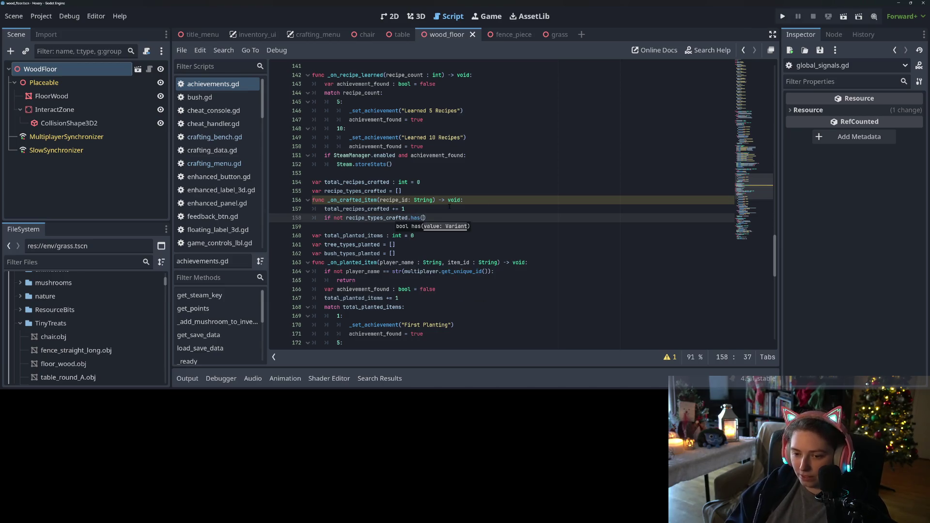
pyautogui.write('recipe')
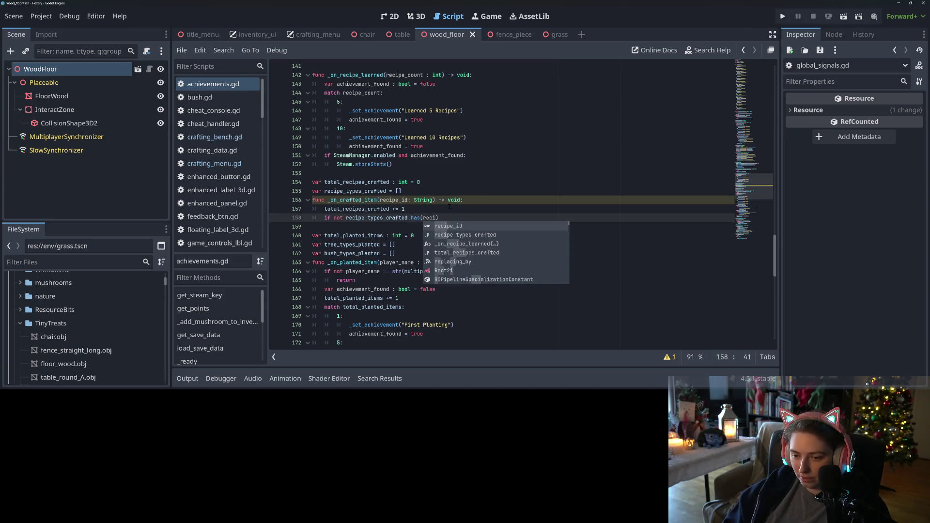
pyautogui.press('Return')
pyautogui.write(':')
# - Append recipe_id to recipe_types_crafted inside the if, then begin a match line
pyautogui.press('Return')
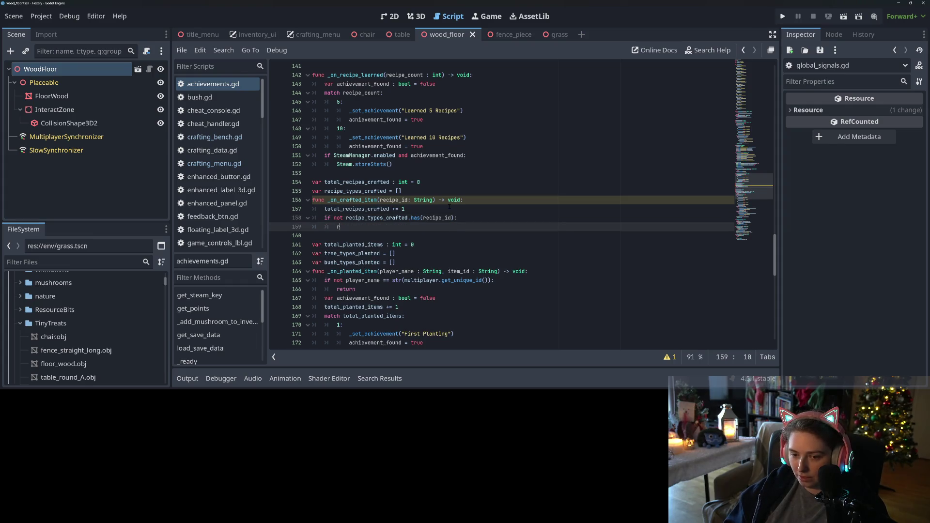
pyautogui.write('re')
pyautogui.press('Return')
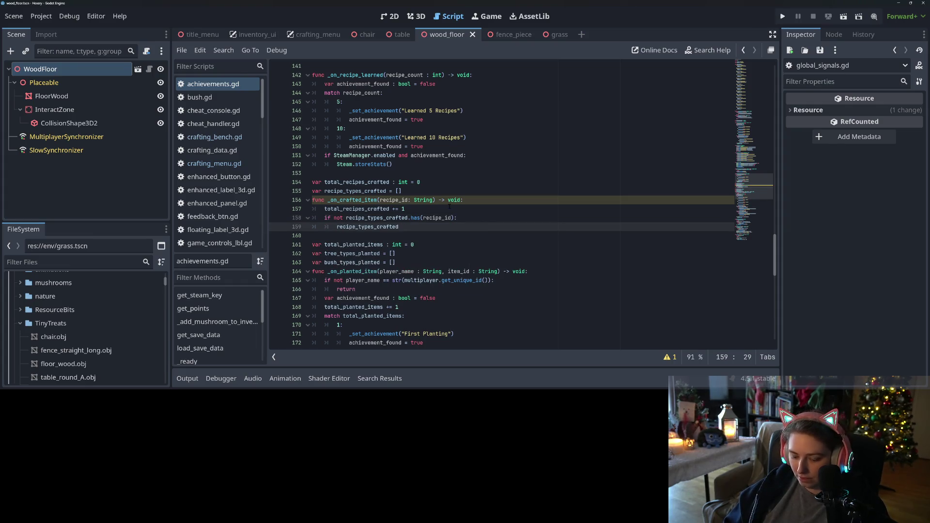
pyautogui.write('.append')
pyautogui.write('(re')
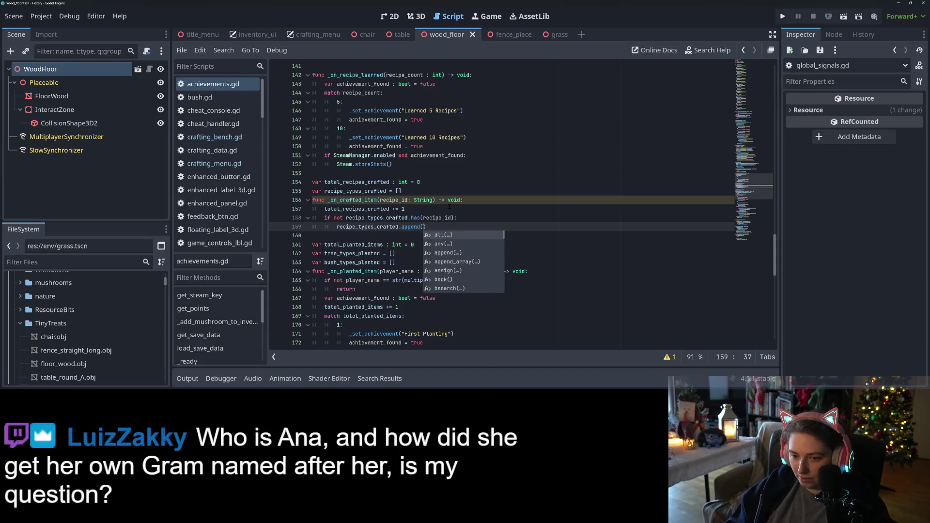
pyautogui.press('Down')
pyautogui.press('Down')
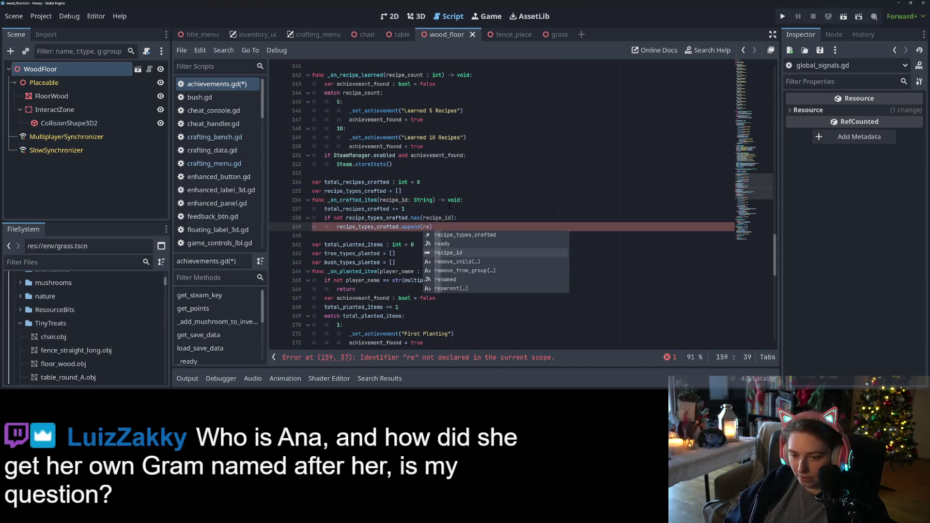
pyautogui.press('Return')
pyautogui.press('Return')
pyautogui.write('match reci')
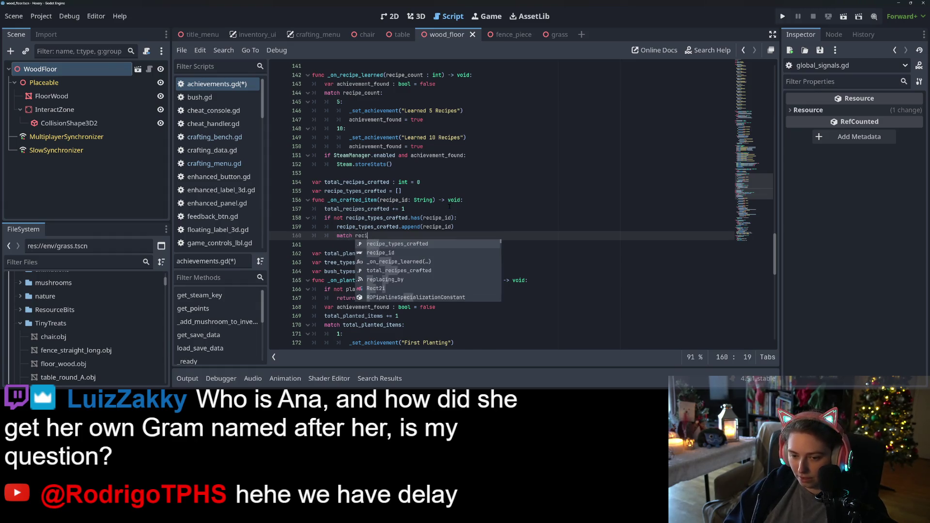
# - Complete the line as 'match recipe_types_crafted.size():' and save the script
pyautogui.press('Return')
pyautogui.write('.siz')
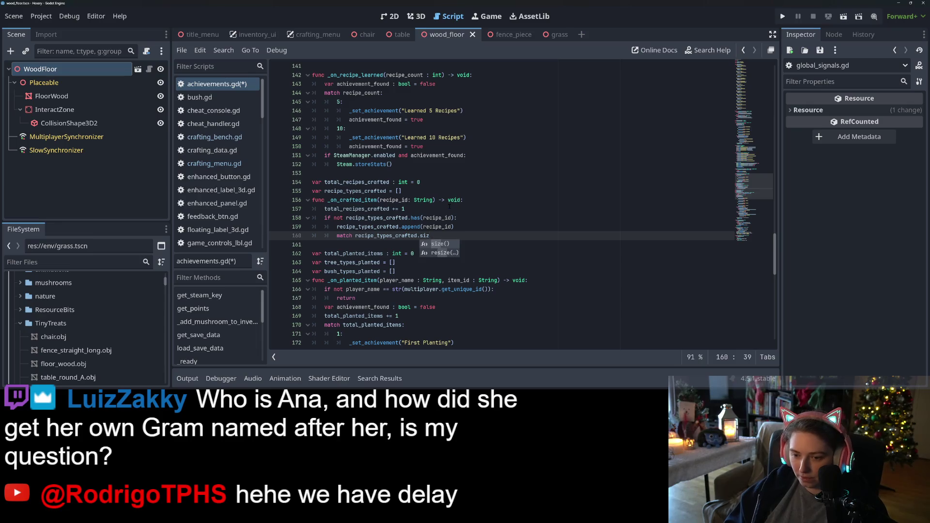
pyautogui.press('Return')
pyautogui.write(':')
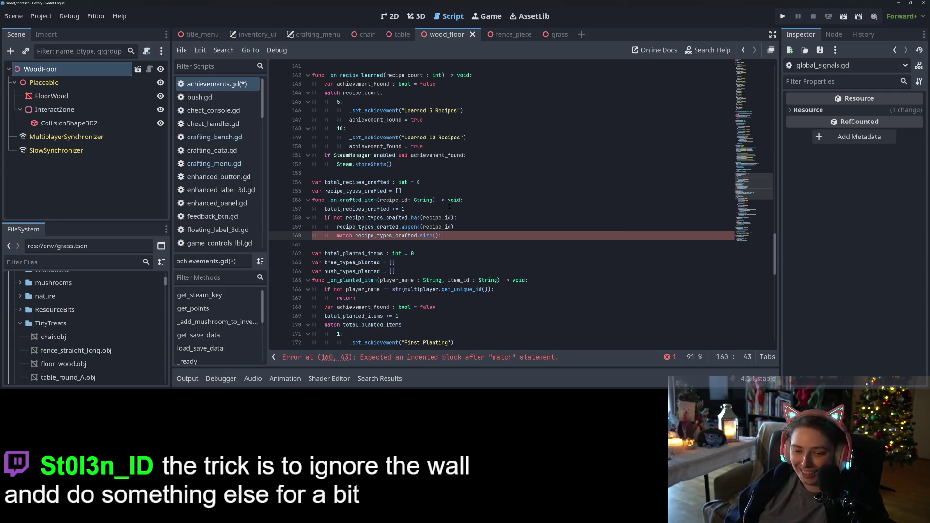
pyautogui.press('Return')
pyautogui.hotkey('ctrl', 's')
pyautogui.write('1')
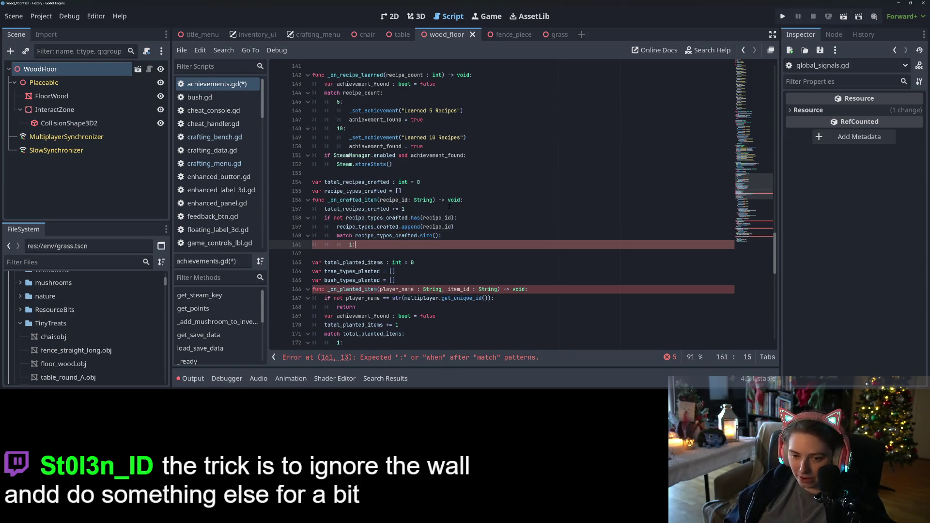
# - Add a '5:' case under the match and start its body line
pyautogui.write(':')
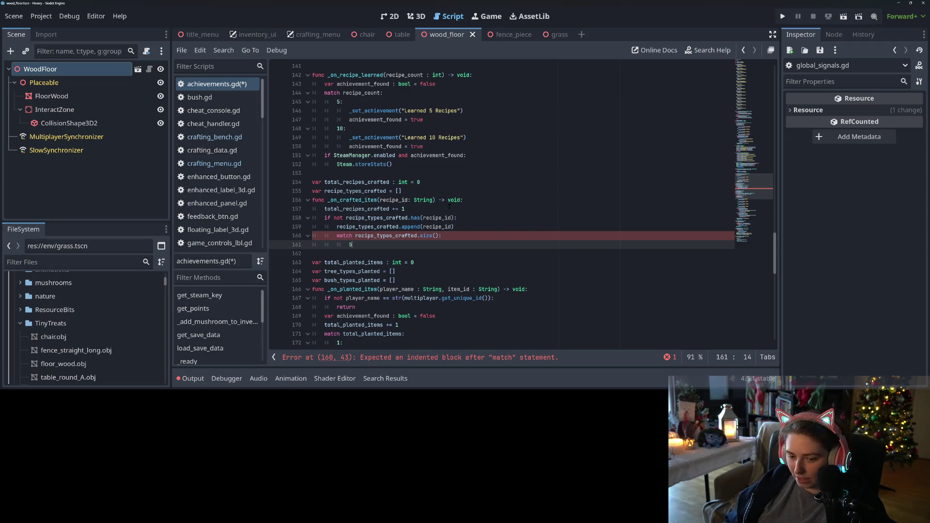
pyautogui.write('5')
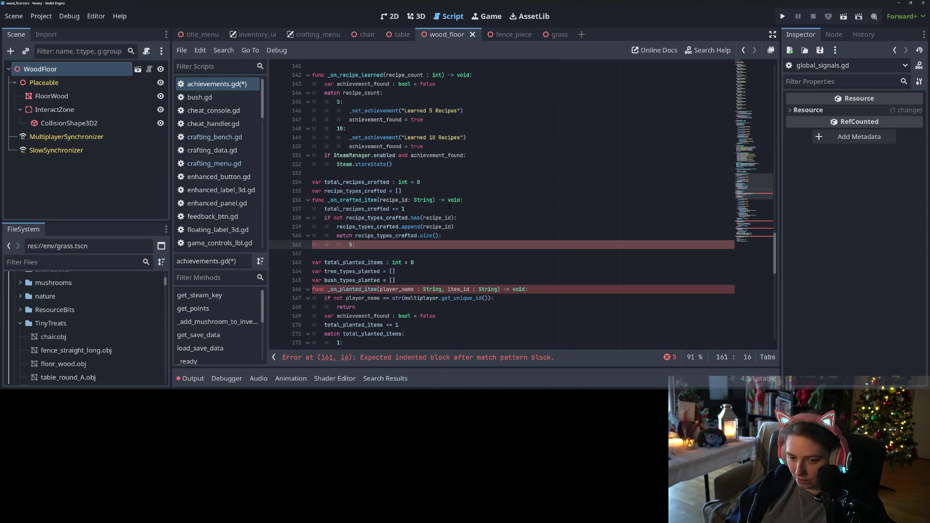
pyautogui.press('Return')
pyautogui.write('pass')
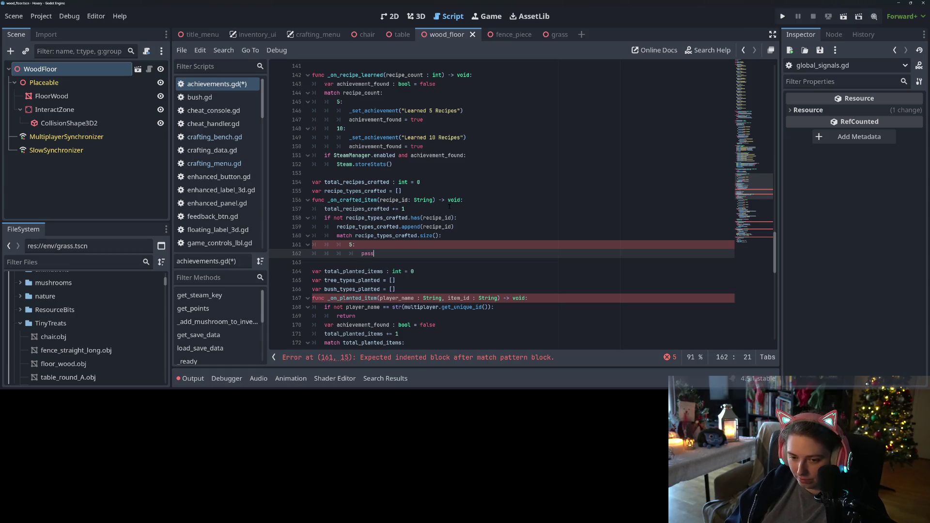
pyautogui.press('BackSpace')
pyautogui.press('BackSpace')
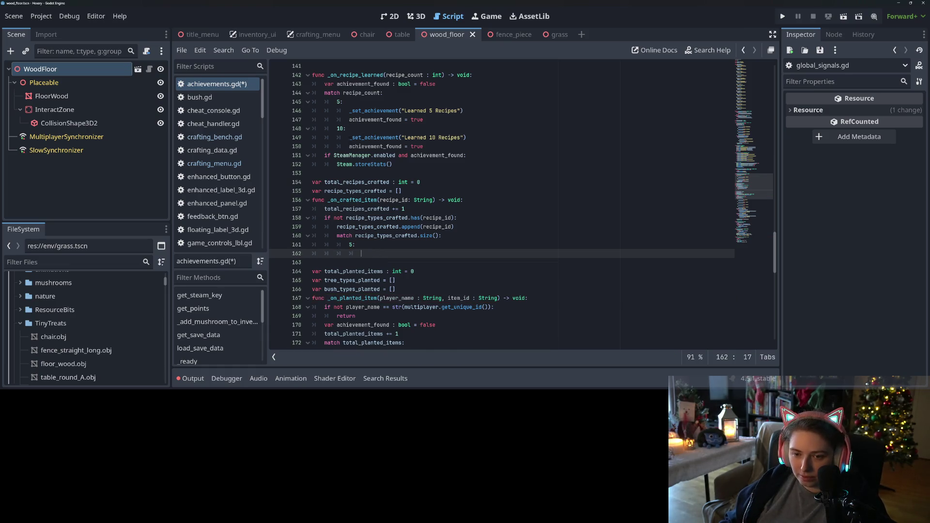
# - Copy the Learned 10 Recipes achievement lines under the 5 case and indent them
pyautogui.moveTo(349, 138); pyautogui.dragTo(424, 146)
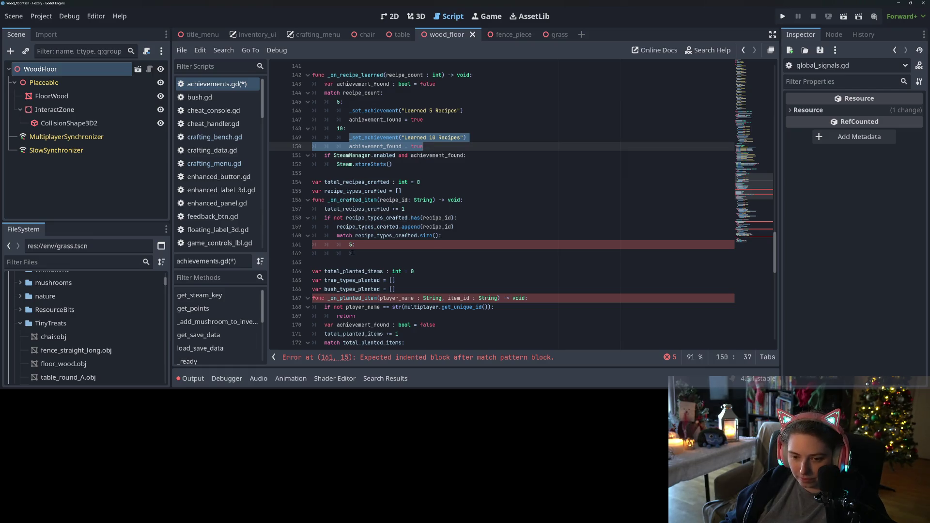
pyautogui.hotkey('ctrl', 'c')
pyautogui.click(361, 254)
pyautogui.hotkey('ctrl', 'v')
pyautogui.click(350, 263)
pyautogui.press('Tab')
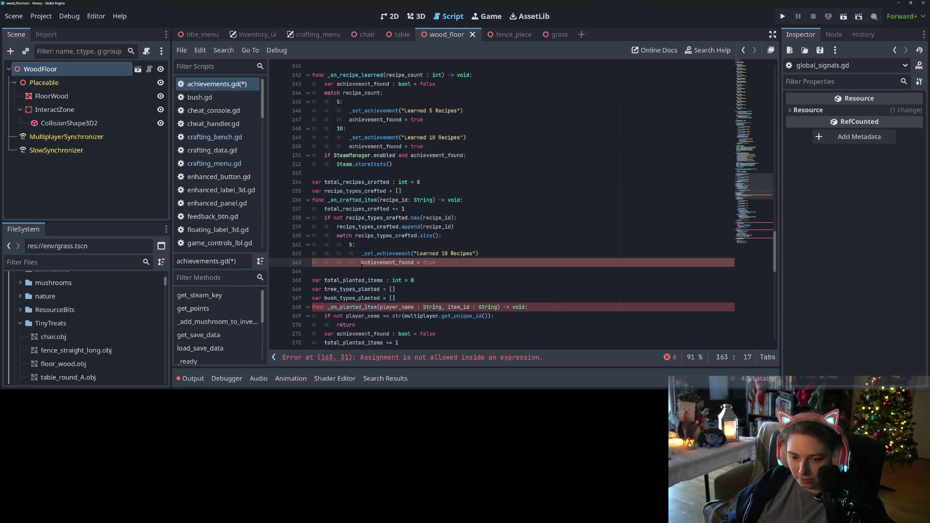
pyautogui.click(441, 263)
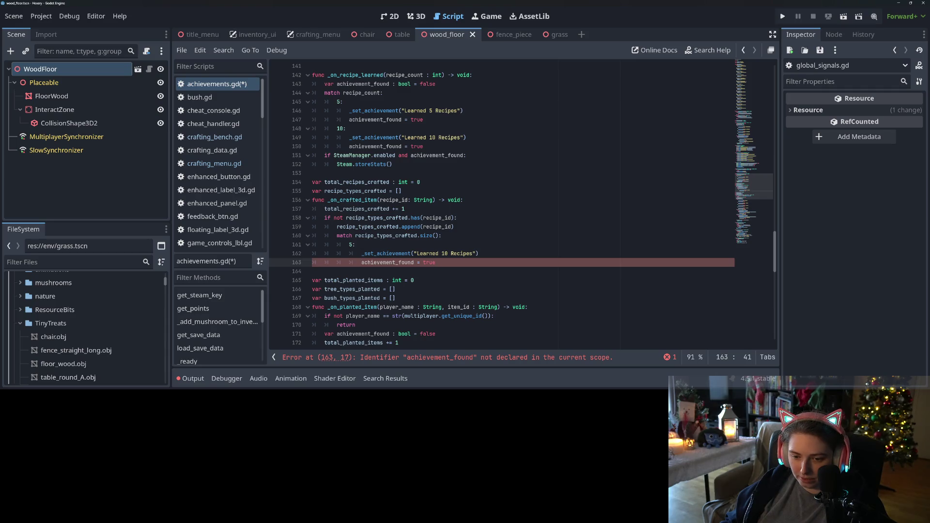
# - Duplicate the 5 case block and change the copy's value to 20
pyautogui.moveTo(349, 244); pyautogui.dragTo(453, 263)
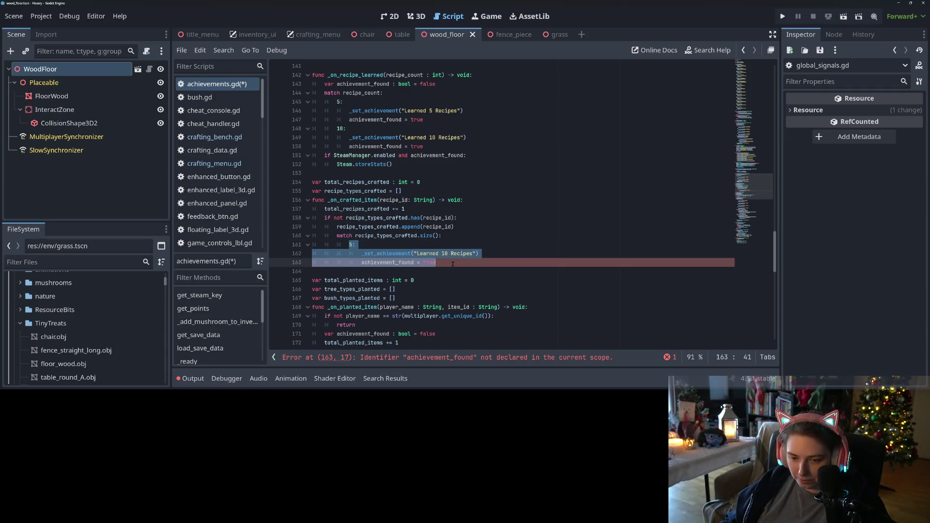
pyautogui.hotkey('ctrl', 'c')
pyautogui.press('End')
pyautogui.press('Return')
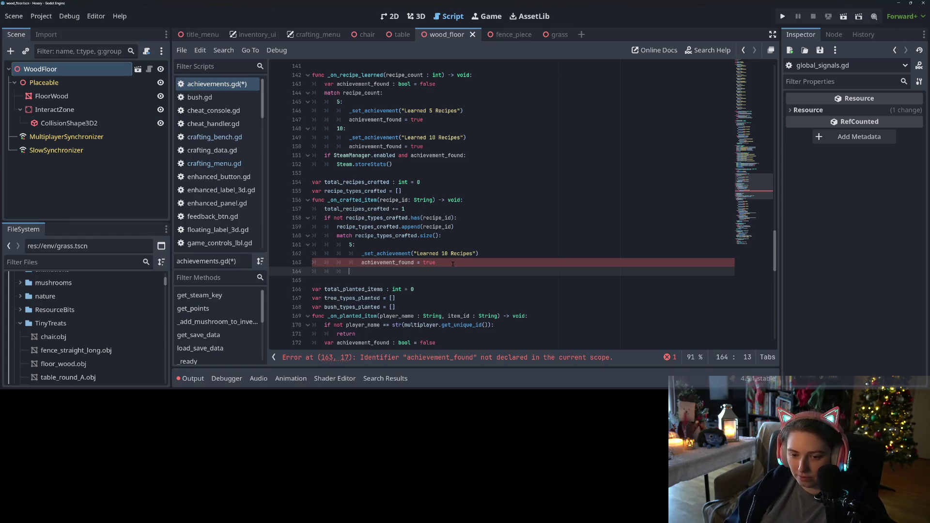
pyautogui.hotkey('ctrl', 'v')
pyautogui.click(349, 272)
pyautogui.write('2')
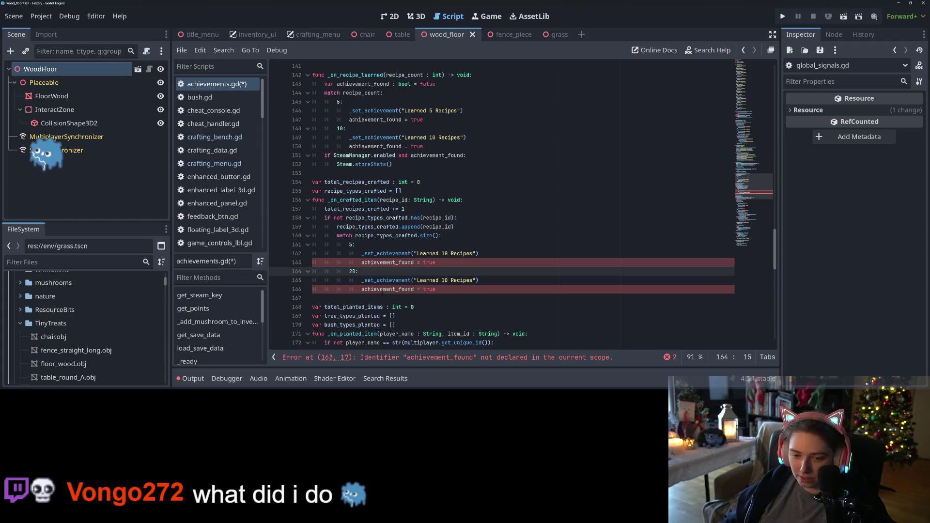
pyautogui.press('Delete')
pyautogui.write('0')
pyautogui.scroll(-3, 382, 291)
pyautogui.scroll(-2, 436, 194)
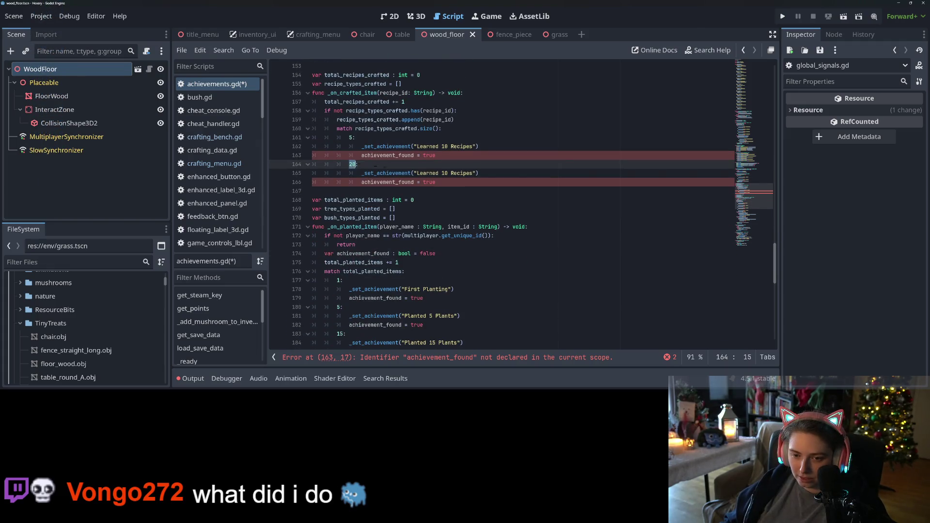
# - Rename the 5 case's achievement to 'Crafted 5 Unique Recipes'
pyautogui.moveTo(349, 164); pyautogui.dragTo(439, 183)
pyautogui.click(446, 183)
pyautogui.scroll(2, 441, 204)
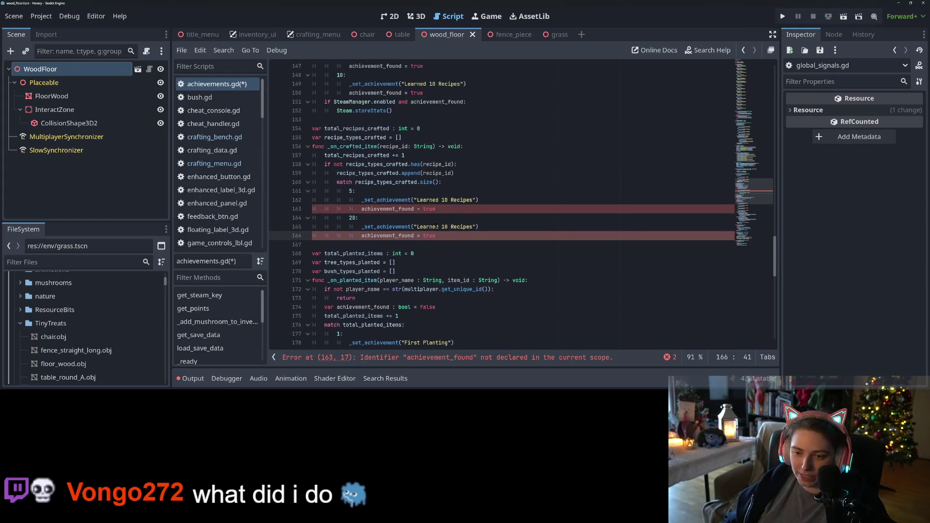
pyautogui.click(444, 199)
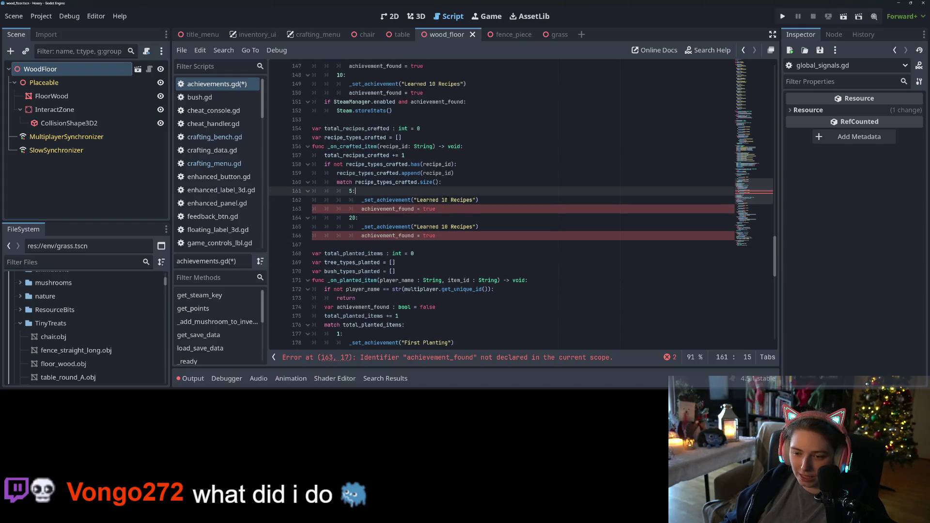
pyautogui.doubleClick(422, 200)
pyautogui.moveTo(418, 200); pyautogui.dragTo(448, 201)
pyautogui.write('Crafted ')
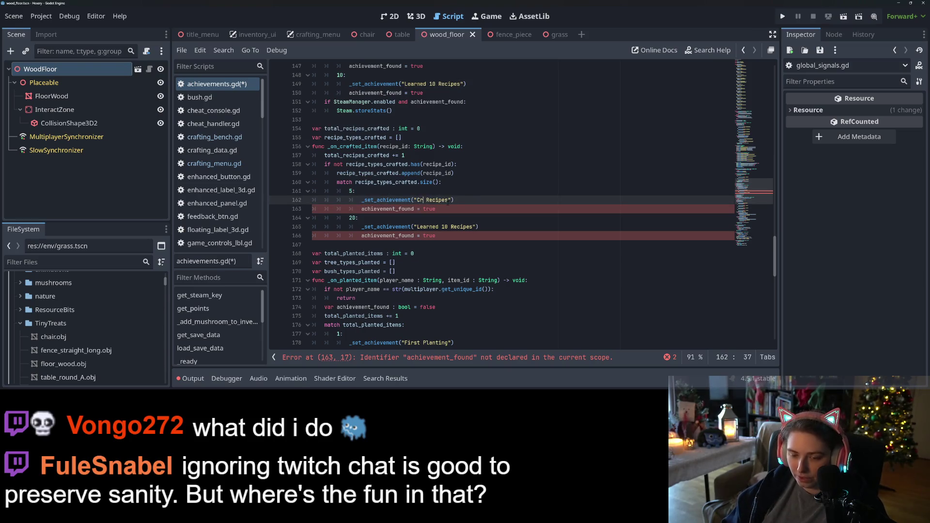
pyautogui.write('5 Unique')
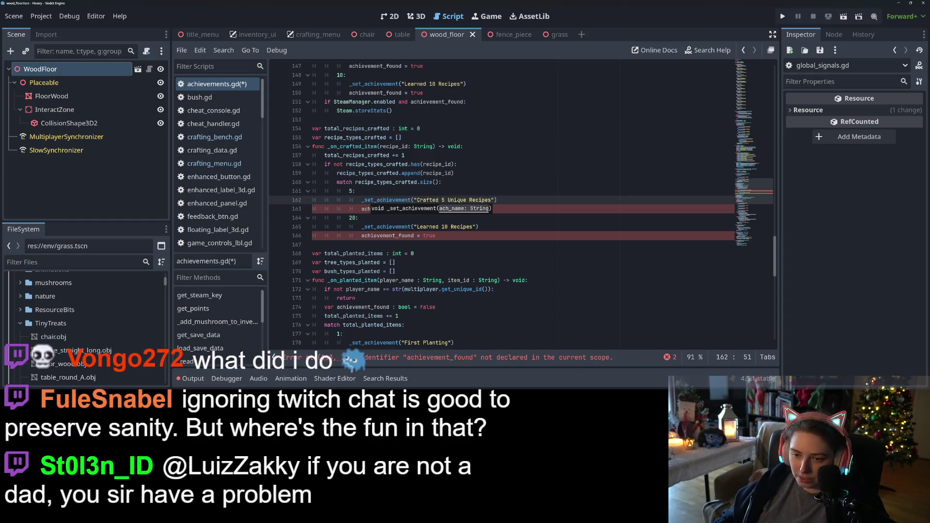
# - Replace 'Learned 10 Recipes' in the 20 case with 'Crafted 5 Unique Recipes'
pyautogui.moveTo(417, 200); pyautogui.dragTo(492, 200)
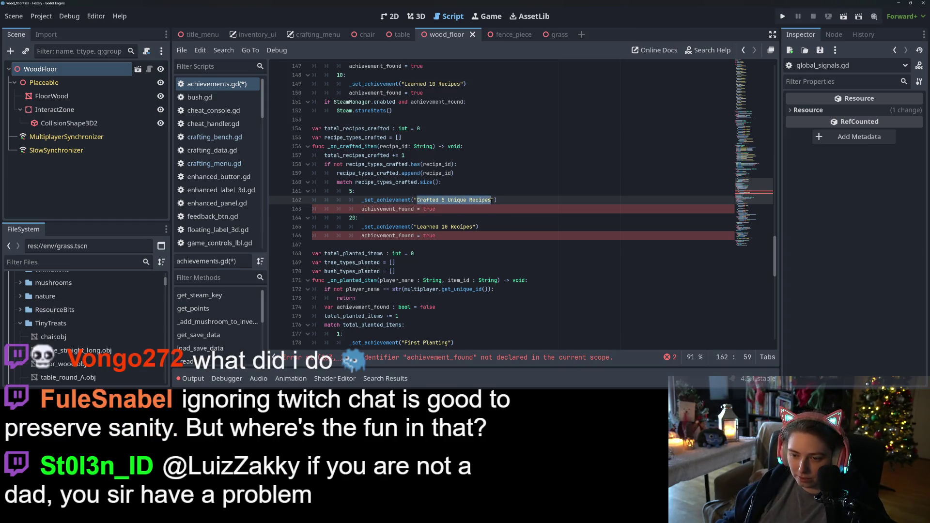
pyautogui.hotkey('ctrl', 'c')
pyautogui.moveTo(417, 227); pyautogui.dragTo(476, 227)
pyautogui.hotkey('ctrl', 'v')
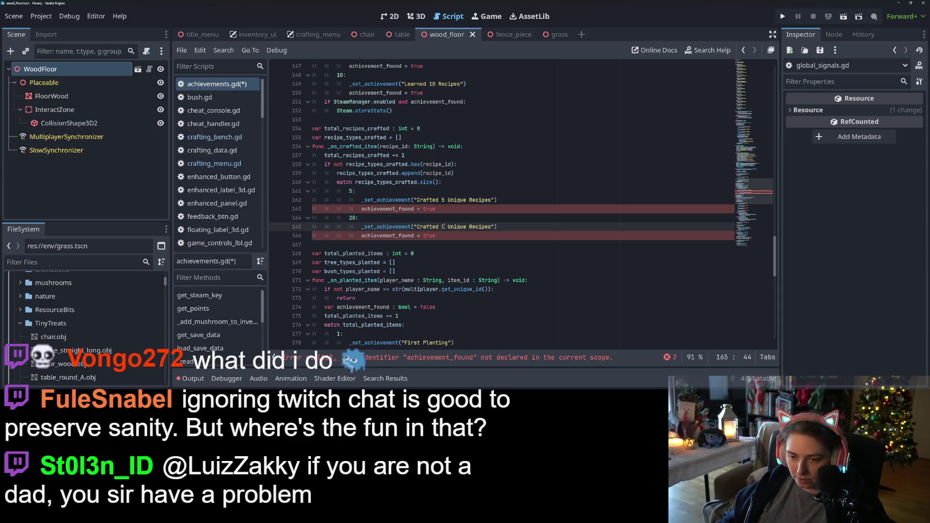
pyautogui.doubleClick(442, 227)
# - Change the 20 case's achievement name to 'Crafted 20 Unique Recipes' and save achievements.gd
pyautogui.write('20')
pyautogui.hotkey('ctrl', 's')
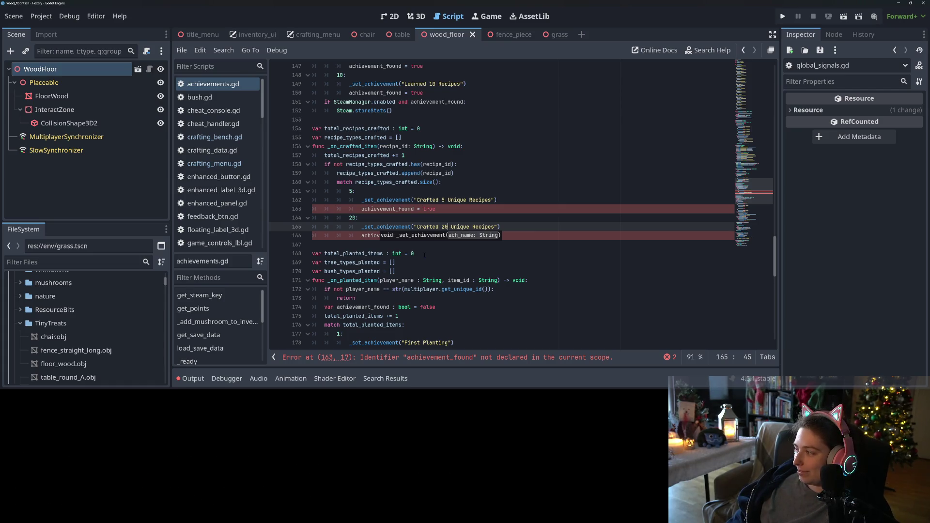
# - Add the 'var achievement_found : bool = false' declaration at the top of _on_crafted_item
pyautogui.doubleClick(409, 209)
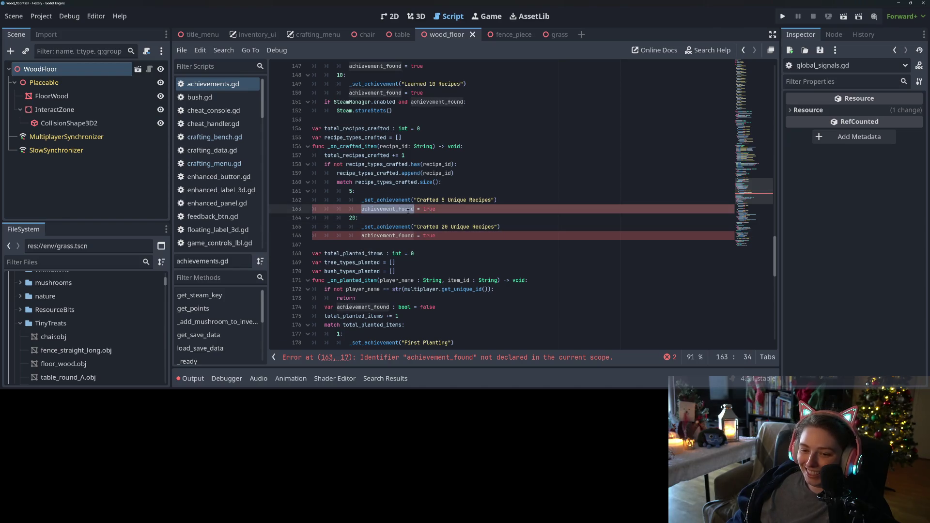
pyautogui.scroll(6, 359, 192)
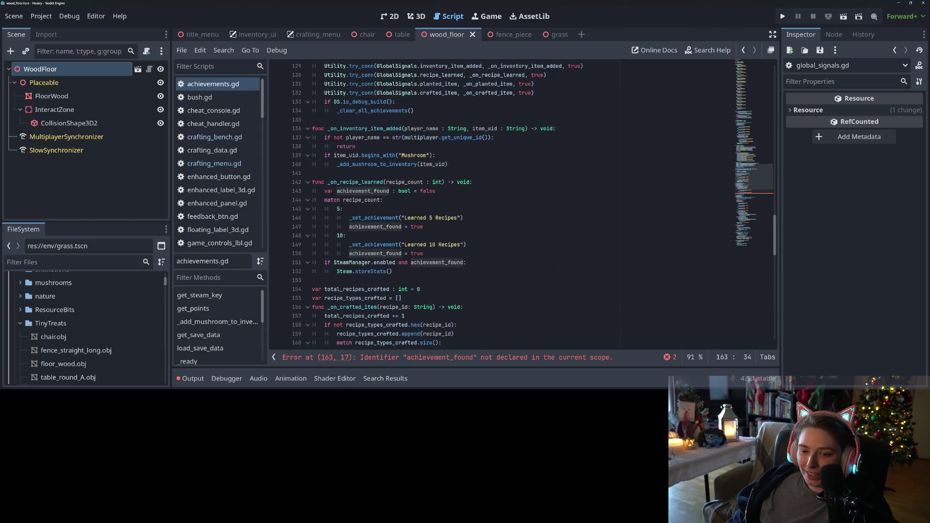
pyautogui.tripleClick(478, 192)
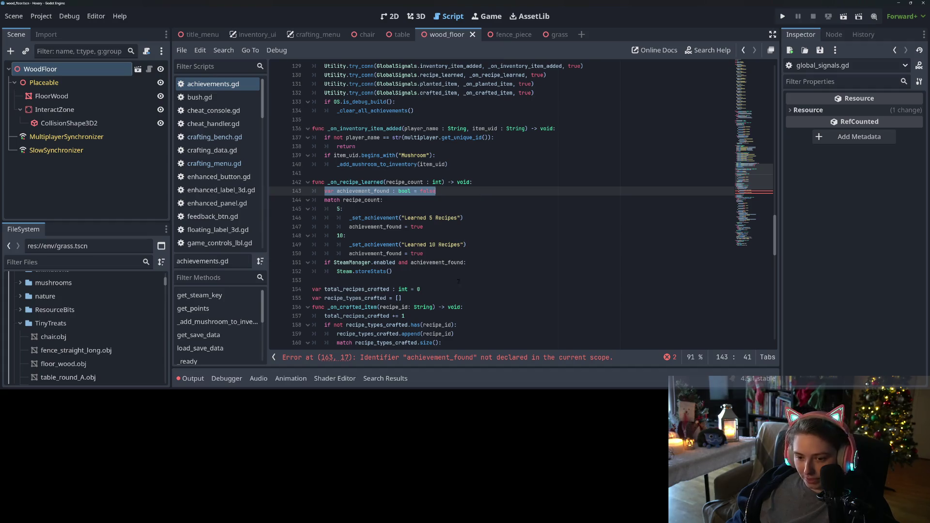
pyautogui.click(465, 307)
pyautogui.press('Return')
pyautogui.hotkey('ctrl', 'v')
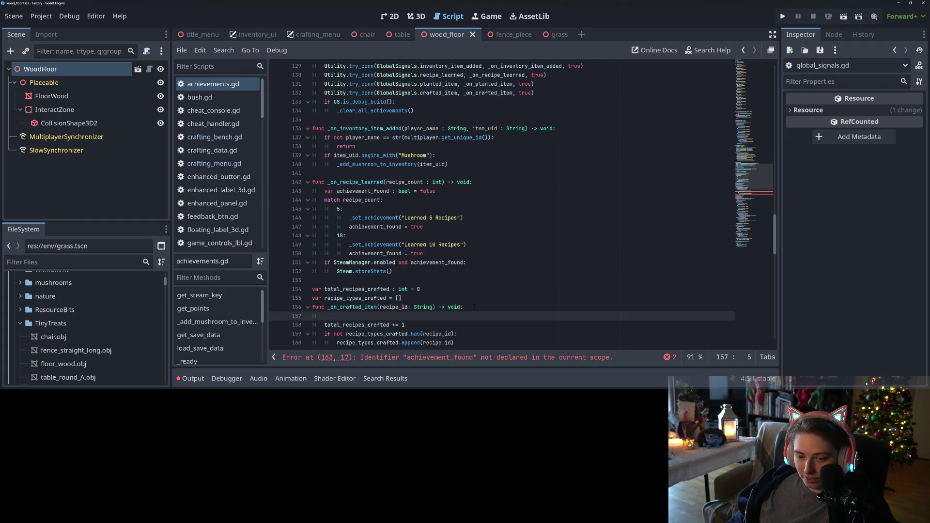
# - Add the SteamManager store-stats check at the function's end and save
pyautogui.scroll(-4, 447, 317)
pyautogui.scroll(-1, 448, 317)
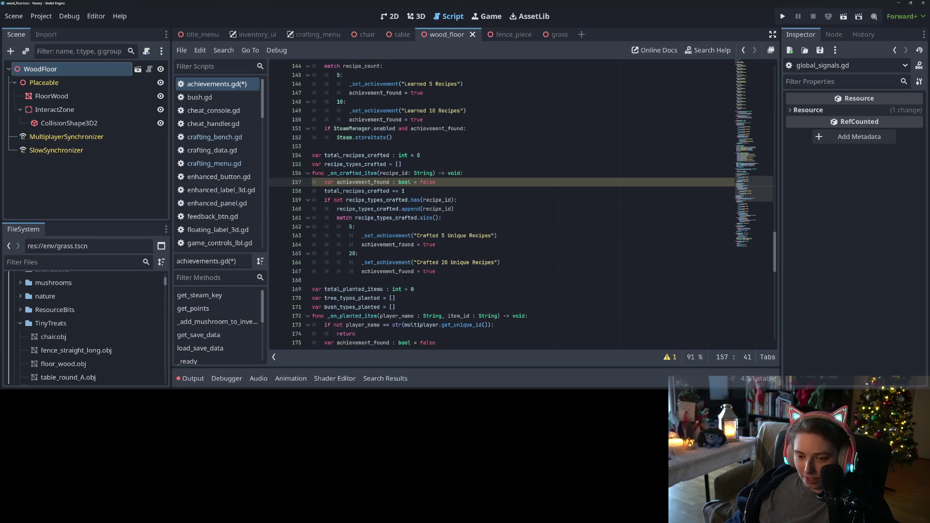
pyautogui.moveTo(324, 129); pyautogui.dragTo(413, 139)
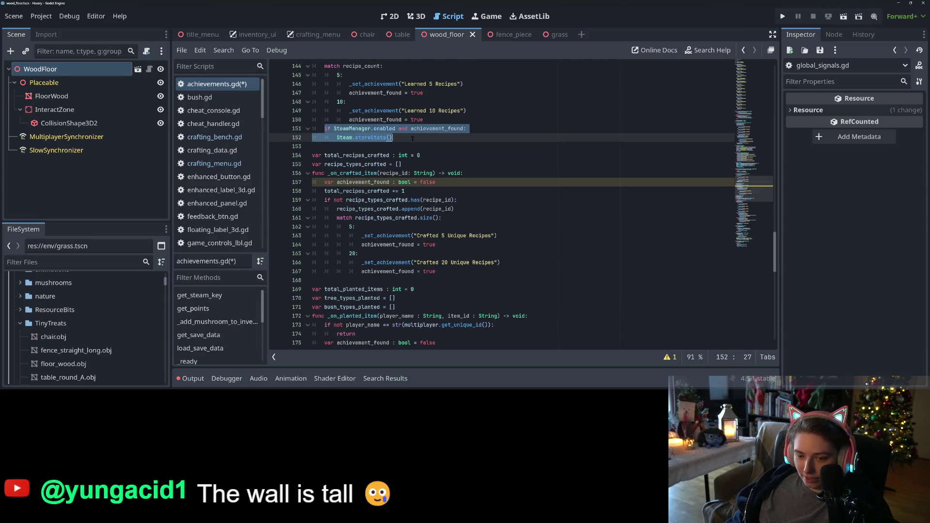
pyautogui.click(350, 280)
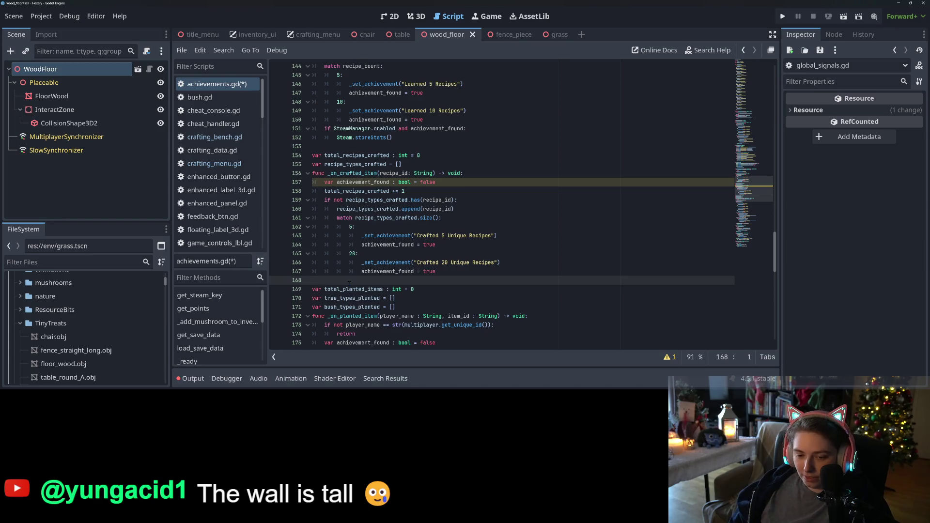
pyautogui.press('Return')
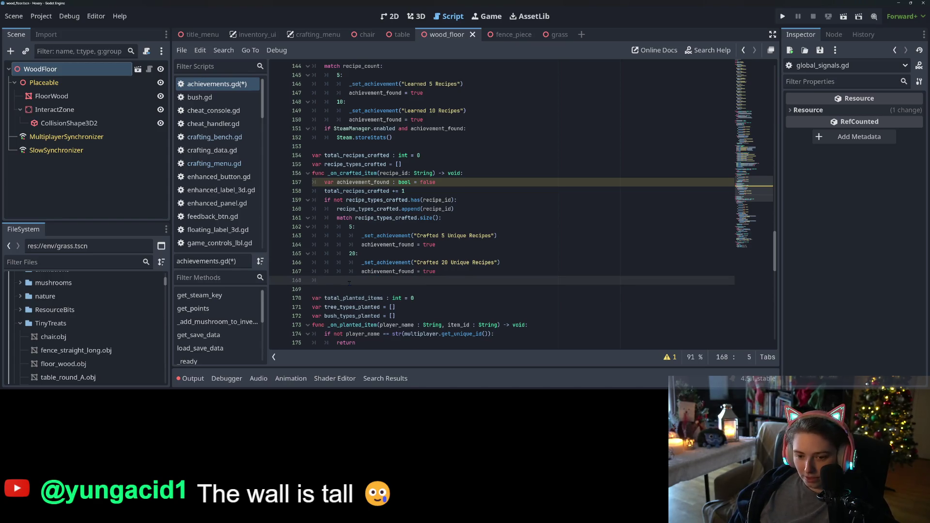
pyautogui.hotkey('ctrl', 'v')
pyautogui.hotkey('ctrl', 's')
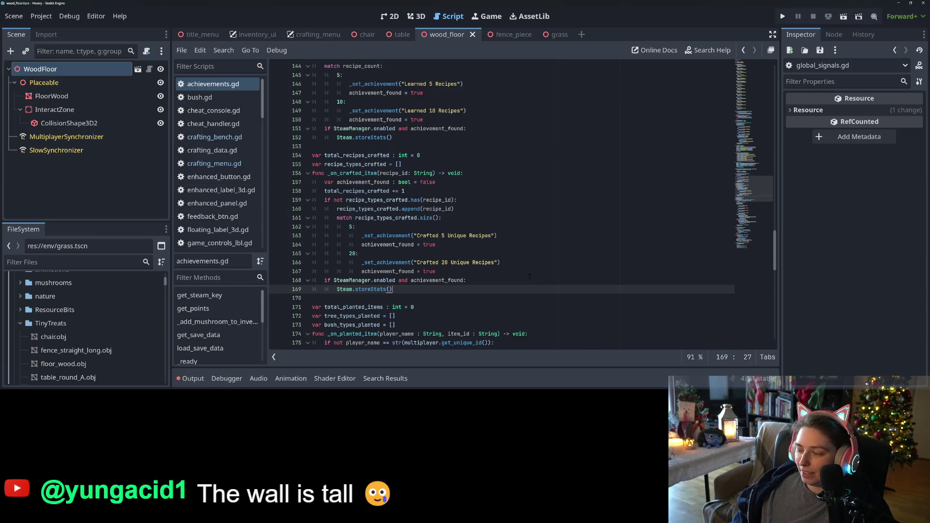
# - Save achievements.gd again and review the 5 and 20 cases
pyautogui.click(531, 245)
pyautogui.hotkey('ctrl', 's')
pyautogui.click(520, 254)
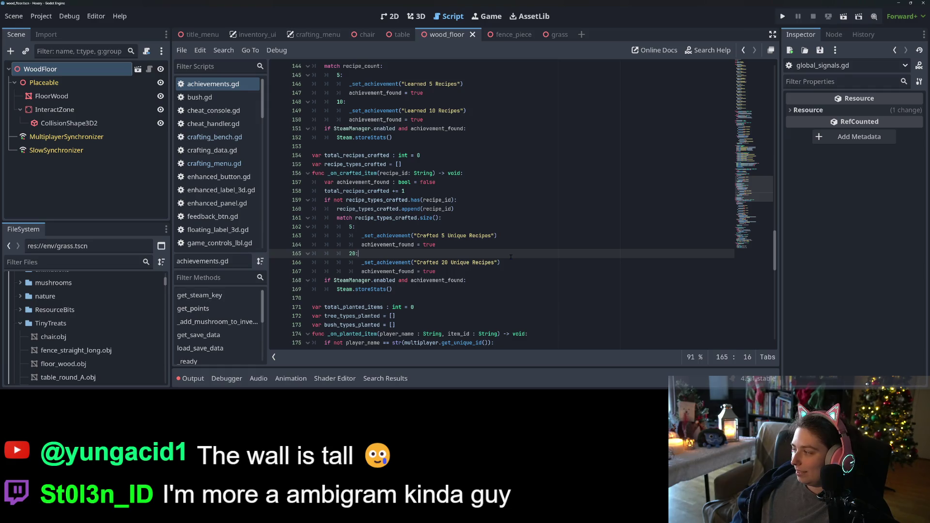
pyautogui.press('Up')
pyautogui.press('Up')
pyautogui.press('Up')
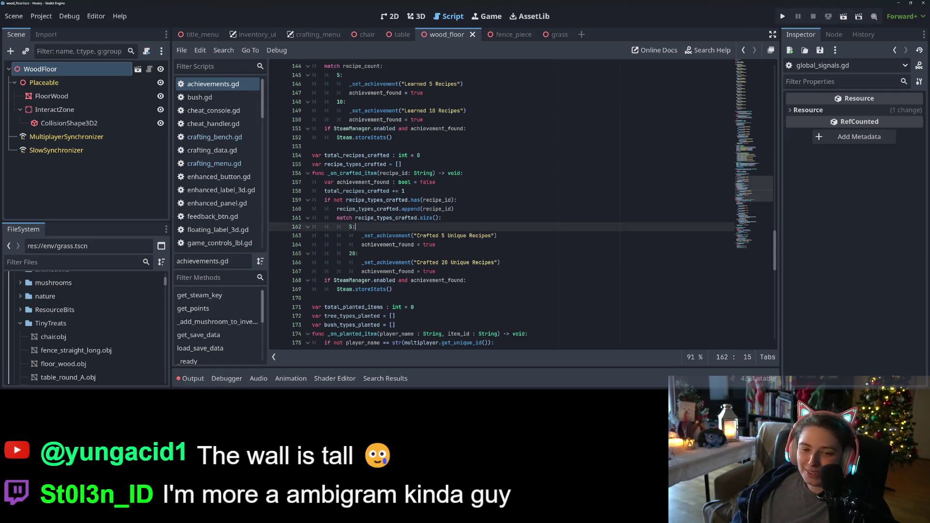
pyautogui.click(414, 246)
pyautogui.click(395, 263)
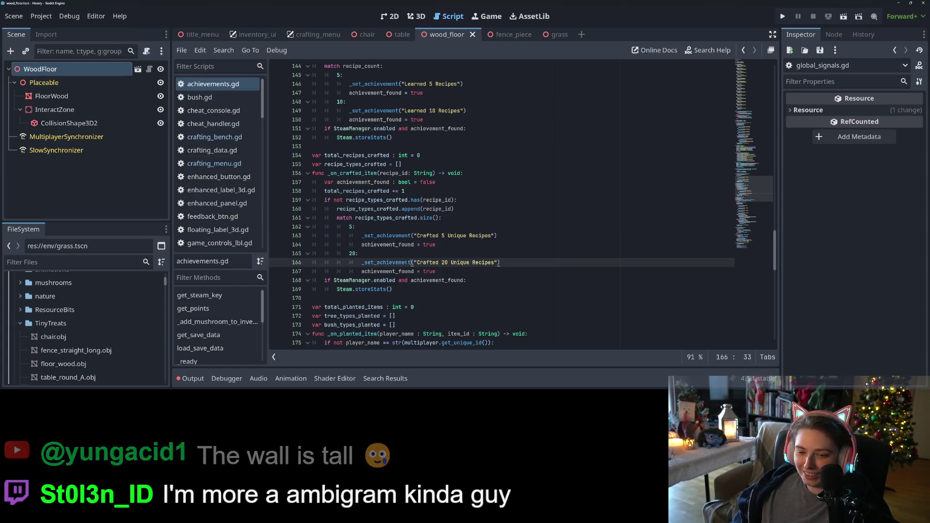
pyautogui.scroll(1, 396, 264)
# - Insert a 'match total_recipes_crafted:' line above the recipe-type check
pyautogui.click(361, 226)
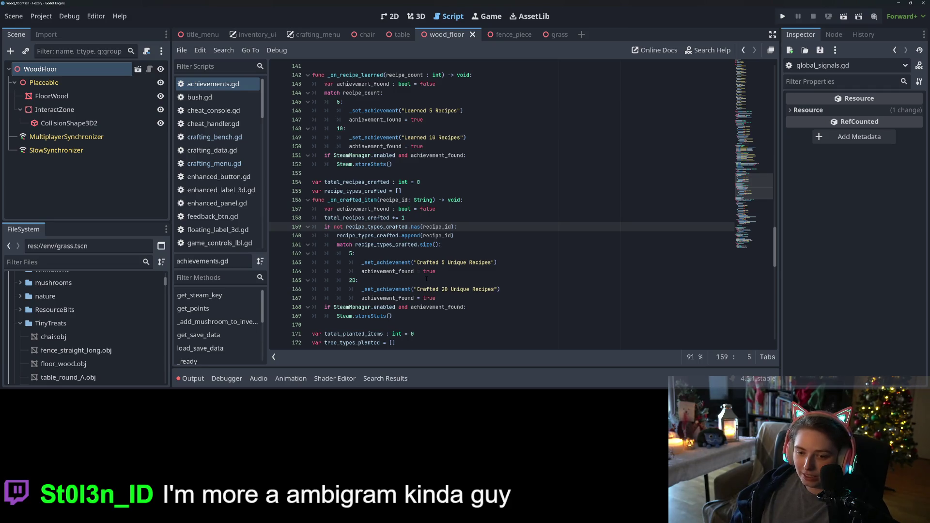
pyautogui.press('Return')
pyautogui.press('Up')
pyautogui.write('mat')
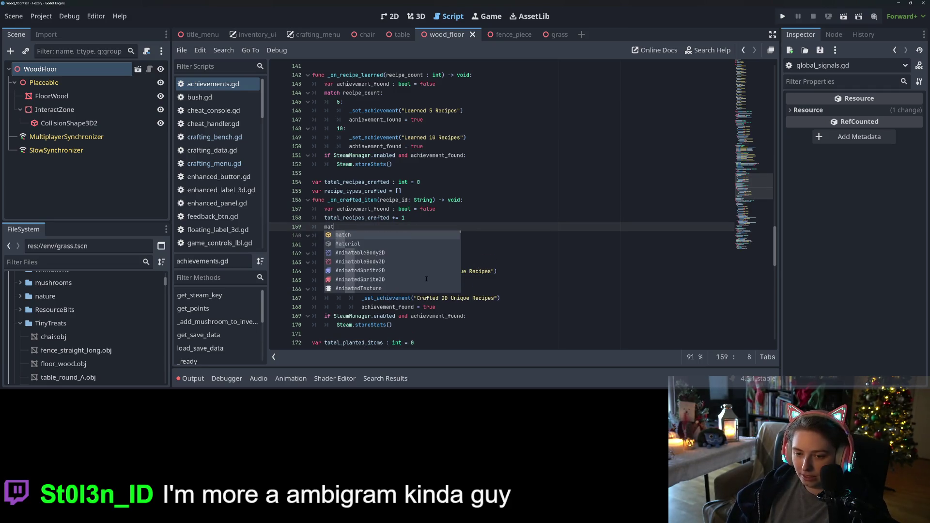
pyautogui.write('ch tot')
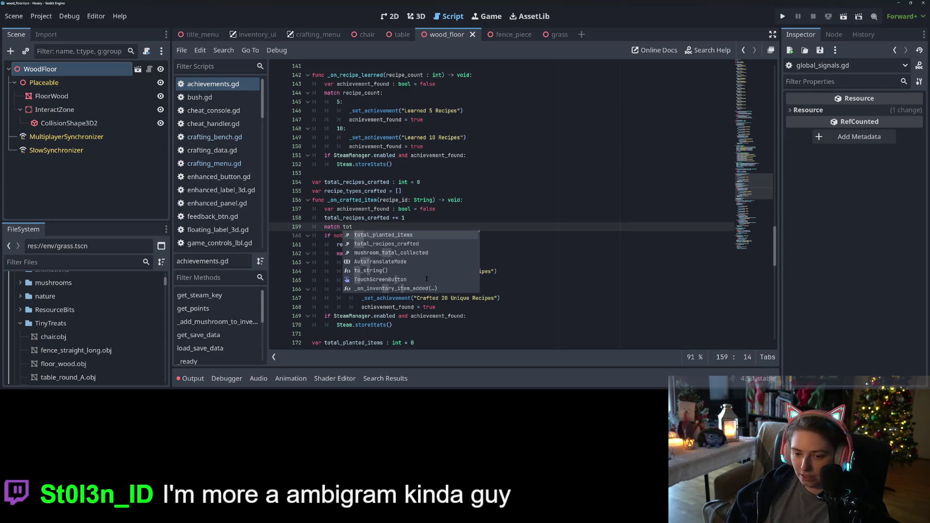
pyautogui.press('Down')
pyautogui.press('Return')
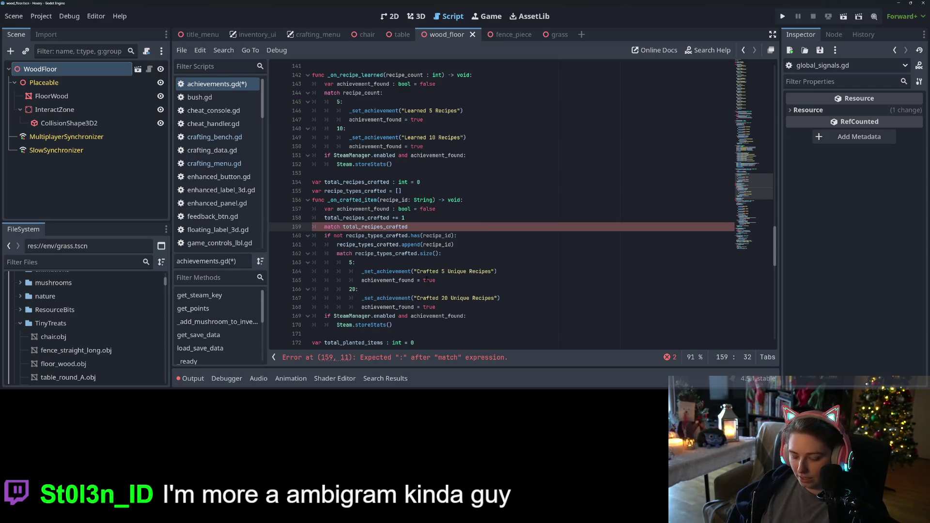
pyautogui.write(':')
pyautogui.press('Return')
# - Copy the 5 and 20 achievement cases under the new match and unindent them one level
pyautogui.scroll(-1, 420, 277)
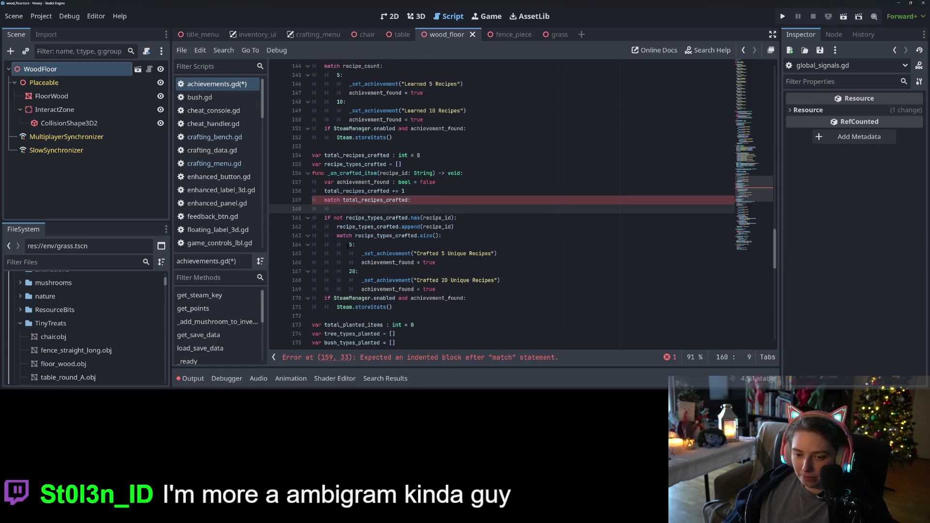
pyautogui.moveTo(349, 244)
pyautogui.mouseDown()
pyautogui.moveTo(450, 253)
pyautogui.moveTo(436, 262)
pyautogui.moveTo(468, 289)
pyautogui.mouseUp()
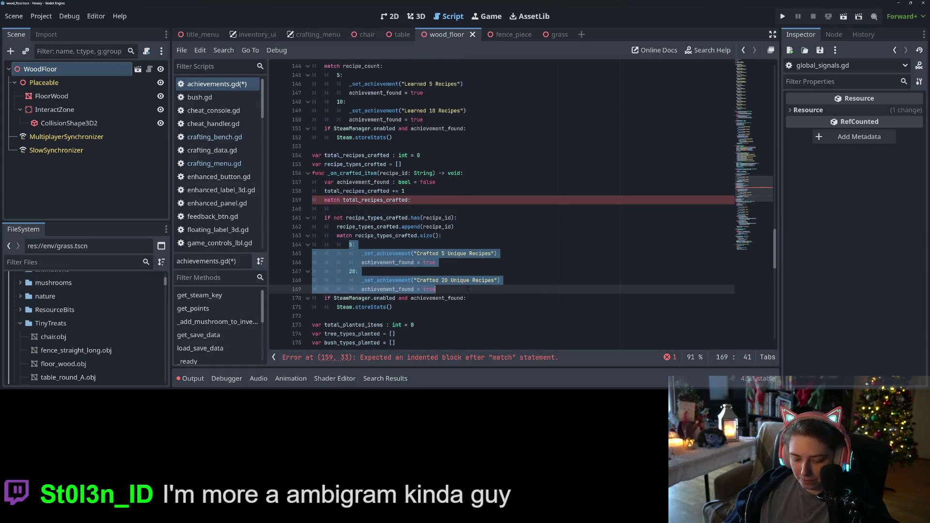
pyautogui.hotkey('ctrl', 'c')
pyautogui.click(386, 208)
pyautogui.hotkey('ctrl', 'v')
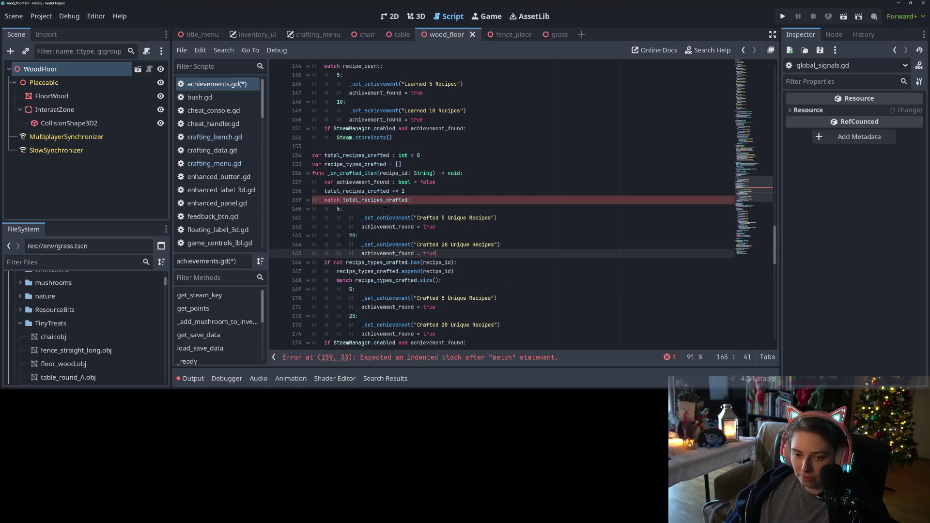
pyautogui.moveTo(349, 217)
pyautogui.mouseDown()
pyautogui.moveTo(339, 228)
pyautogui.moveTo(444, 257)
pyautogui.mouseUp()
pyautogui.hotkey('shift', 'Tab')
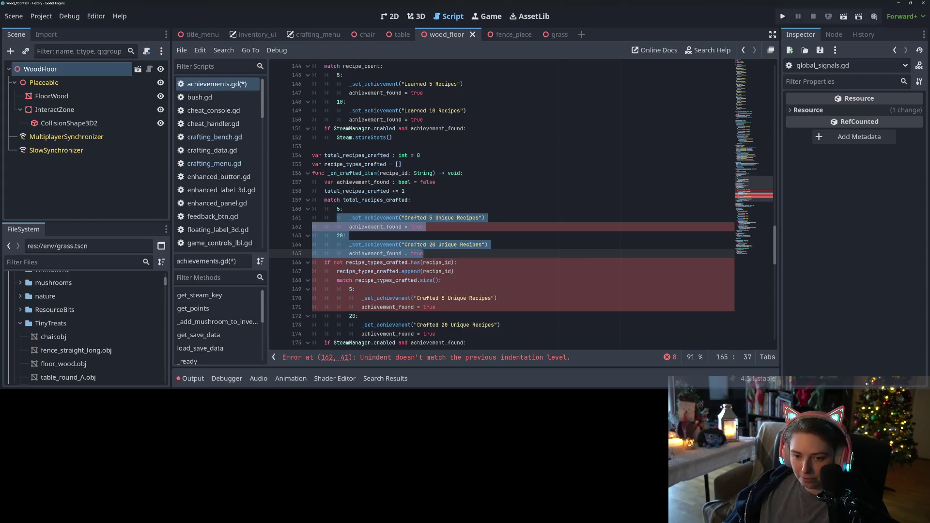
pyautogui.click(337, 209)
pyautogui.moveTo(338, 209)
pyautogui.mouseDown()
pyautogui.moveTo(485, 219)
pyautogui.moveTo(456, 231)
pyautogui.mouseUp()
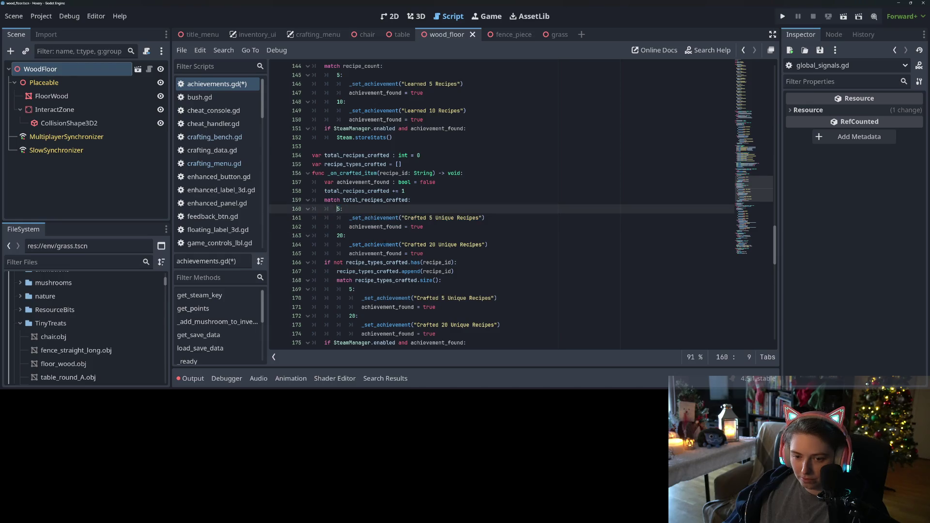
# - Duplicate the 5 case into a 1 case that awards 'Crafted First Recipe'
pyautogui.hotkey('ctrl', 'alt', 'Down')
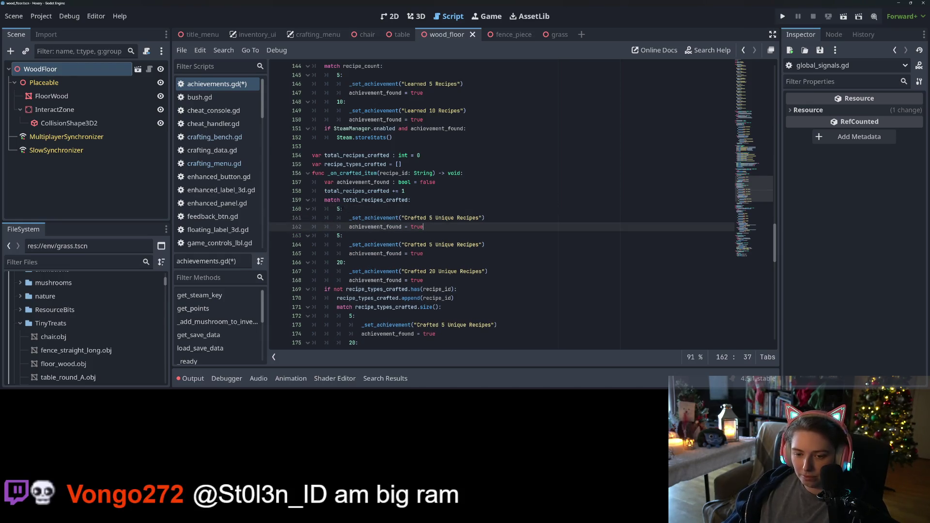
pyautogui.click(338, 209)
pyautogui.write('1')
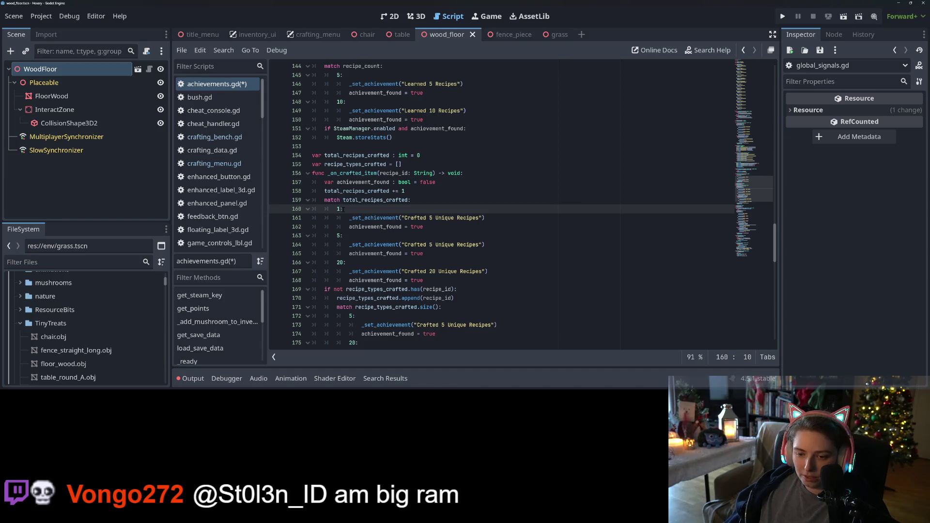
pyautogui.click(430, 228)
pyautogui.click(427, 218)
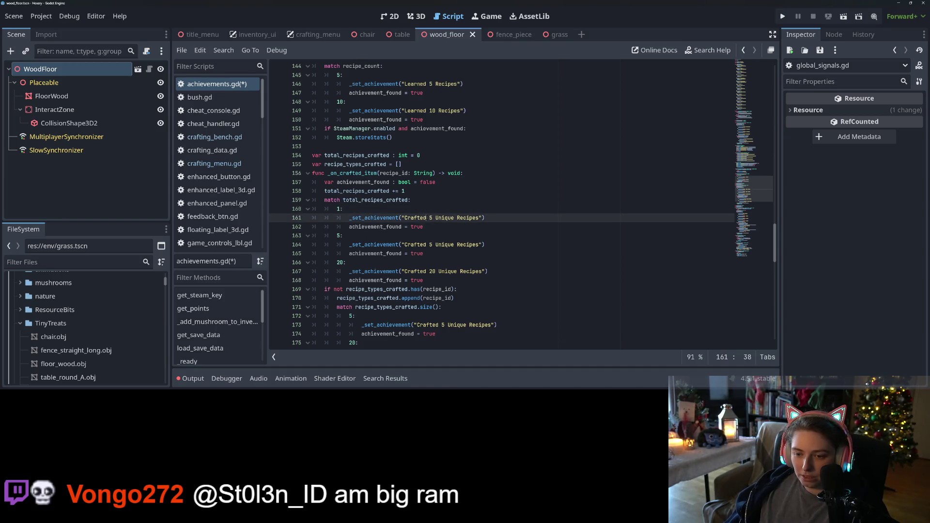
pyautogui.moveTo(430, 218); pyautogui.dragTo(479, 218)
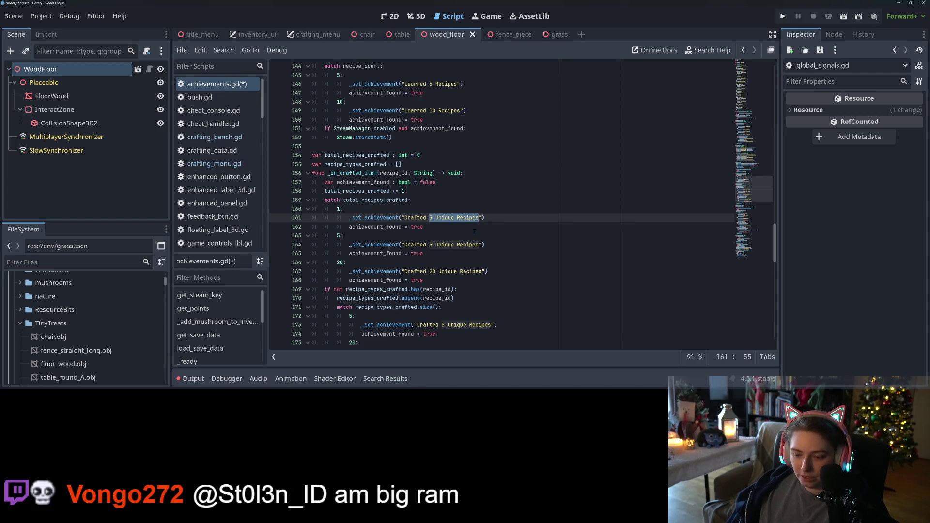
pyautogui.write('First Recip')
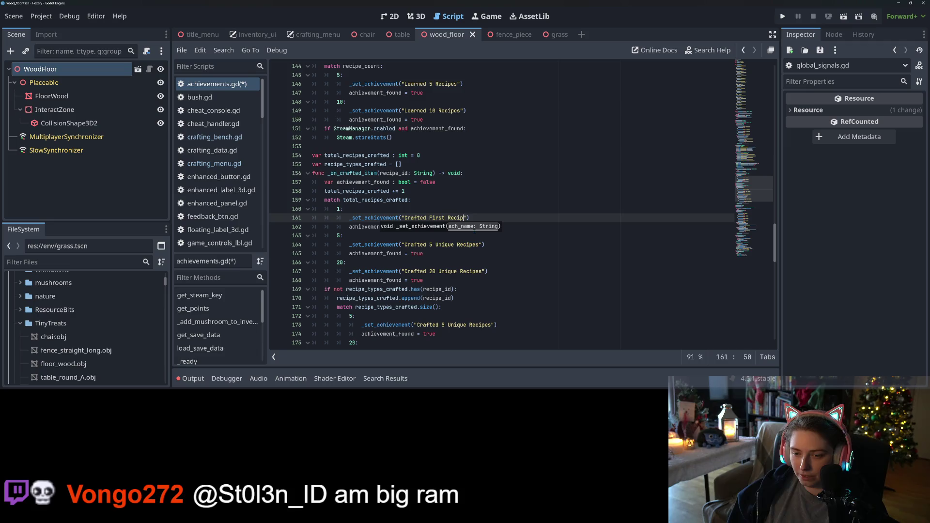
pyautogui.write('e')
pyautogui.click(427, 218)
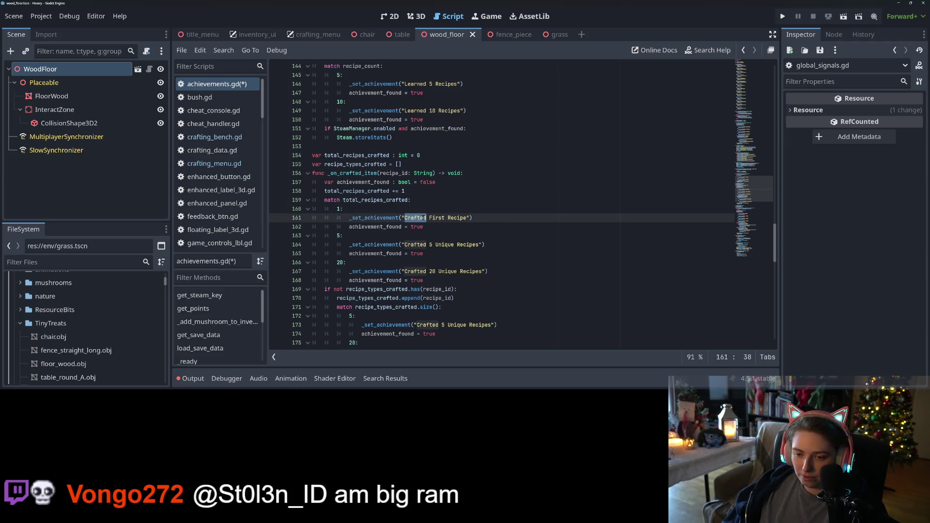
# - Remove 'Unique' from the Crafted 5 and Crafted 20 achievement names and save
pyautogui.click(408, 245)
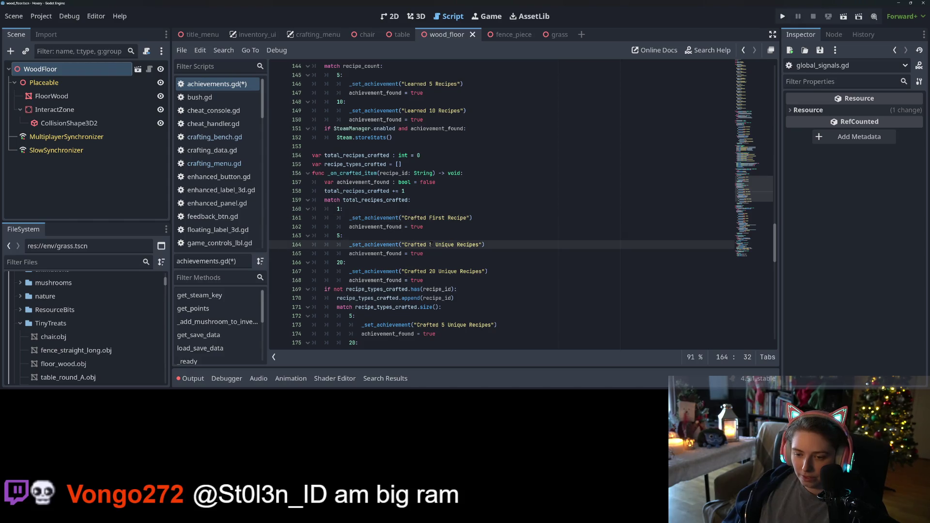
pyautogui.write('5')
pyautogui.hotkey('ctrl', 'shift', 'Right')
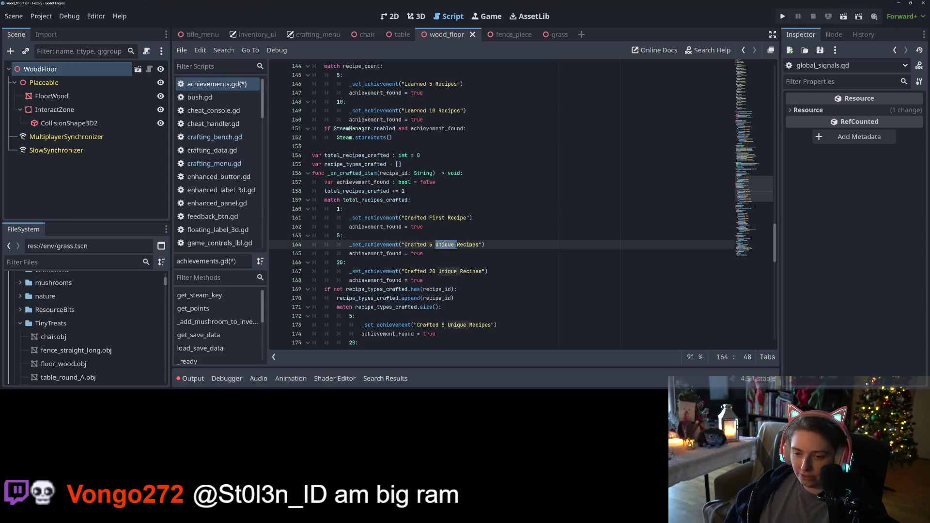
pyautogui.press('Delete')
pyautogui.press('Delete')
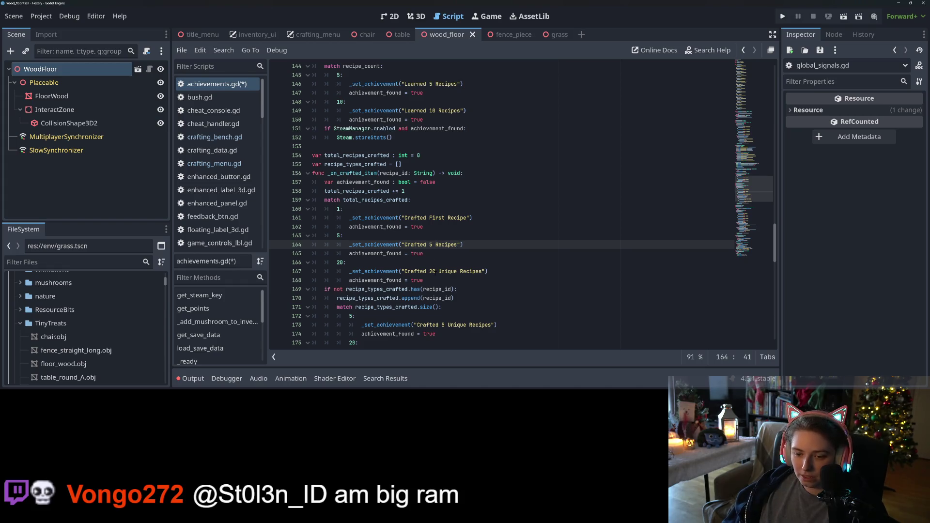
pyautogui.doubleClick(449, 271)
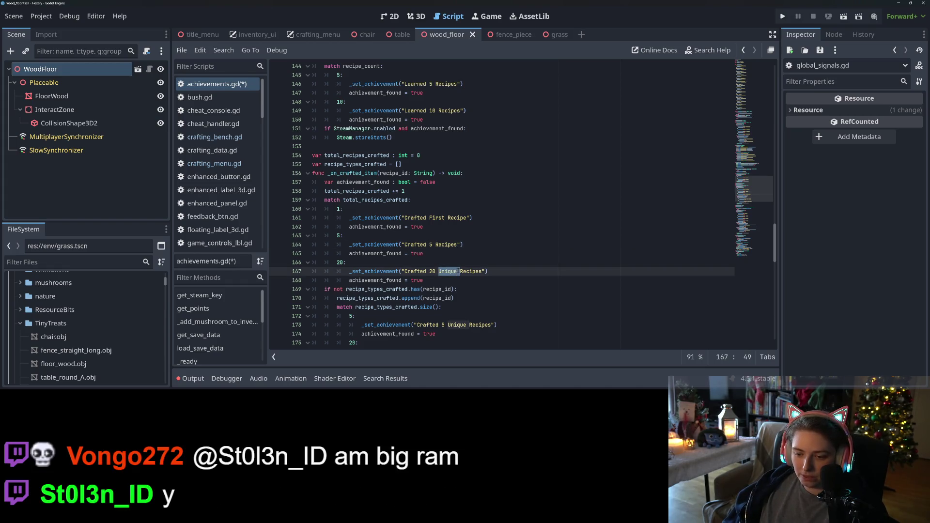
pyautogui.press('Delete')
pyautogui.press('Delete')
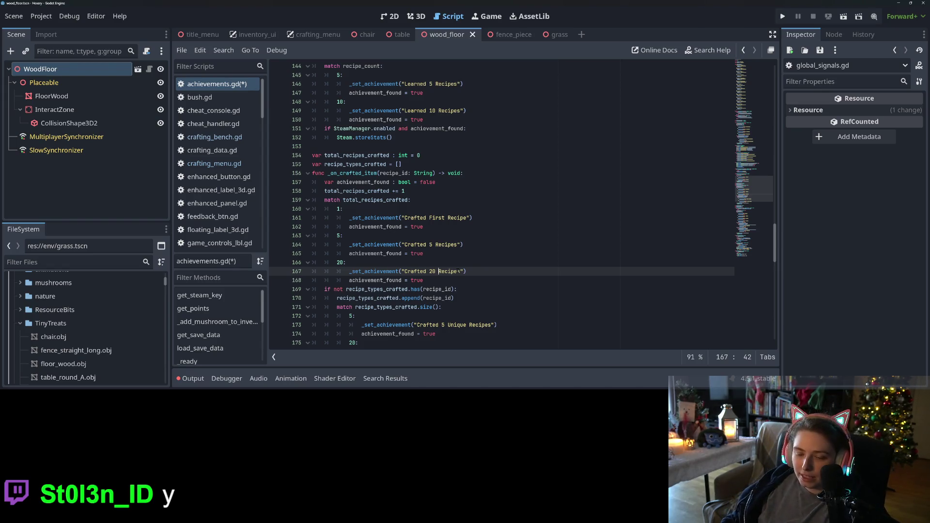
pyautogui.click(475, 265)
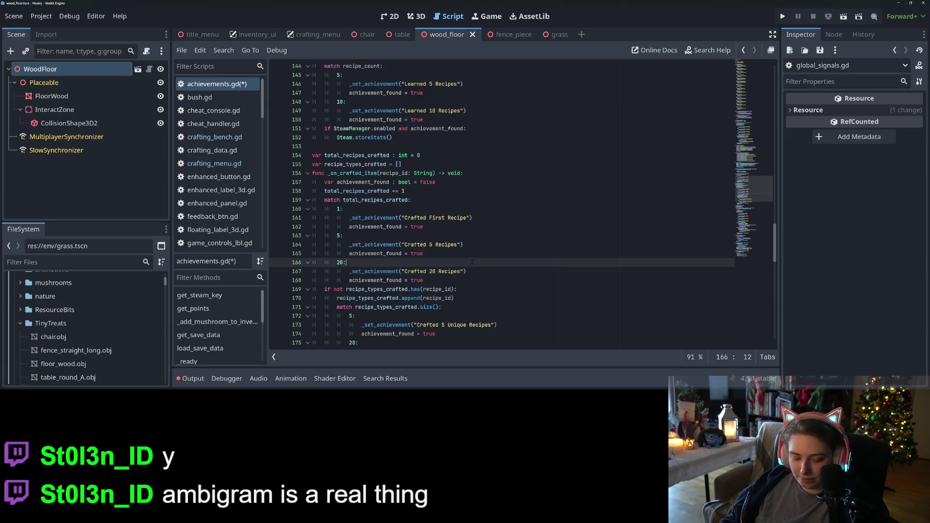
pyautogui.hotkey('ctrl', 's')
pyautogui.doubleClick(388, 218)
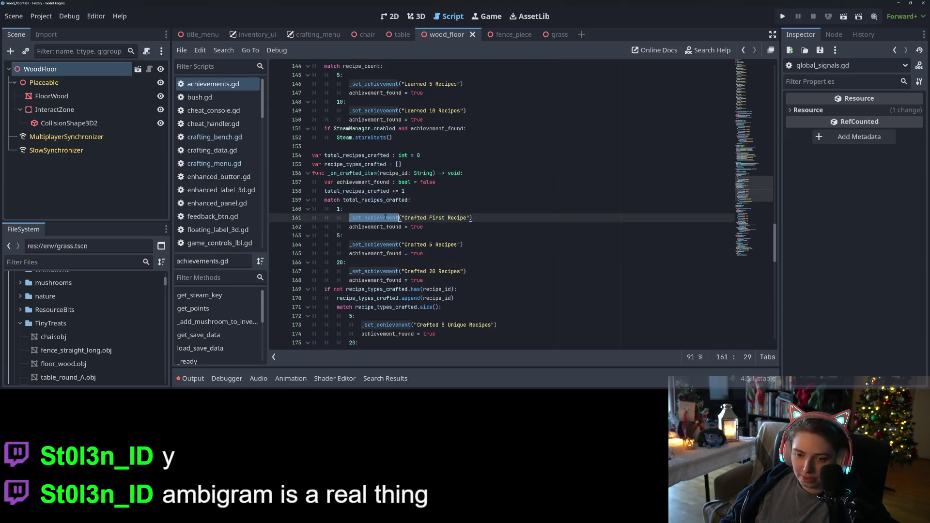
pyautogui.scroll(1, 388, 217)
pyautogui.doubleClick(383, 217)
# - Change the Crafted 20 Recipes case value and name to 25
pyautogui.scroll(-3, 383, 217)
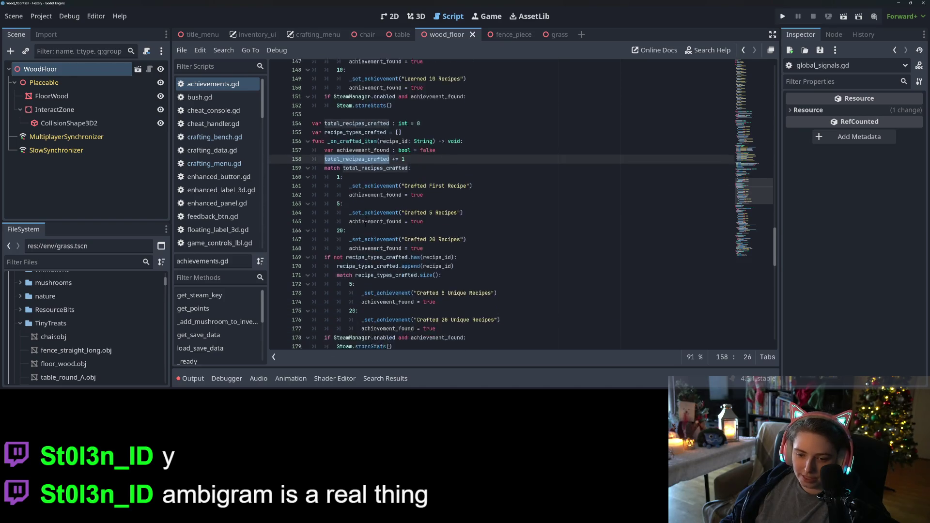
pyautogui.click(406, 217)
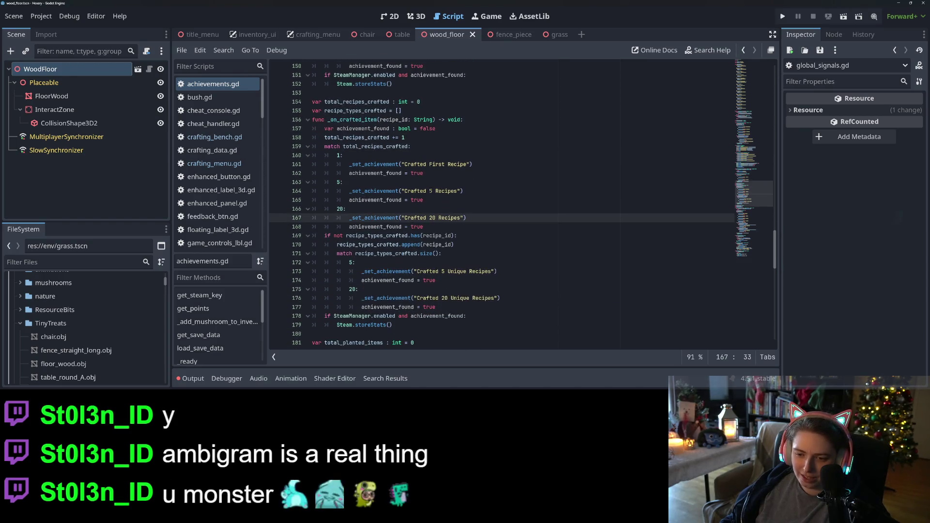
pyautogui.click(430, 218)
pyautogui.click(434, 218)
pyautogui.write('5')
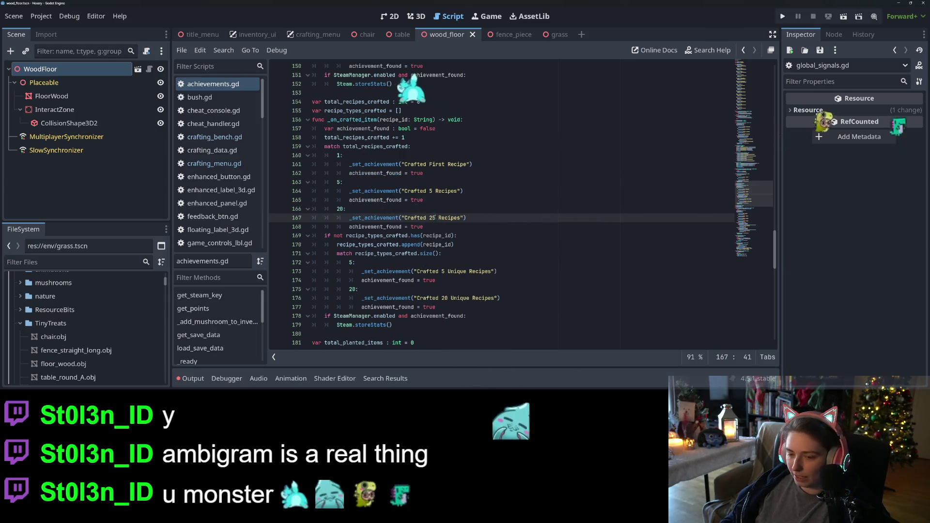
pyautogui.press('BackSpace')
pyautogui.write('5')
pyautogui.click(341, 209)
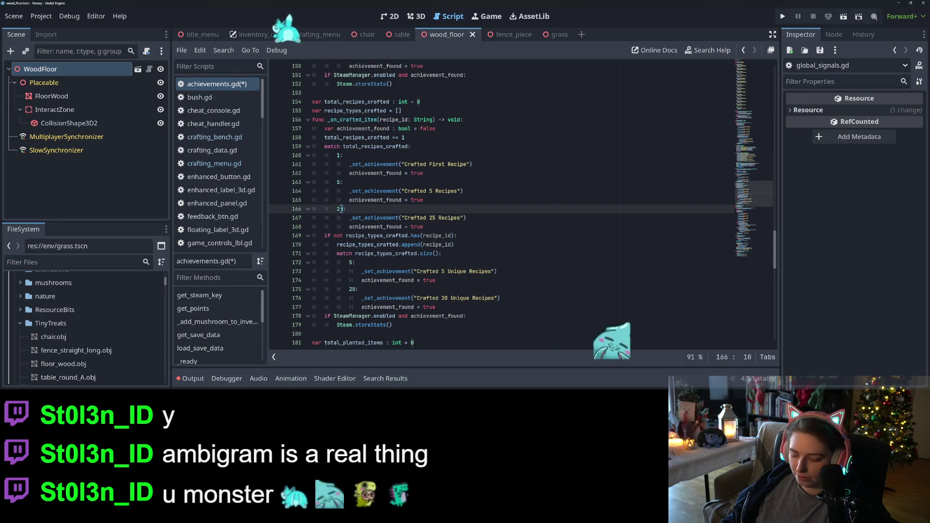
pyautogui.press('Delete')
pyautogui.write('5')
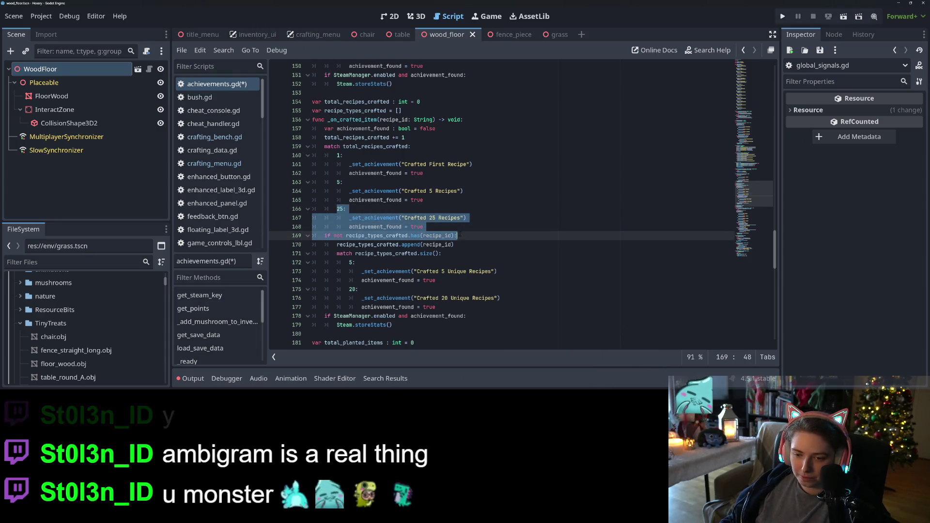
# - Duplicate the 25 case block as a Crafted 50 Recipes case at count 50
pyautogui.click(462, 227)
pyautogui.press('Return')
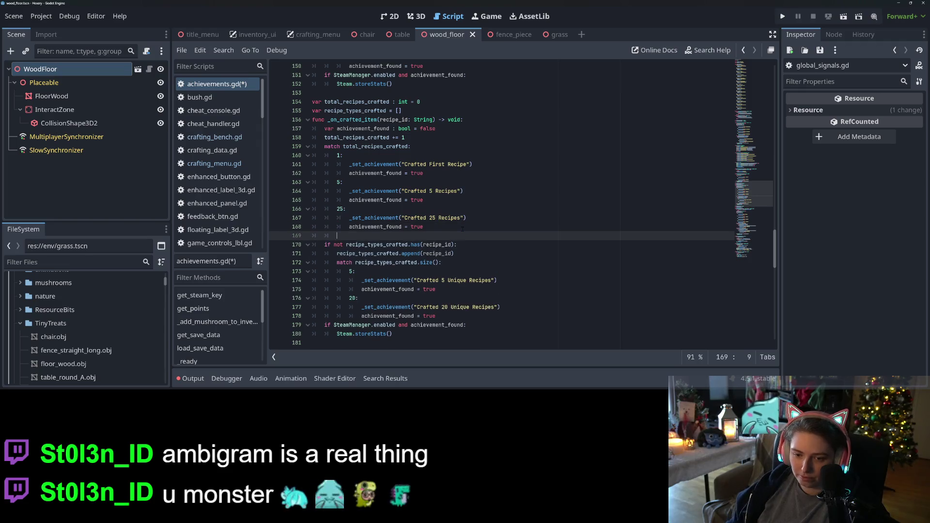
pyautogui.hotkey('ctrl', 'v')
pyautogui.click(340, 236)
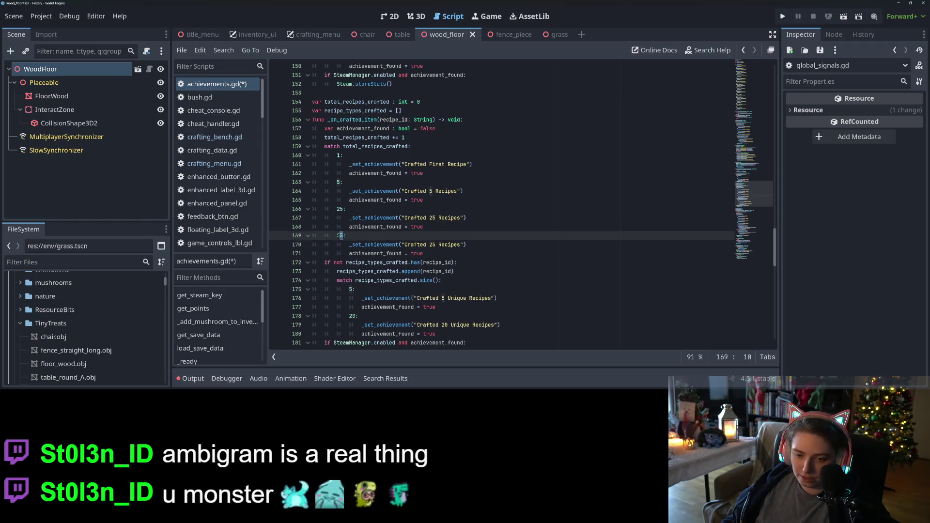
pyautogui.write('50')
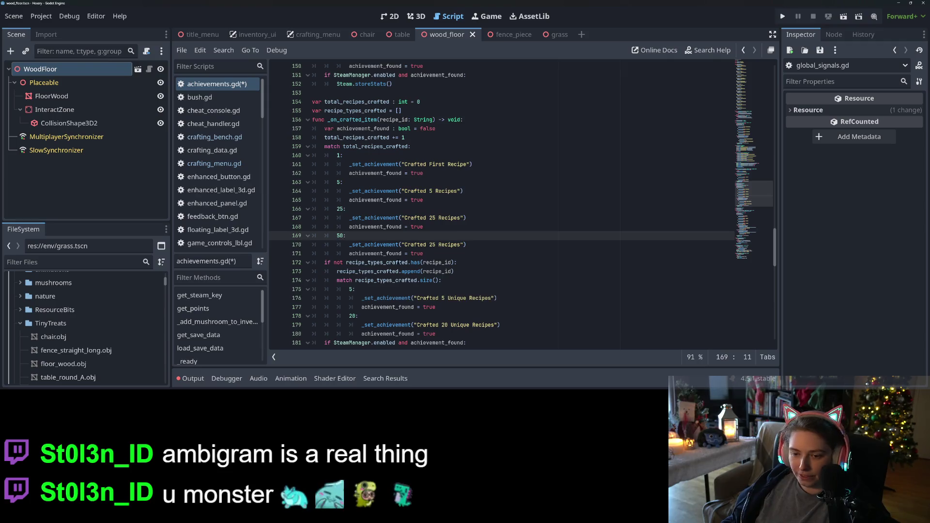
pyautogui.doubleClick(432, 245)
pyautogui.write('50')
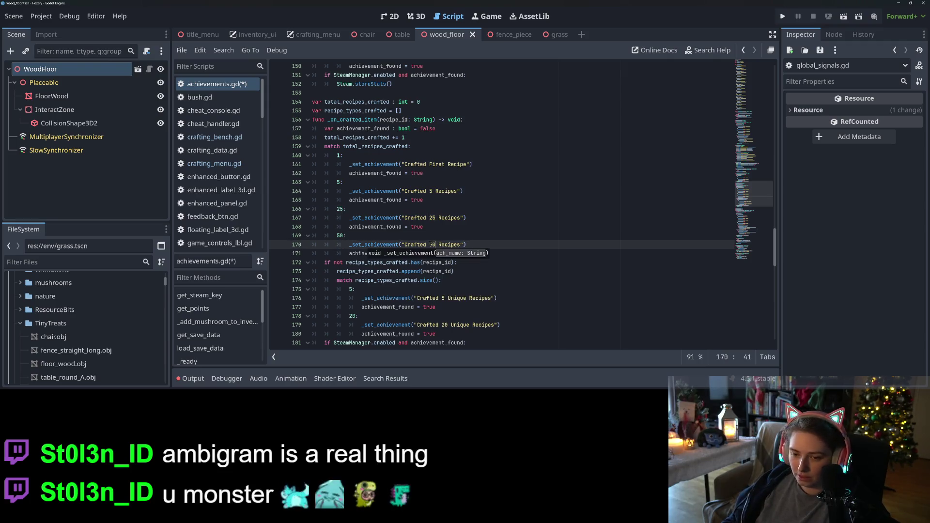
# - Add a Crafted 100 Recipes case block below the 50 block
pyautogui.click(443, 252)
pyautogui.press('Return')
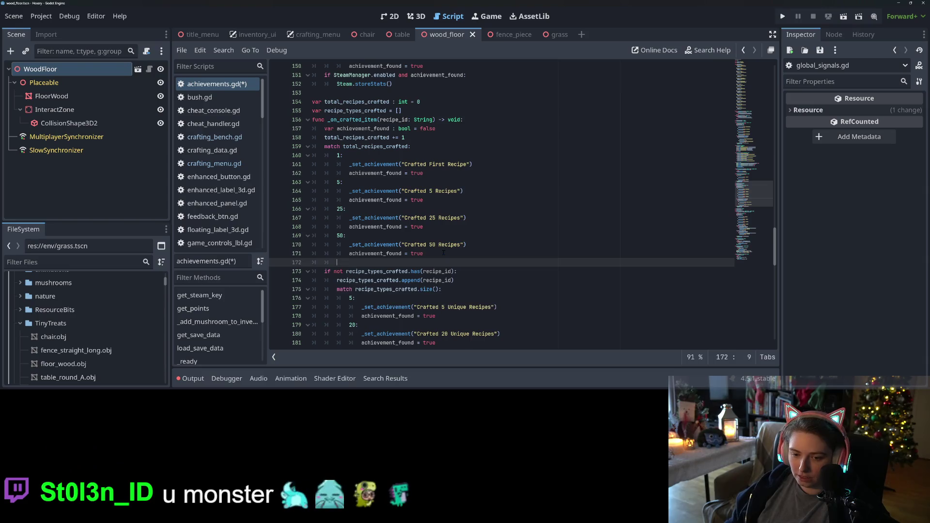
pyautogui.write('25: \t\t\t_set_achievement("Crafted 25 Recipes") \t\t\tachievement_found = true')
pyautogui.doubleClick(340, 262)
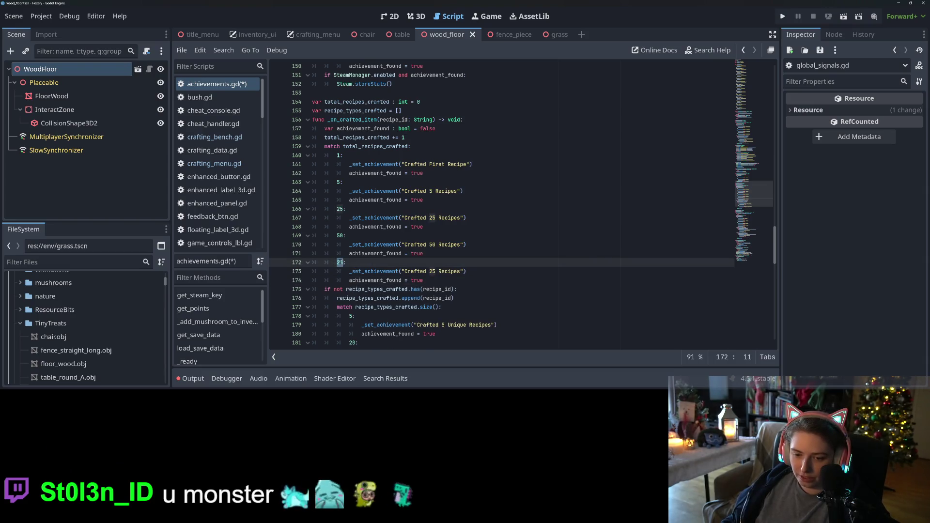
pyautogui.write('100:')
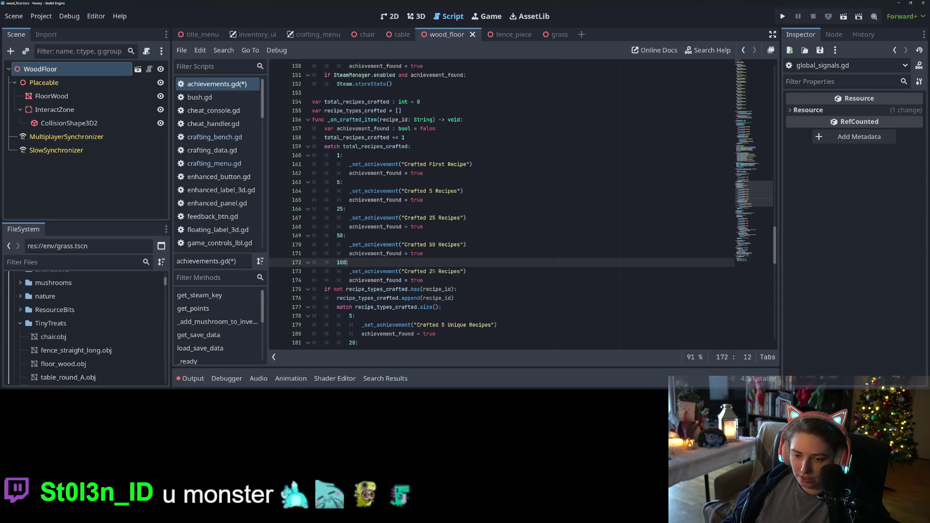
pyautogui.doubleClick(434, 271)
pyautogui.write('100')
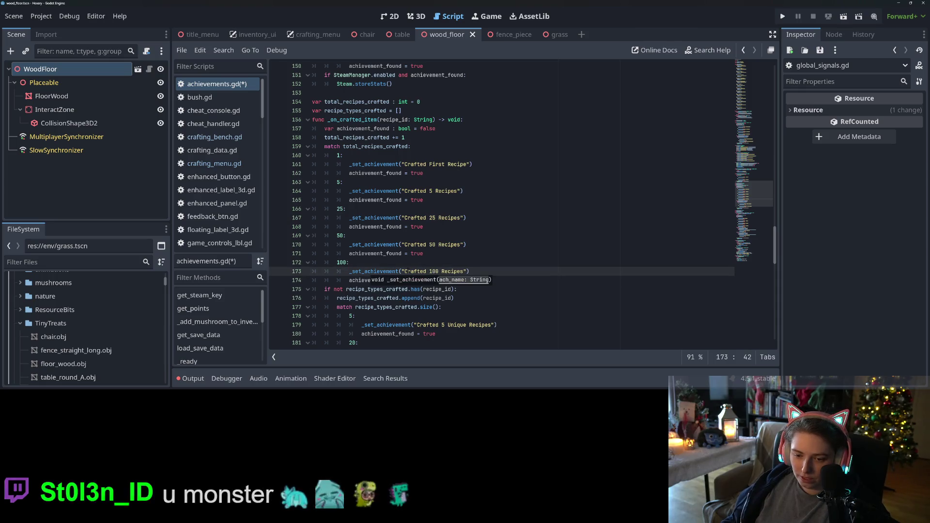
# - Add a Crafted 250 Recipes case block at count 250 and save achievements.gd
pyautogui.click(436, 283)
pyautogui.hotkey('ctrl', 'v')
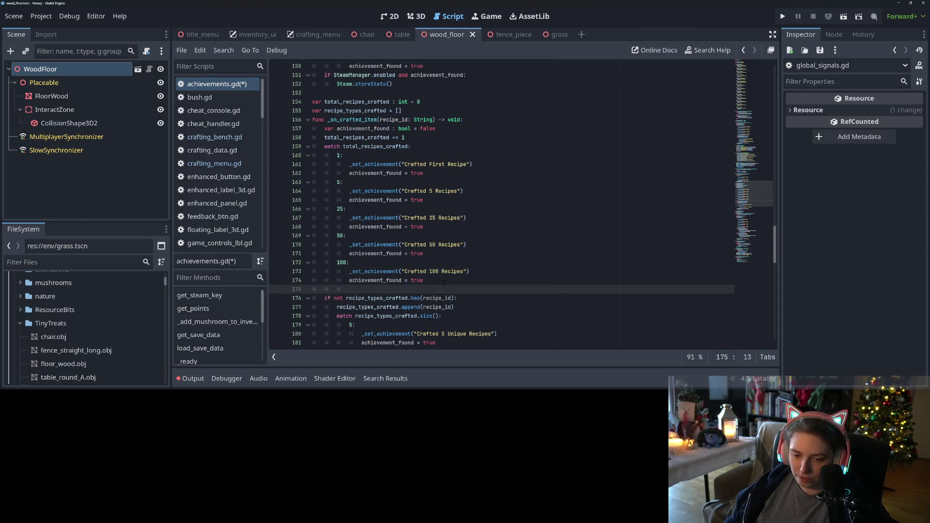
pyautogui.doubleClick(431, 298)
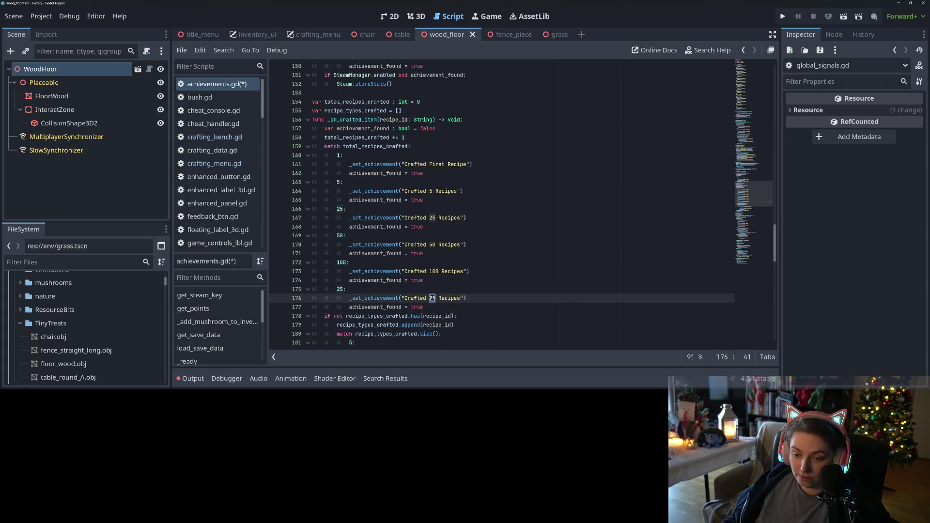
pyautogui.write('300')
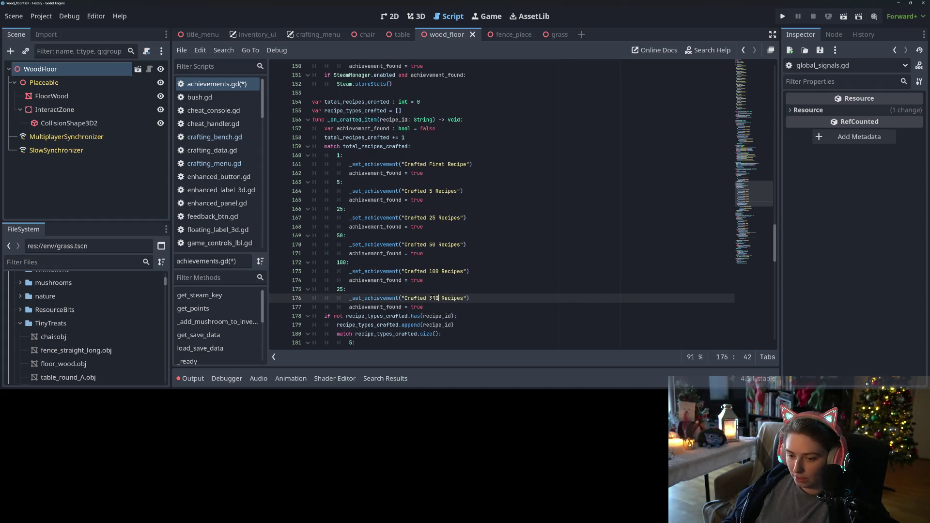
pyautogui.press('BackSpace')
pyautogui.press('BackSpace')
pyautogui.press('BackSpace')
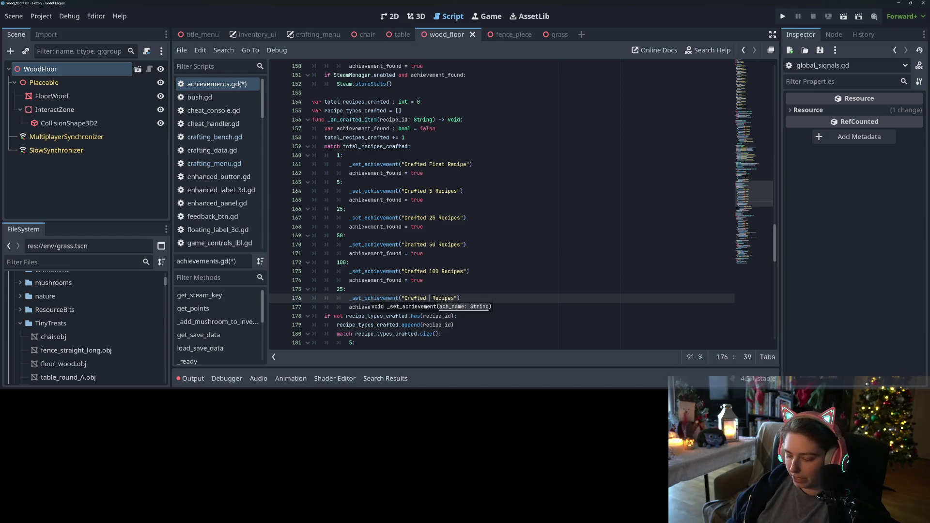
pyautogui.write('250')
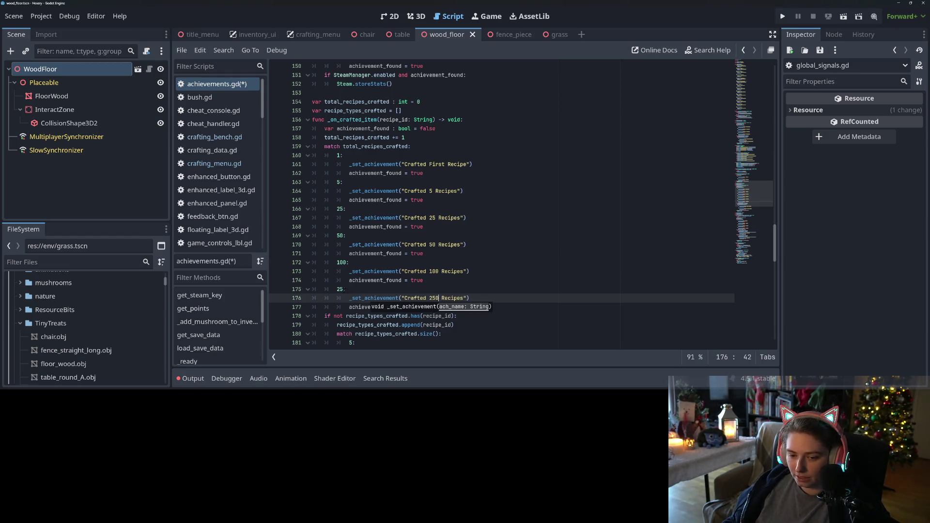
pyautogui.doubleClick(339, 289)
pyautogui.press('Right')
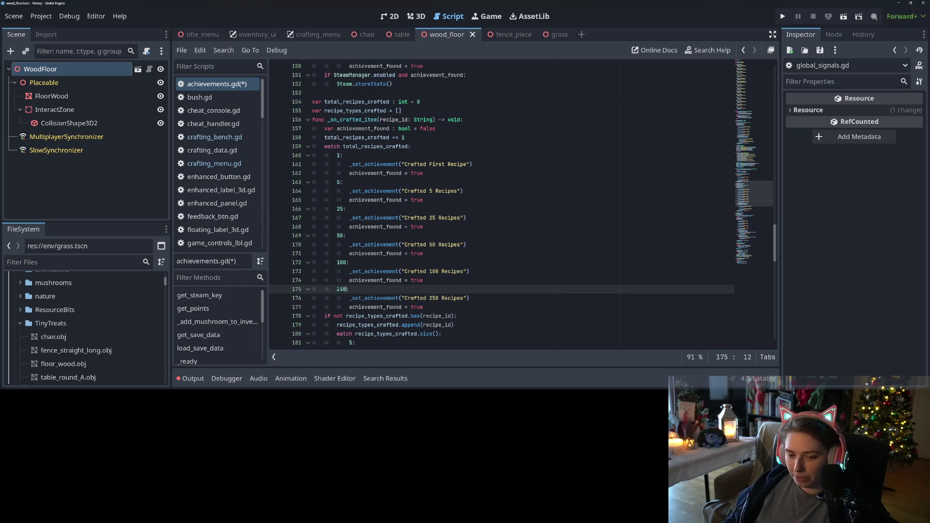
pyautogui.hotkey('ctrl', 's')
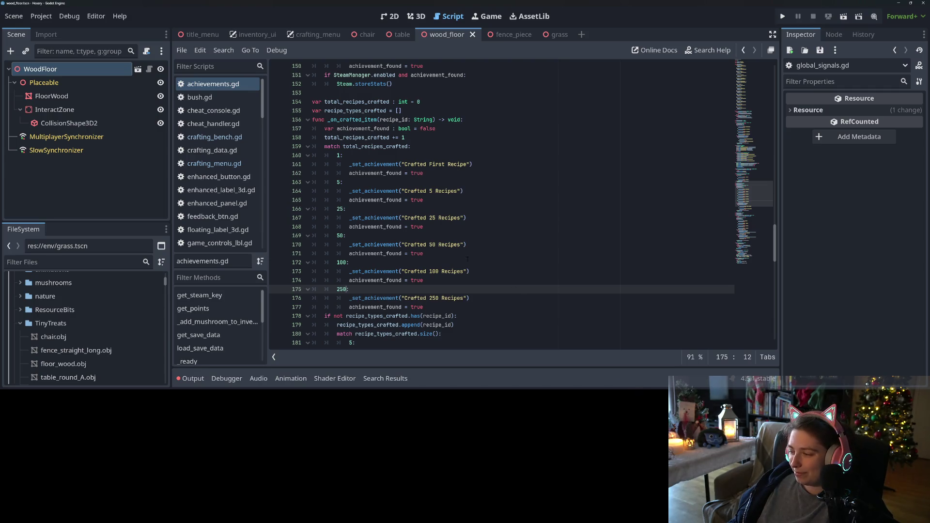
# - Copy the Crafted First Recipe, Crafted 5 Recipes and Crafted 5 Unique Recipes names
pyautogui.scroll(3, 445, 262)
pyautogui.scroll(-7, 445, 262)
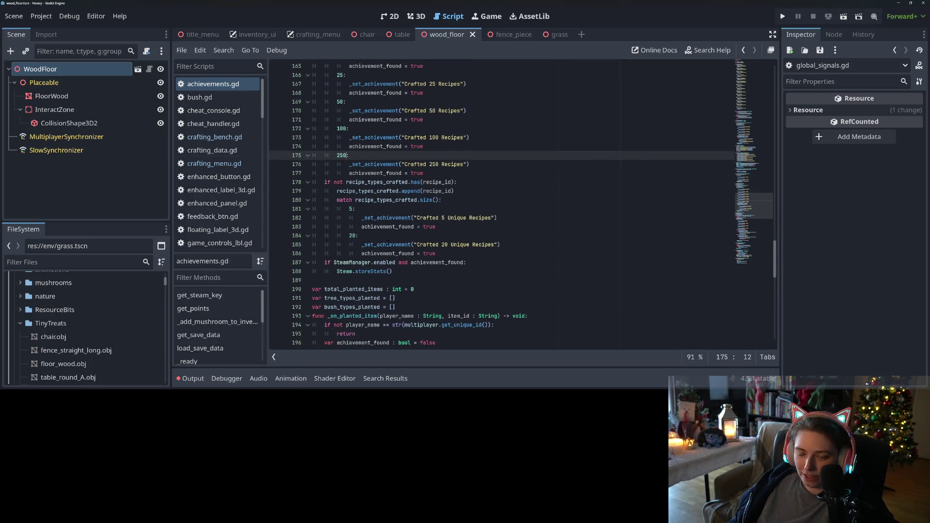
pyautogui.scroll(3, 444, 259)
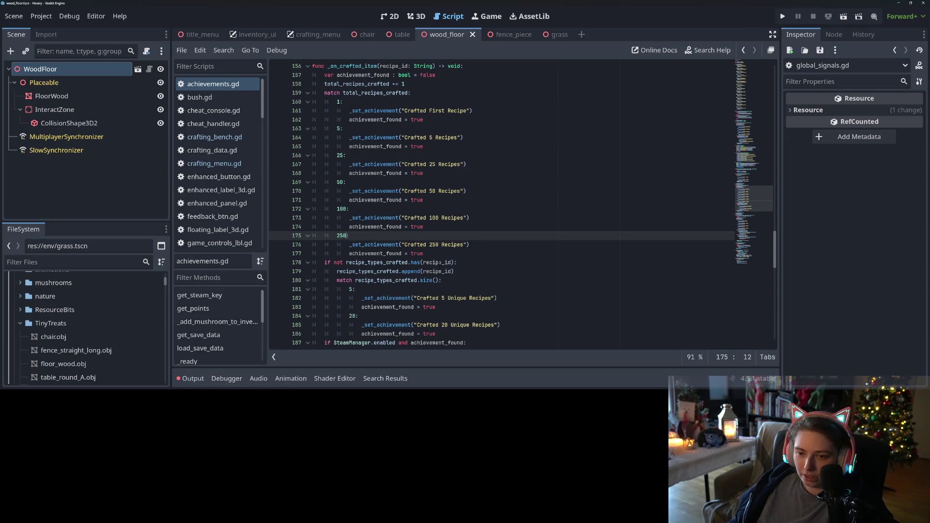
pyautogui.scroll(2, 408, 181)
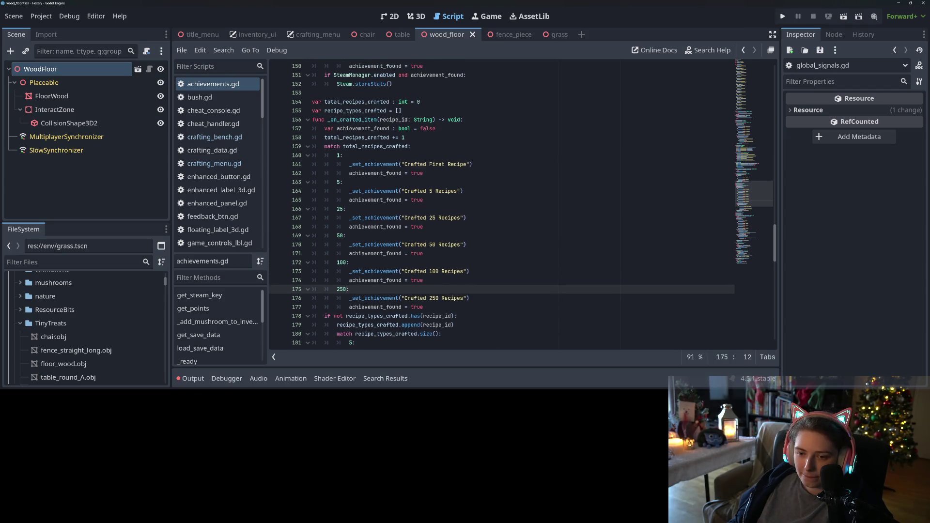
pyautogui.moveTo(402, 164); pyautogui.dragTo(467, 165)
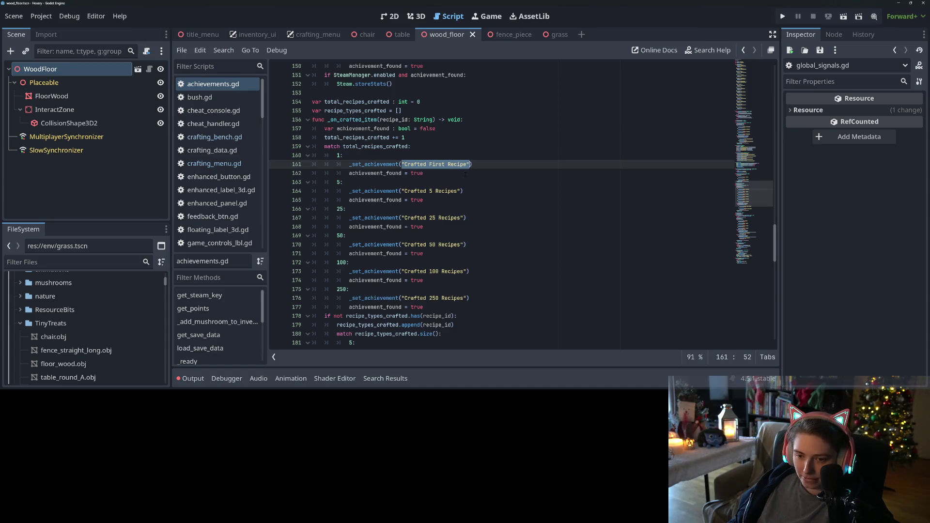
pyautogui.moveTo(402, 191); pyautogui.dragTo(458, 191)
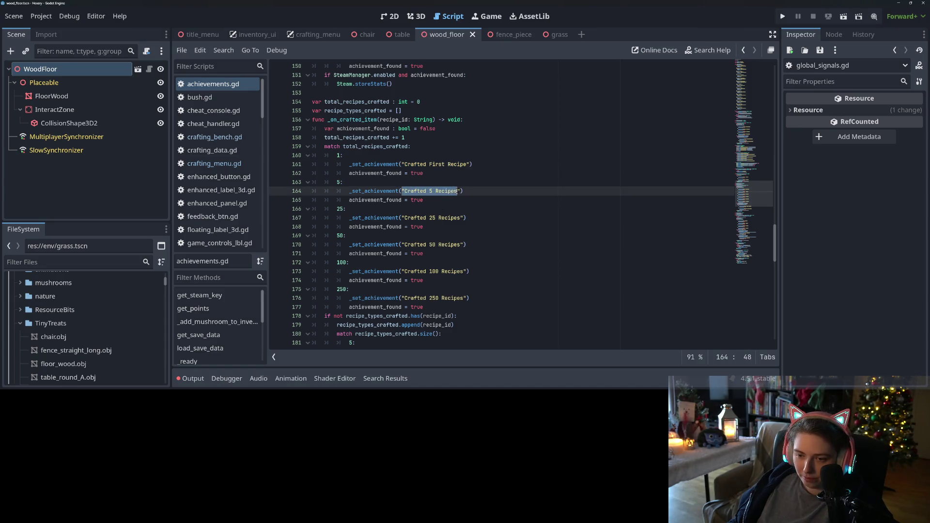
pyautogui.scroll(-5, 446, 237)
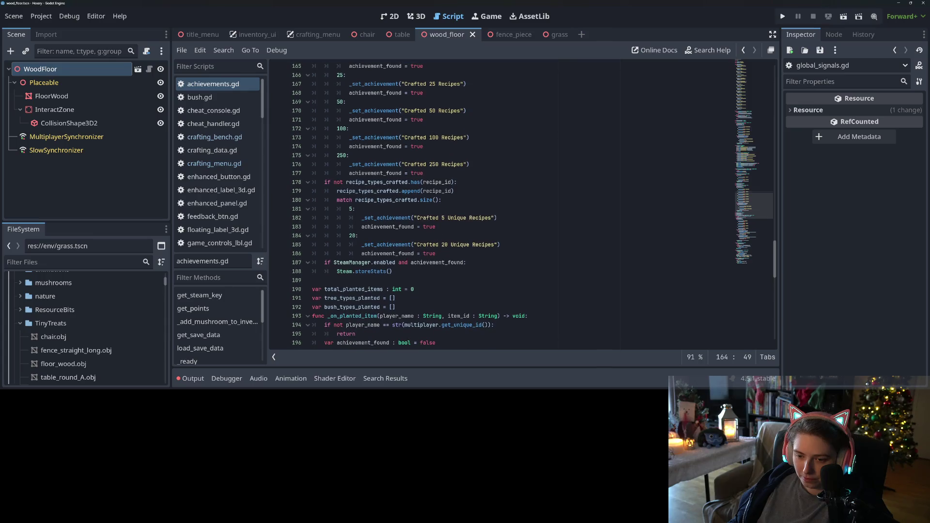
pyautogui.moveTo(414, 218); pyautogui.dragTo(494, 218)
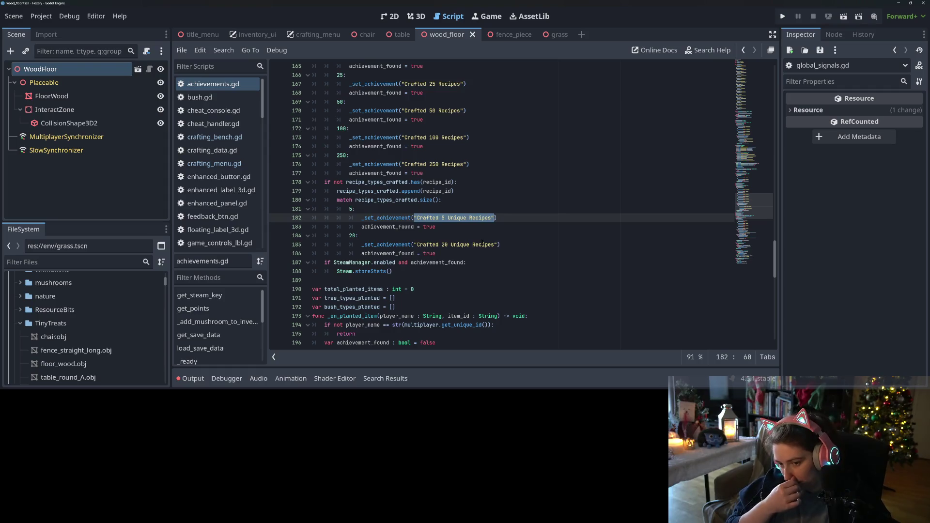
# - Select the whole Learned 10 Recipes entry in achievement_data
pyautogui.scroll(20, 484, 242)
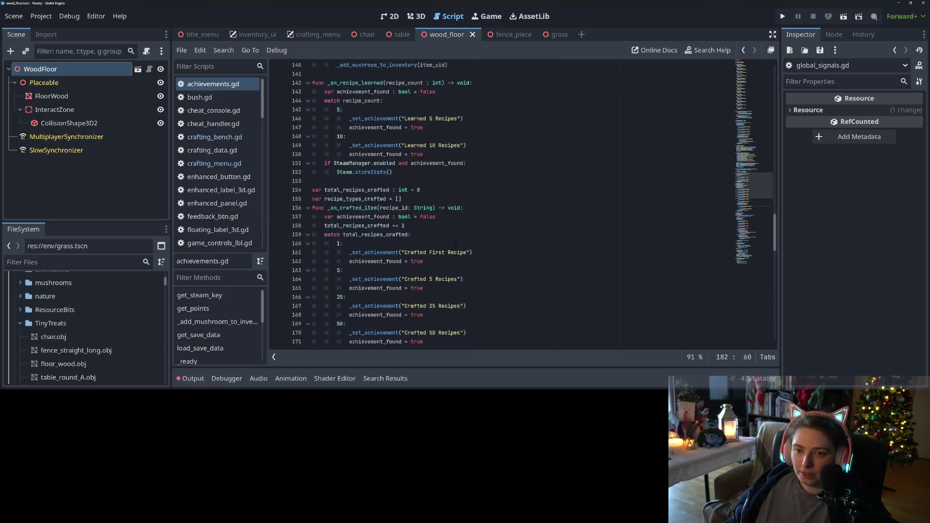
pyautogui.scroll(9, 463, 264)
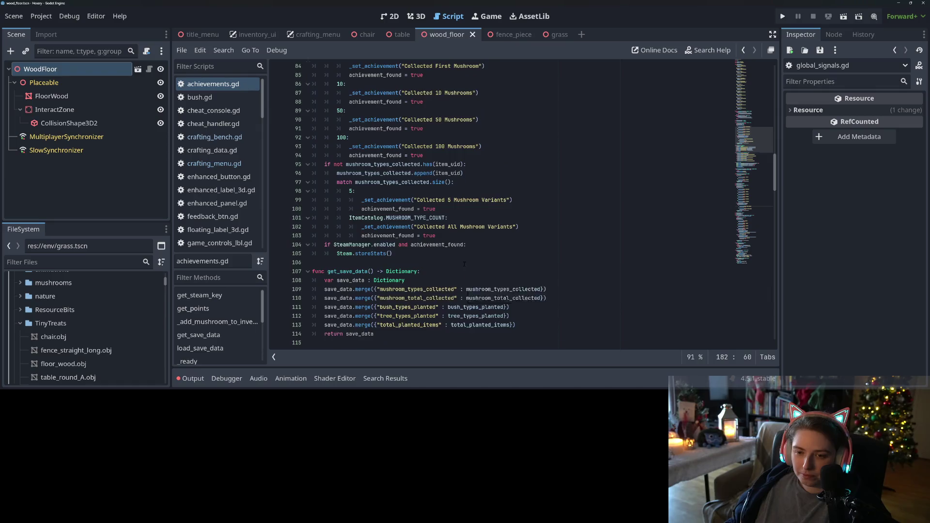
pyautogui.scroll(15, 464, 265)
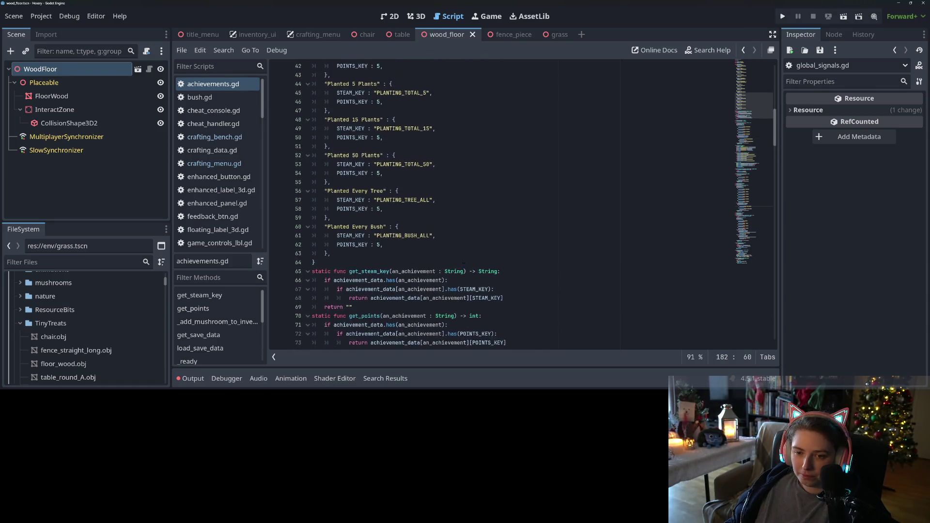
pyautogui.scroll(6, 464, 264)
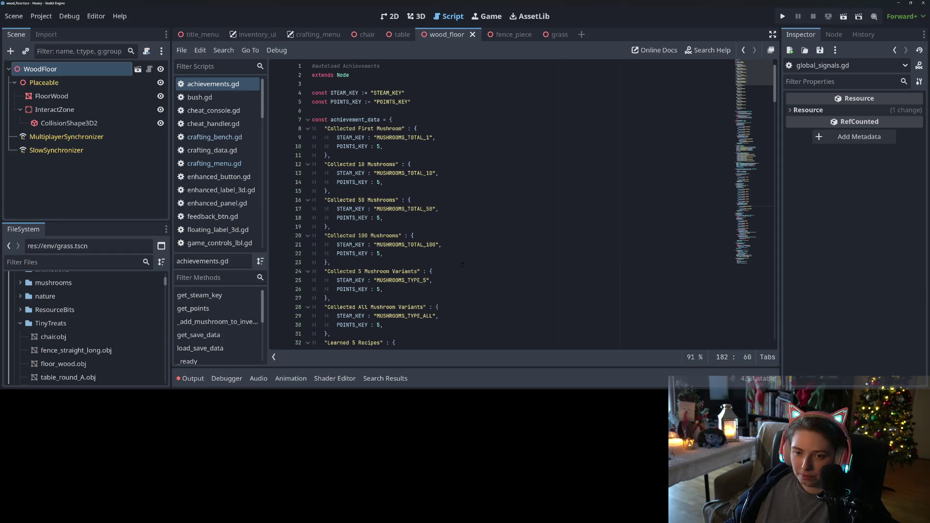
pyautogui.moveTo(391, 129); pyautogui.dragTo(391, 280)
pyautogui.scroll(-11, 390, 278)
pyautogui.scroll(-5, 390, 277)
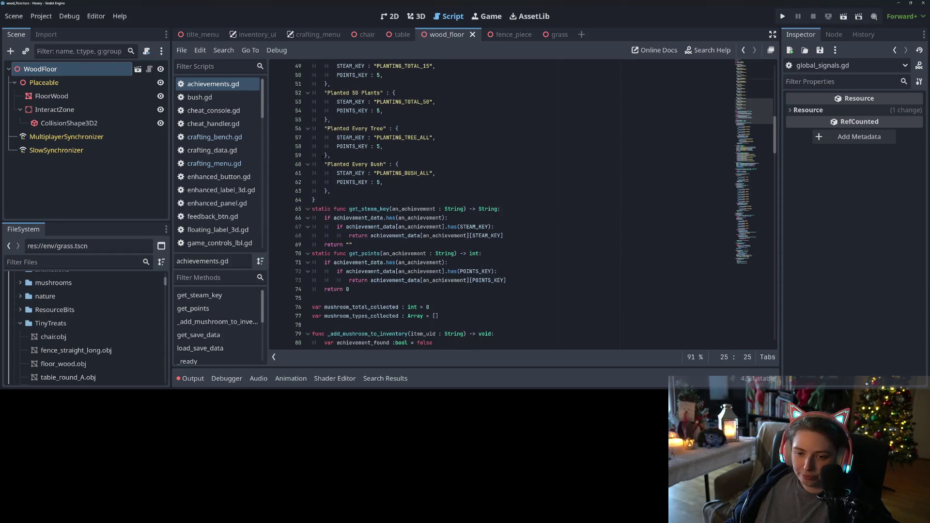
pyautogui.moveTo(325, 165)
pyautogui.mouseDown()
pyautogui.moveTo(383, 182)
pyautogui.moveTo(331, 191)
pyautogui.mouseUp()
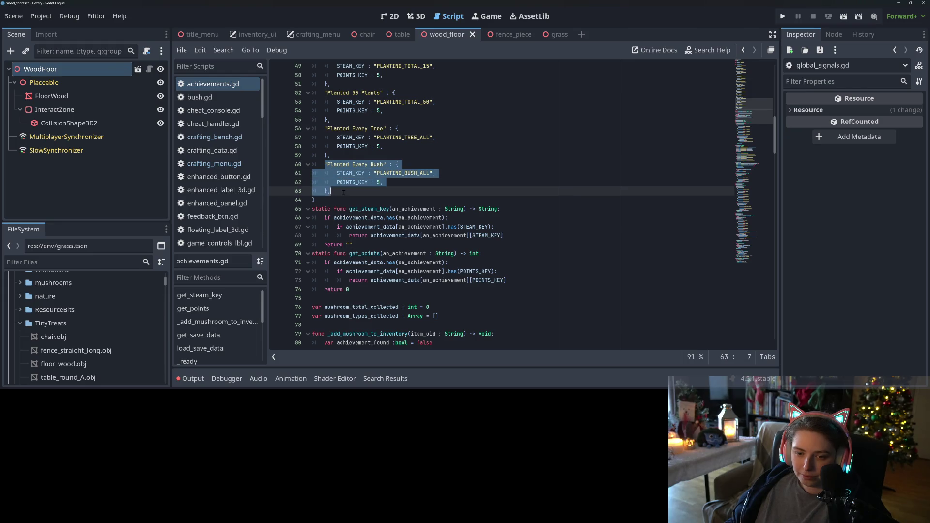
pyautogui.scroll(4, 330, 191)
pyautogui.scroll(5, 356, 201)
pyautogui.scroll(-2, 356, 201)
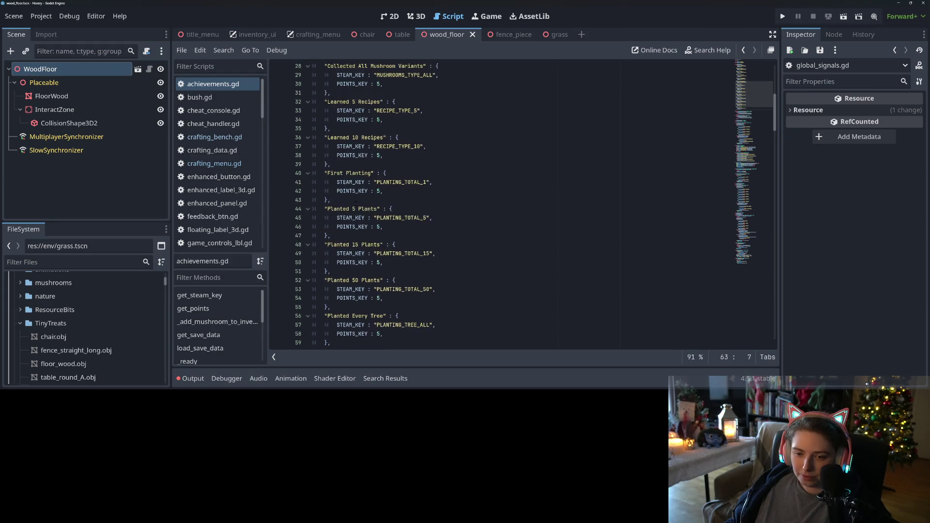
pyautogui.moveTo(323, 137); pyautogui.dragTo(338, 168)
pyautogui.hotkey('ctrl', 'c')
# - Paste repeated copies of the Learned 10 Recipes entry on new lines after the original
pyautogui.click(341, 165)
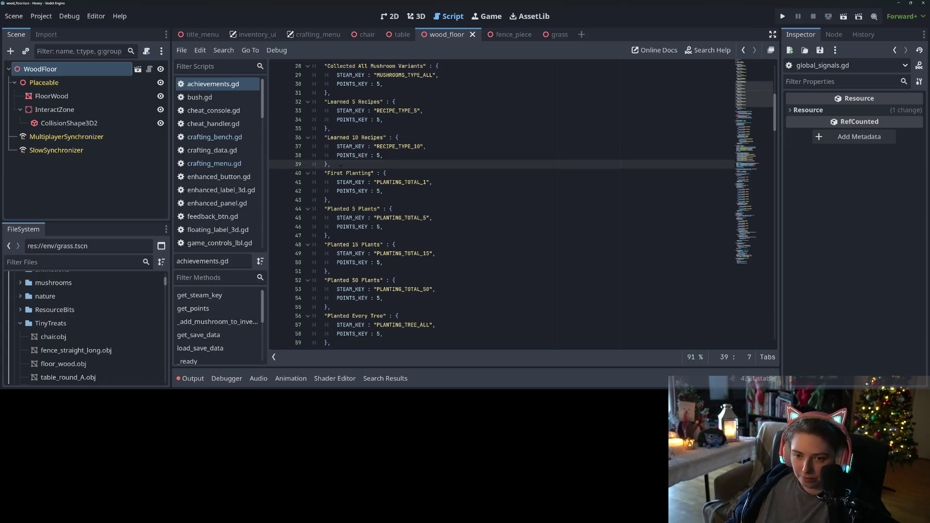
pyautogui.press('Return')
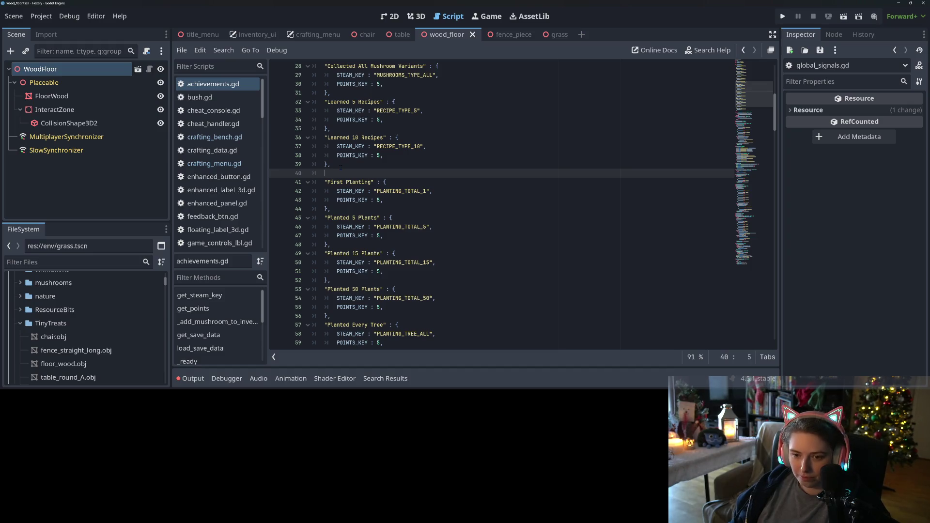
pyautogui.hotkey('ctrl', 'v')
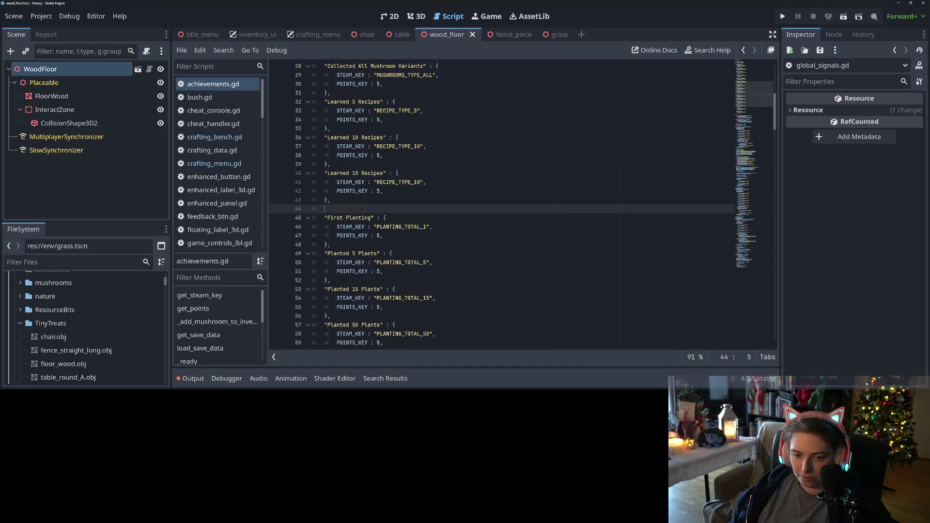
pyautogui.hotkey('ctrl', 'v')
pyautogui.hotkey('ctrl', 'v')
pyautogui.hotkey('ctrl', 'v')
pyautogui.hotkey('ctrl', 'v')
pyautogui.hotkey('ctrl', 'v')
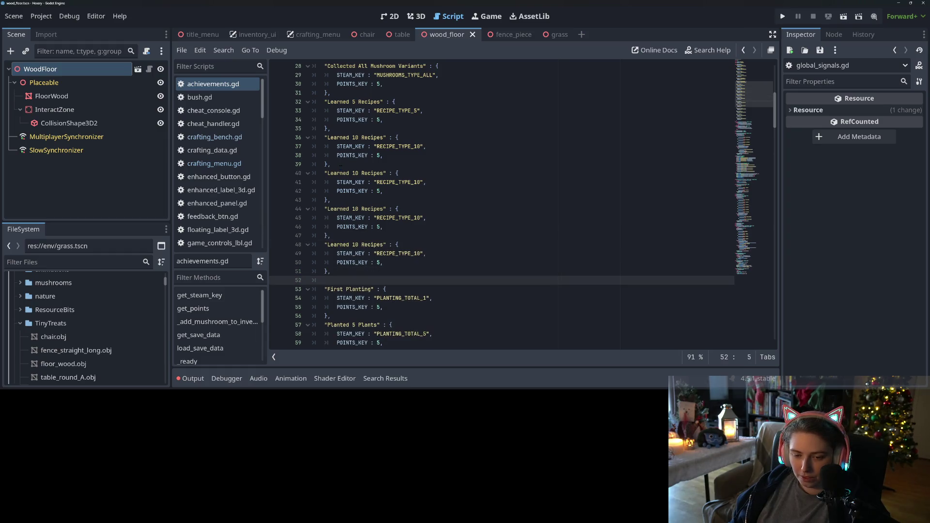
pyautogui.hotkey('ctrl', 'v')
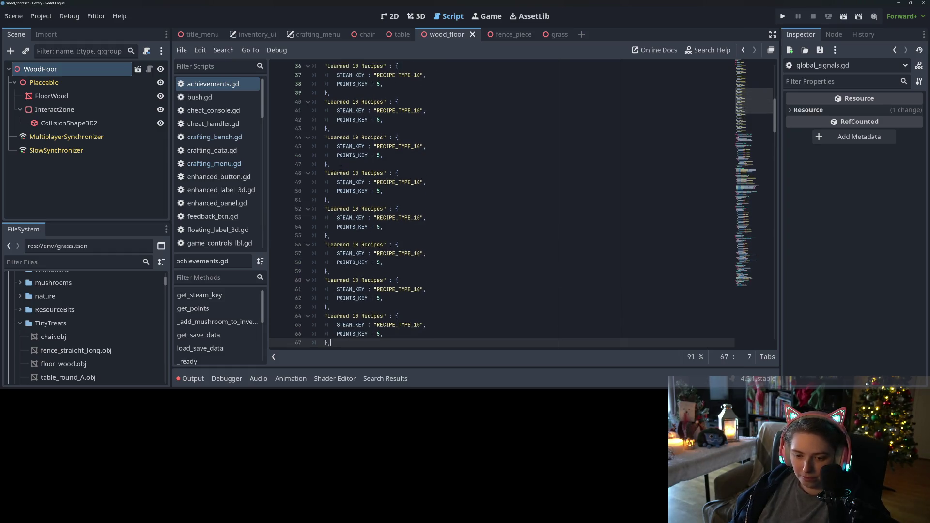
pyautogui.press('Return')
pyautogui.scroll(3, 362, 162)
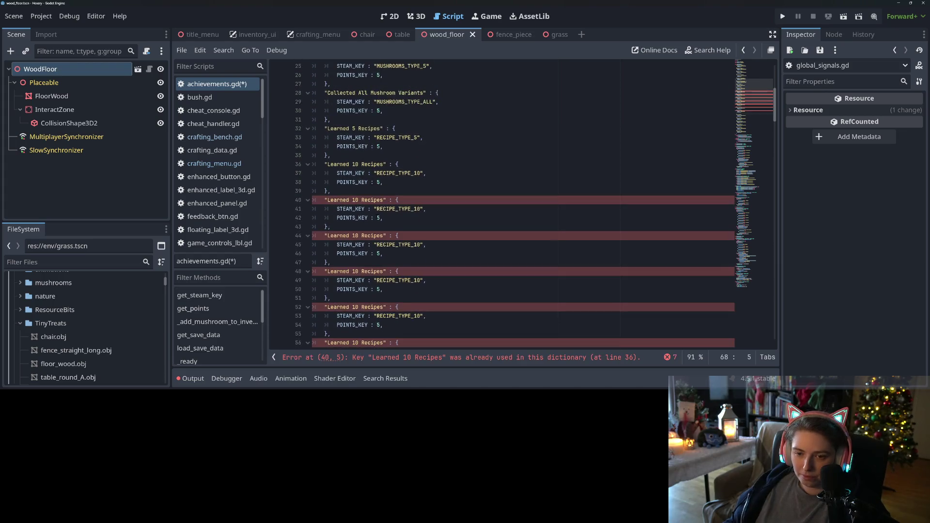
pyautogui.scroll(3, 362, 161)
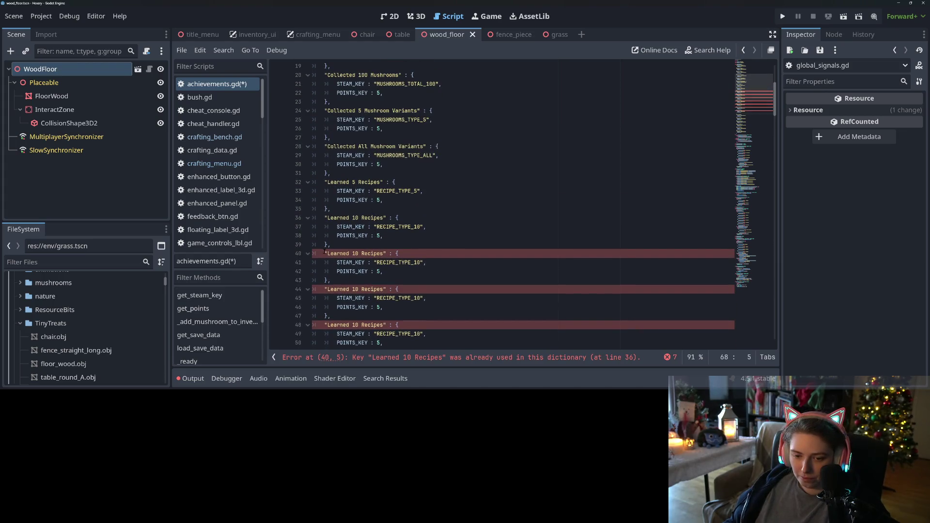
# - Rename the keys on lines 40 and 44 to Crafted 5 Unique Recipes and Crafted 20 Unique Recipes
pyautogui.moveTo(324, 252); pyautogui.dragTo(386, 255)
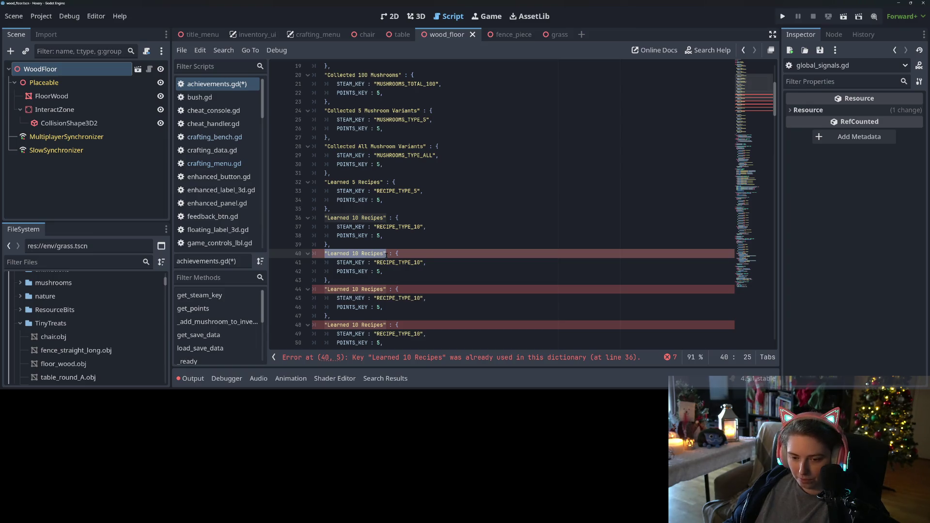
pyautogui.press('super+v')
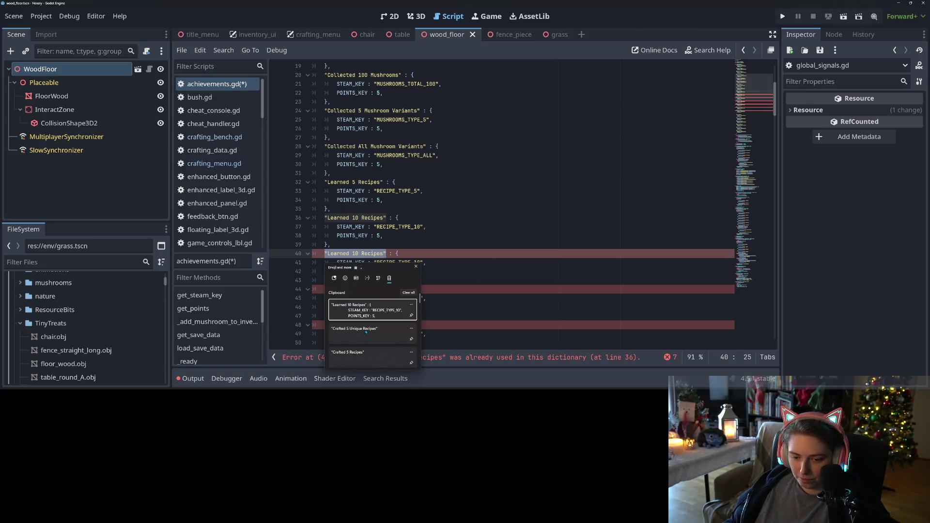
pyautogui.scroll(-3, 383, 342)
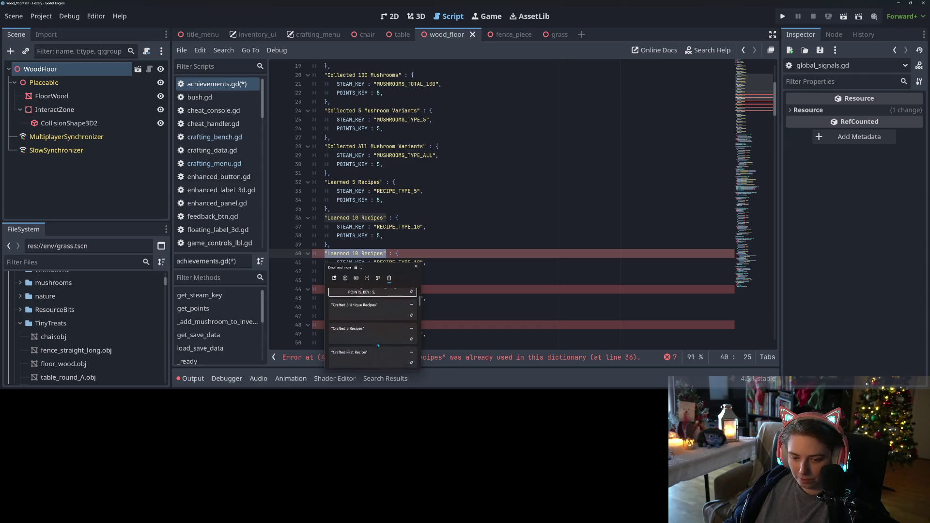
pyautogui.click(364, 308)
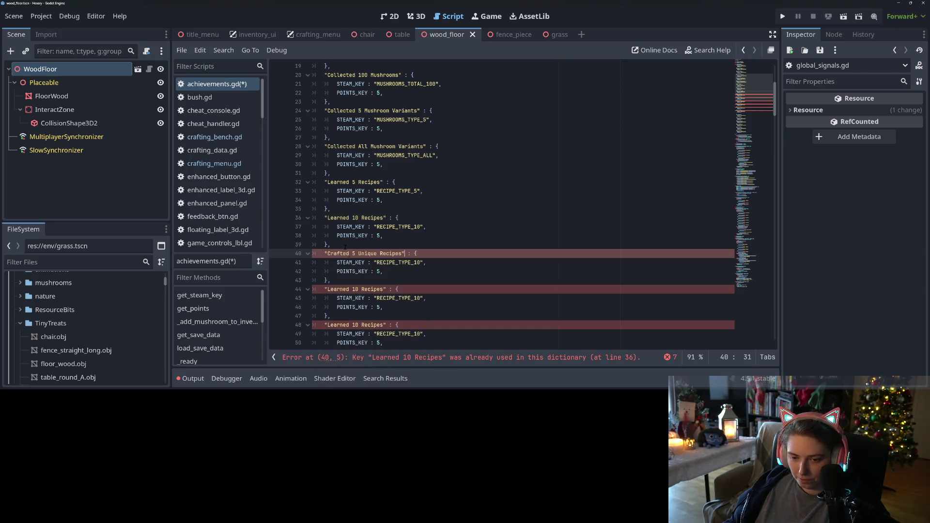
pyautogui.scroll(-1, 345, 252)
pyautogui.moveTo(325, 263); pyautogui.dragTo(385, 262)
pyautogui.write('"Crafted 5 Unique Recipes"')
pyautogui.scroll(-2, 386, 263)
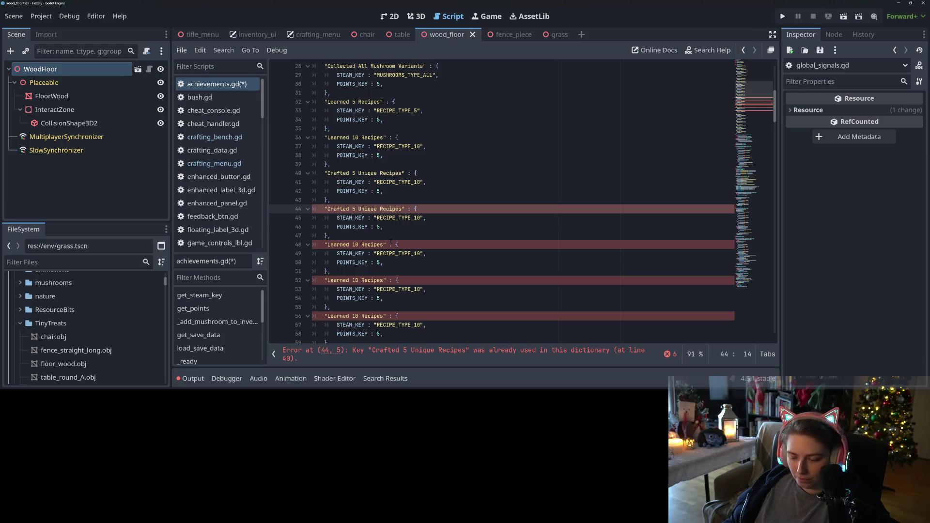
pyautogui.write('20')
pyautogui.press('Delete')
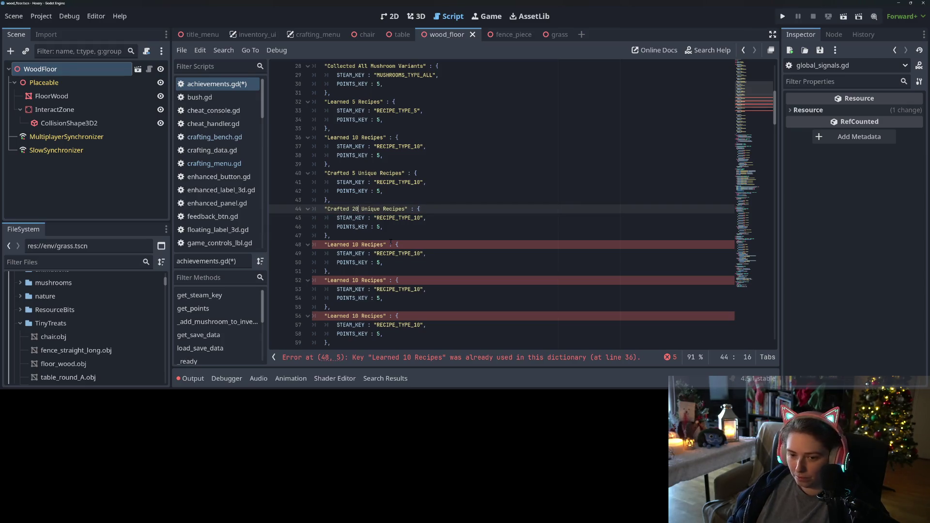
# - Rename the keys on lines 48, 52 and 56 to Crafted First Recipe, Crafted 5 Recipes and Crafted 25 Recipes
pyautogui.scroll(-2, 368, 234)
pyautogui.moveTo(324, 192); pyautogui.dragTo(386, 191)
pyautogui.press('super+v')
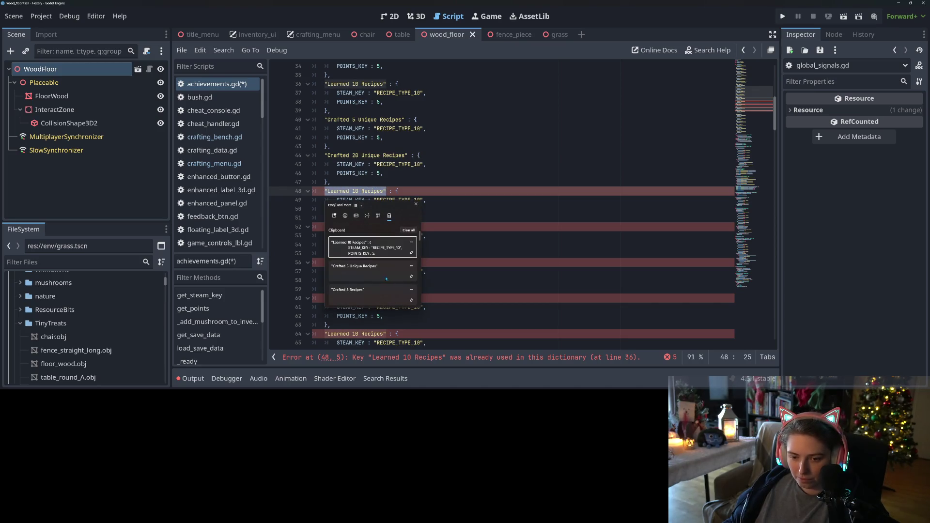
pyautogui.scroll(-2, 377, 279)
pyautogui.scroll(-1, 377, 279)
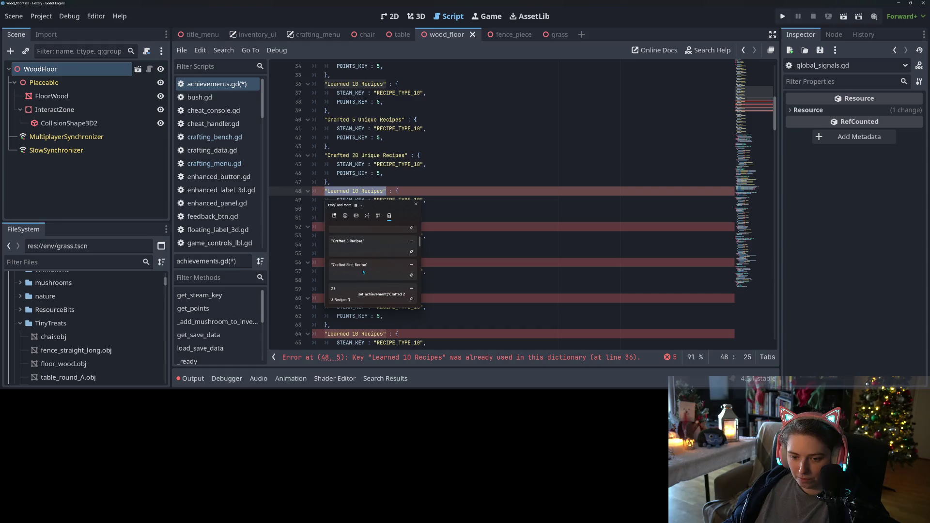
pyautogui.click(370, 271)
pyautogui.moveTo(324, 228); pyautogui.dragTo(386, 226)
pyautogui.press('super+v')
pyautogui.scroll(-3, 381, 304)
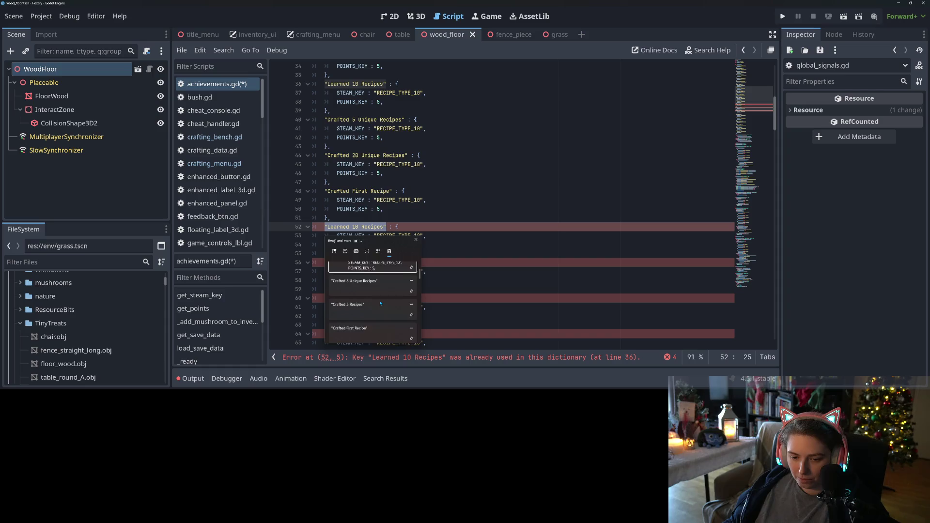
pyautogui.click(361, 280)
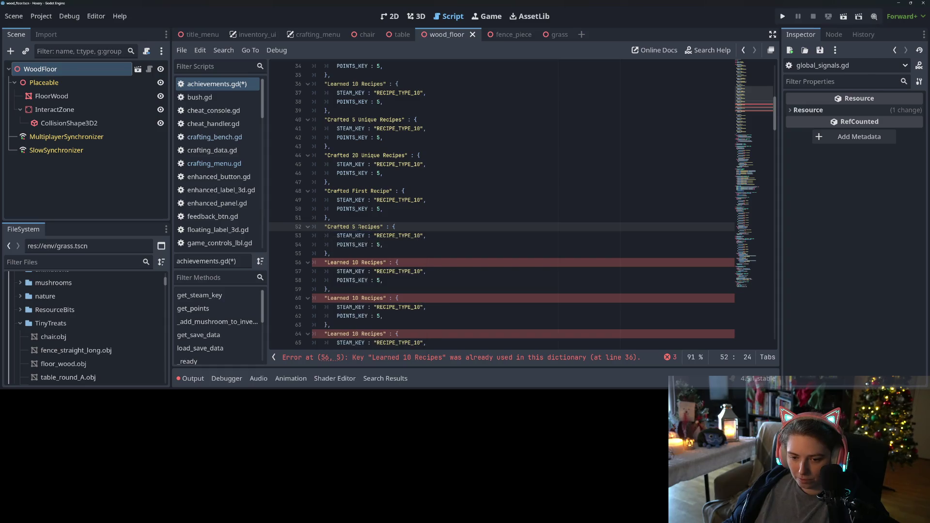
pyautogui.moveTo(325, 262); pyautogui.dragTo(386, 263)
pyautogui.write('"Crafted 5 Recipes"')
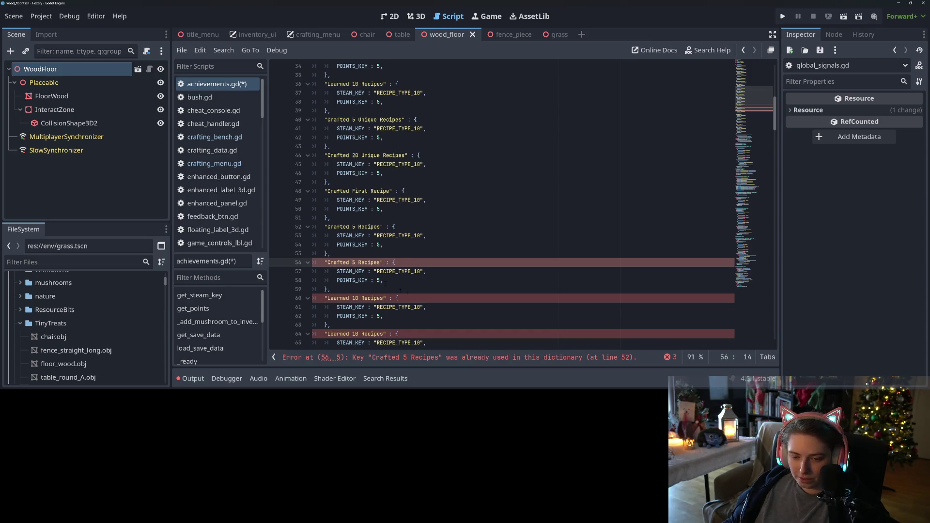
pyautogui.scroll(-2, 400, 291)
pyautogui.write('2')
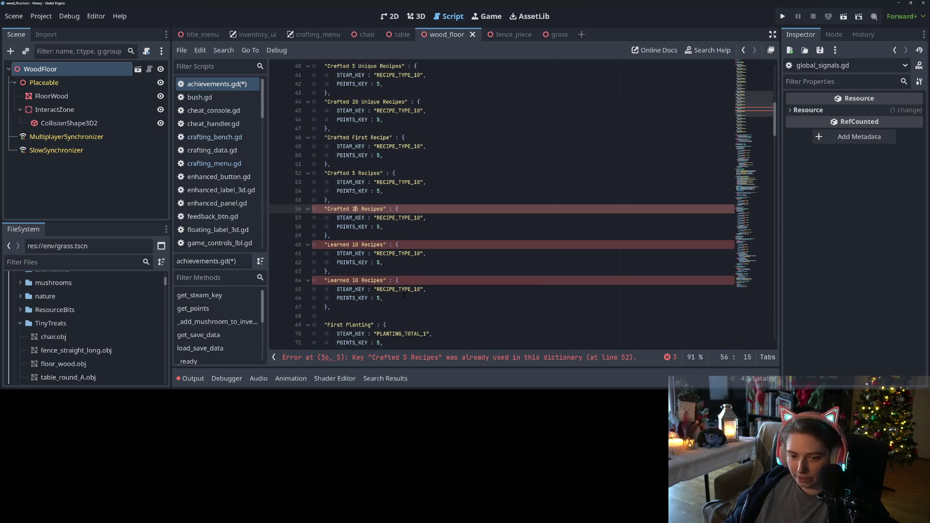
# - Rename line 60's key to Crafted 50 Recipes and paste Crafted 5 into line 64's key
pyautogui.moveTo(326, 245); pyautogui.dragTo(386, 245)
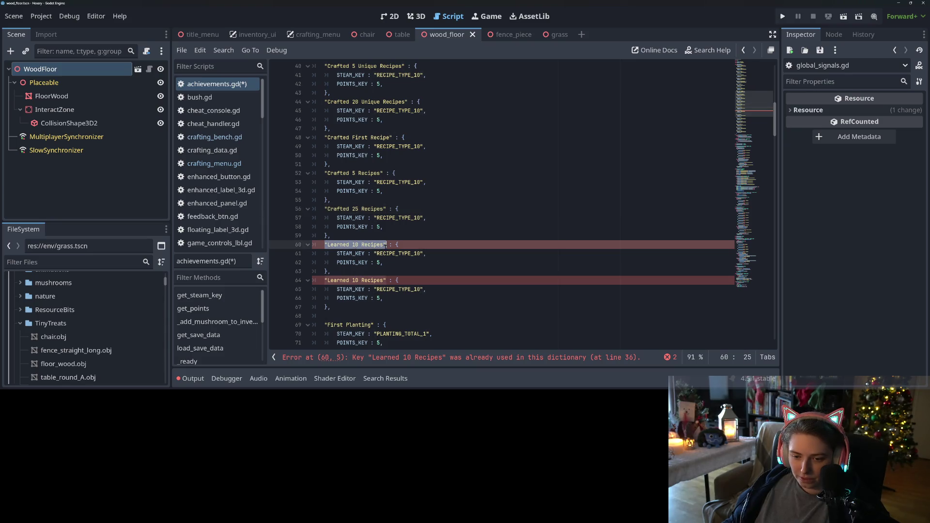
pyautogui.write('"Crafted 5 Recipes"')
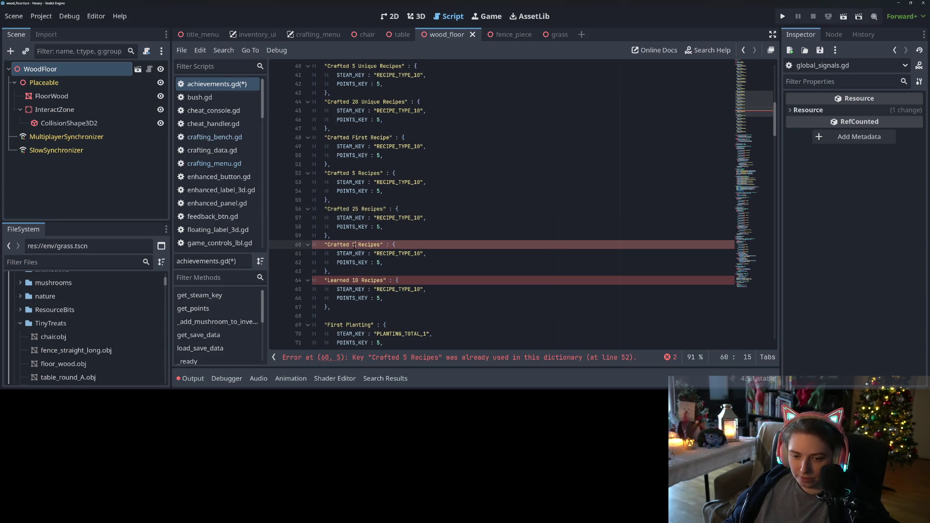
pyautogui.write('0')
pyautogui.moveTo(324, 281); pyautogui.dragTo(386, 282)
pyautogui.write('"Crafted 5 Recipes"')
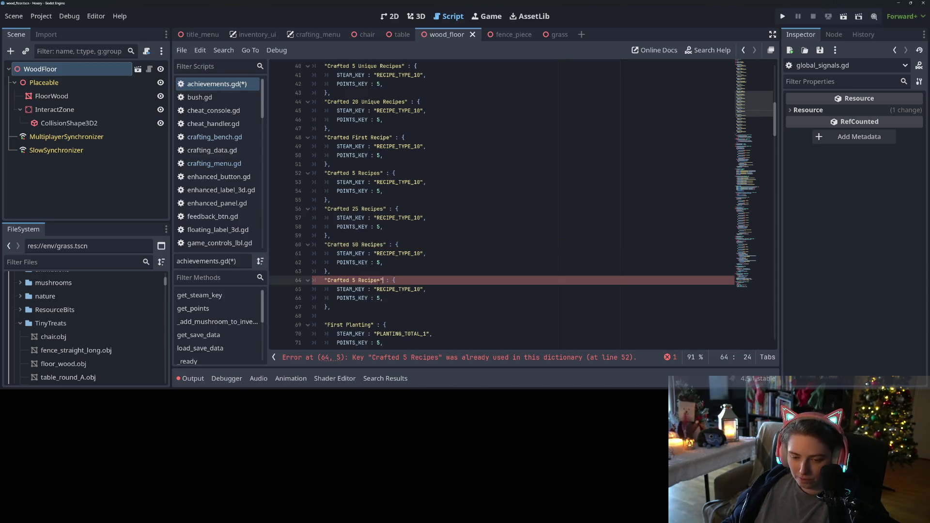
# - Finish line 64's key as Crafted 100 Recipes and save achievements.gd
pyautogui.write('100')
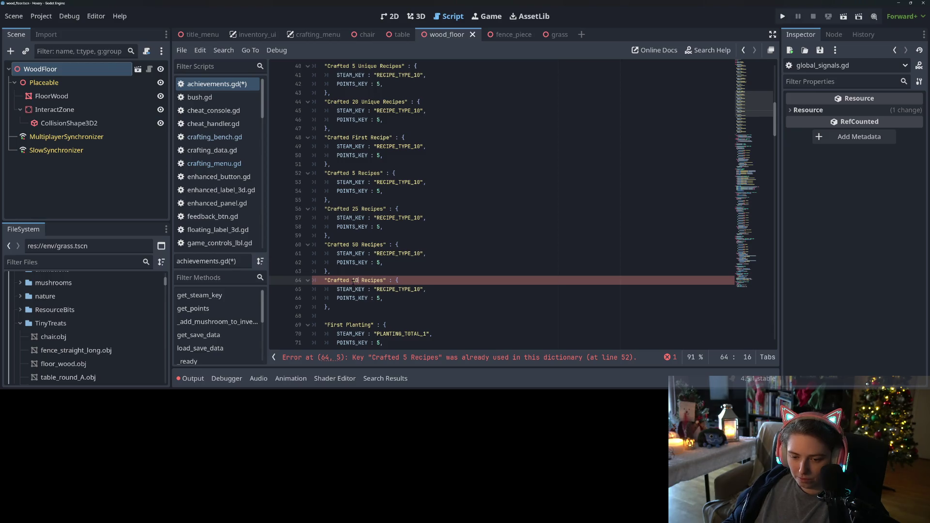
pyautogui.hotkey('ctrl', 's')
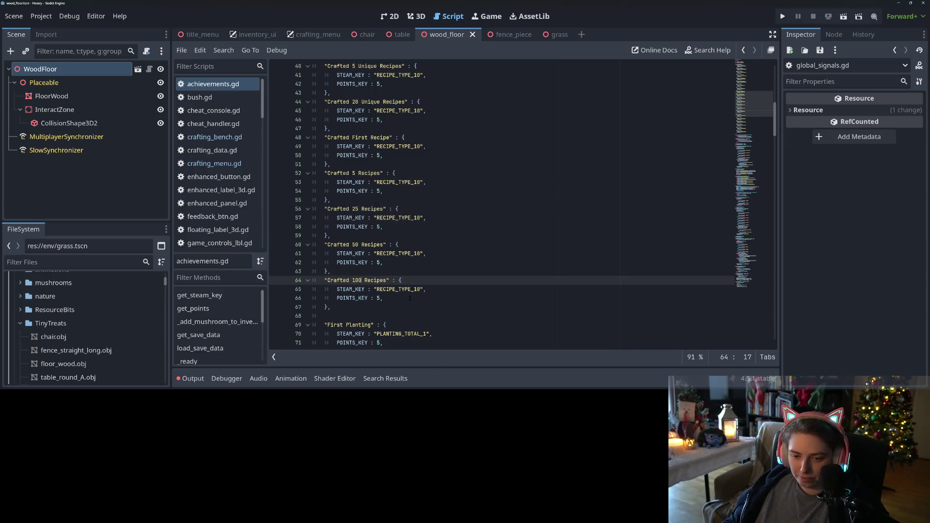
pyautogui.scroll(-15, 502, 204)
pyautogui.scroll(-10, 422, 316)
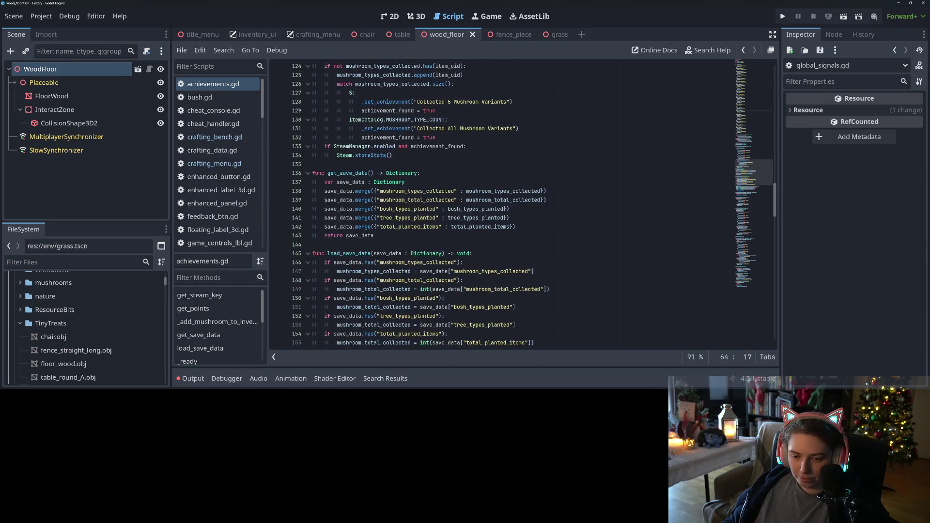
pyautogui.scroll(-5, 422, 316)
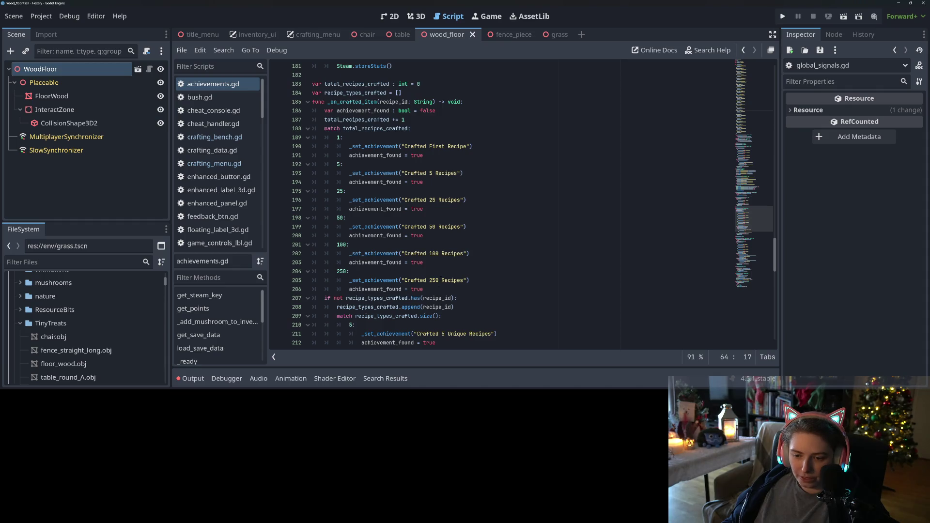
pyautogui.scroll(20, 414, 259)
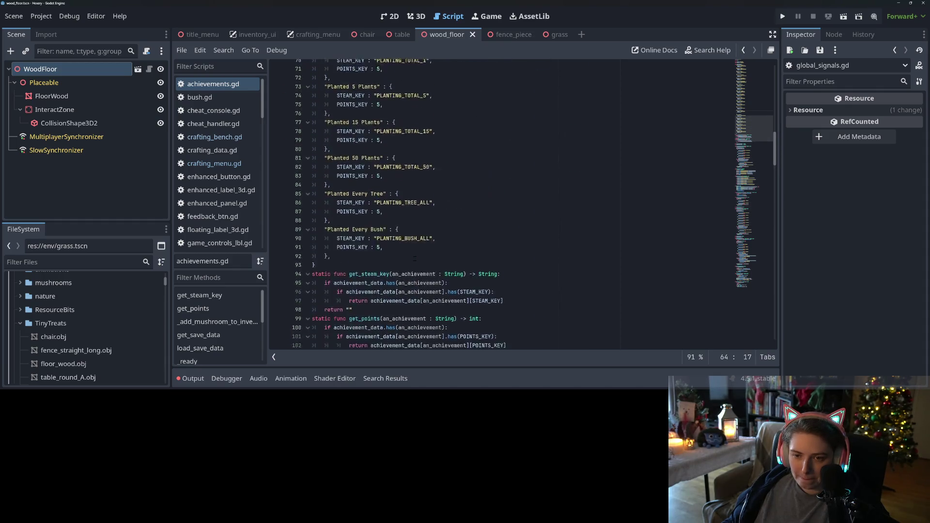
pyautogui.scroll(6, 415, 258)
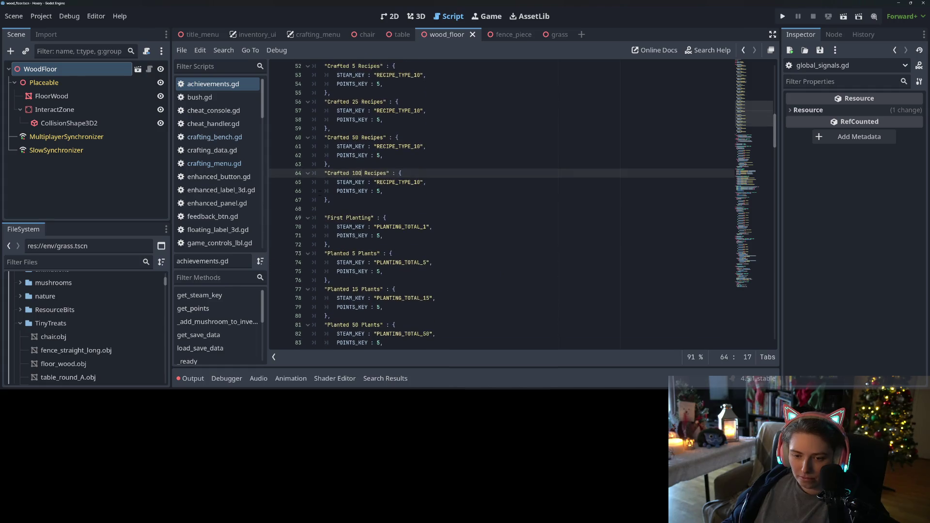
# - Duplicate the Crafted 100 Recipes entry as Crafted 250 Recipes and save
pyautogui.moveTo(323, 174); pyautogui.dragTo(334, 201)
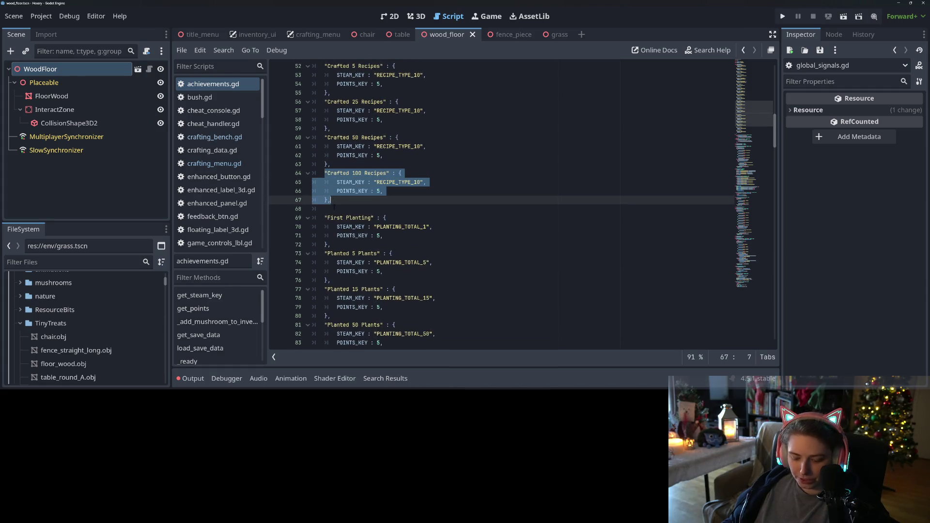
pyautogui.hotkey('ctrl', 'c')
pyautogui.click(334, 207)
pyautogui.hotkey('ctrl', 'v')
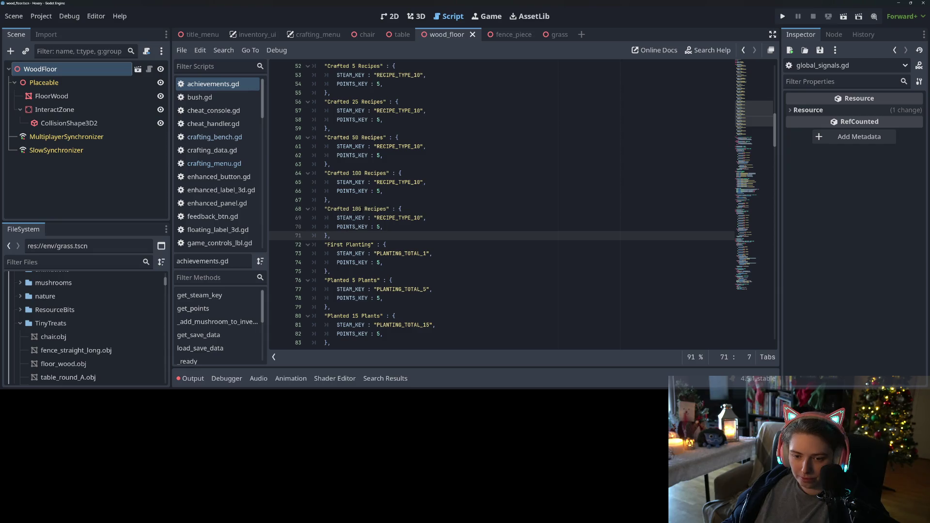
pyautogui.doubleClick(357, 209)
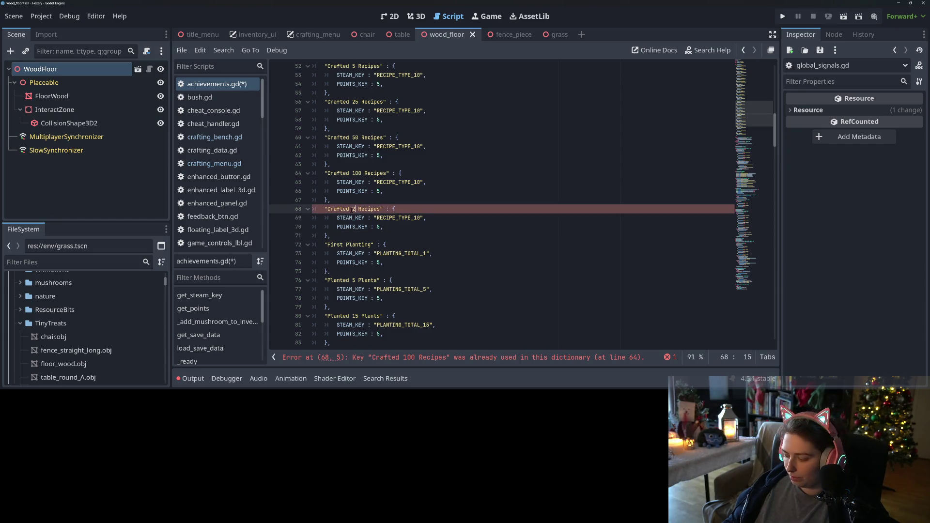
pyautogui.hotkey('ctrl', 's')
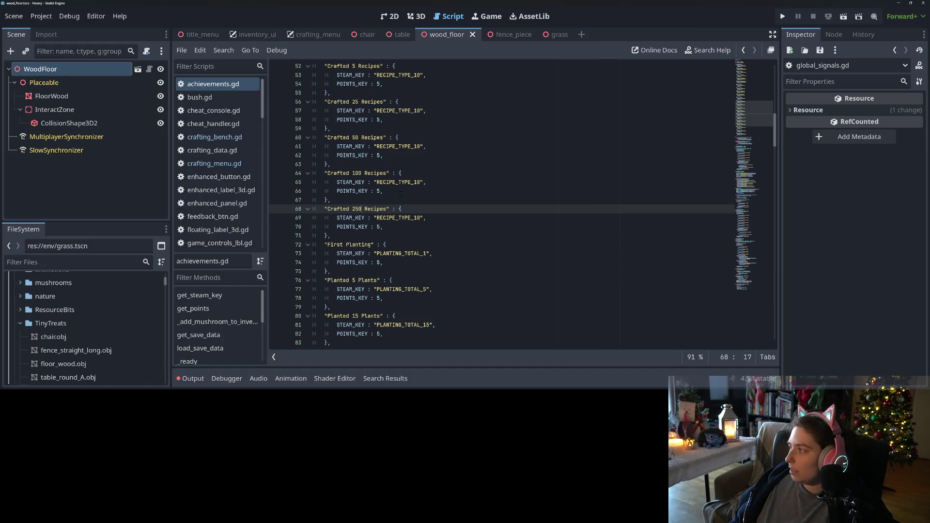
# - Insert _LEARNED into line 33's Steam key, making RECIPE_LEARNED_TYPE_5
pyautogui.scroll(3, 405, 197)
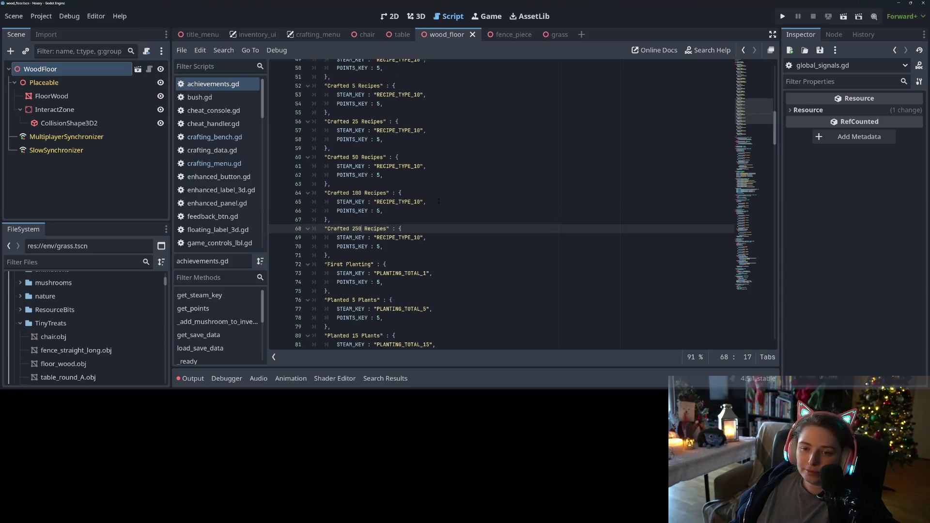
pyautogui.scroll(6, 393, 206)
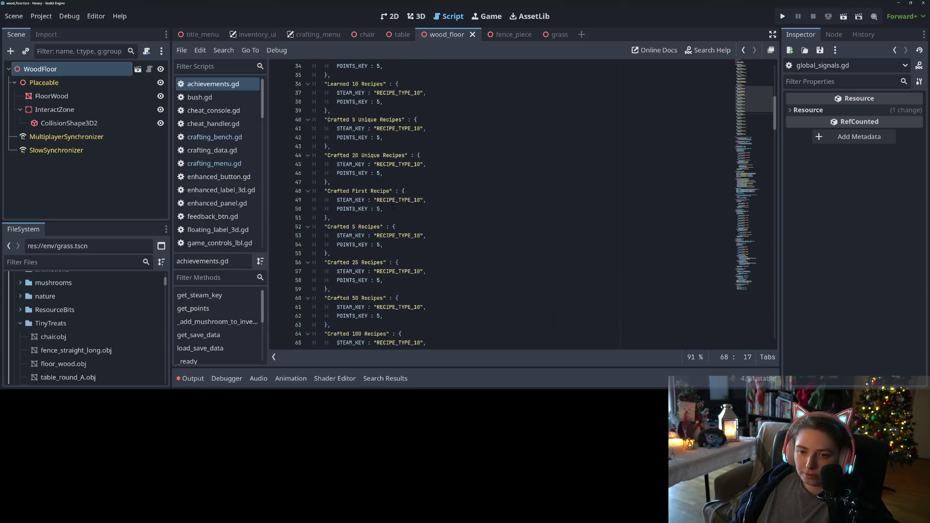
pyautogui.click(398, 164)
pyautogui.click(382, 173)
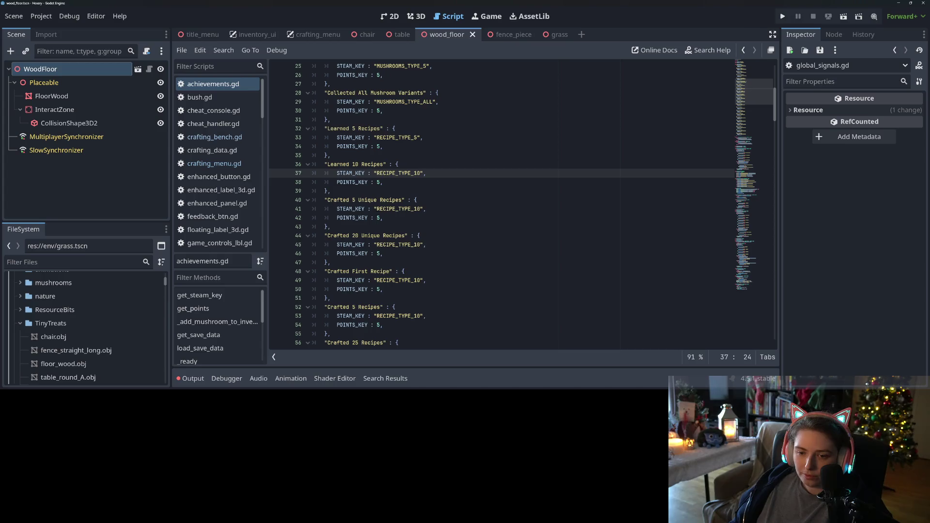
pyautogui.click(377, 209)
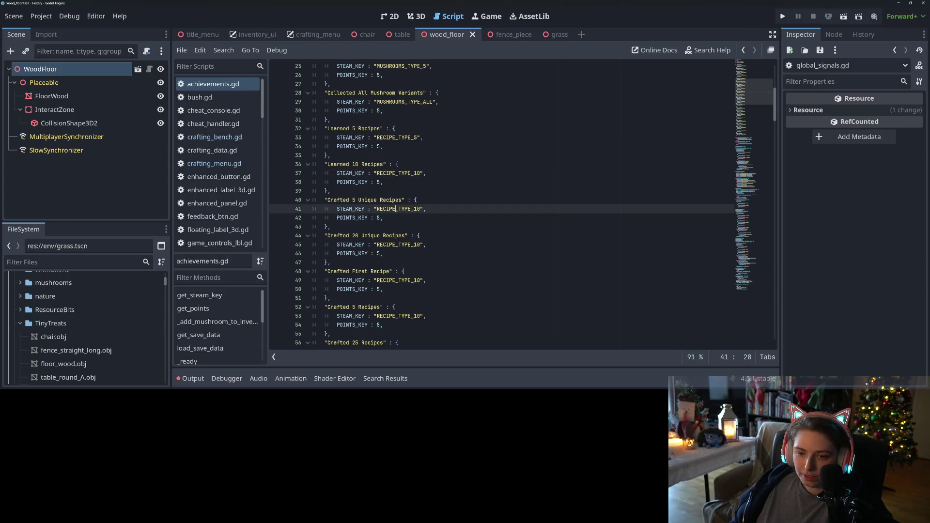
pyautogui.doubleClick(397, 173)
pyautogui.scroll(1, 396, 194)
pyautogui.click(396, 164)
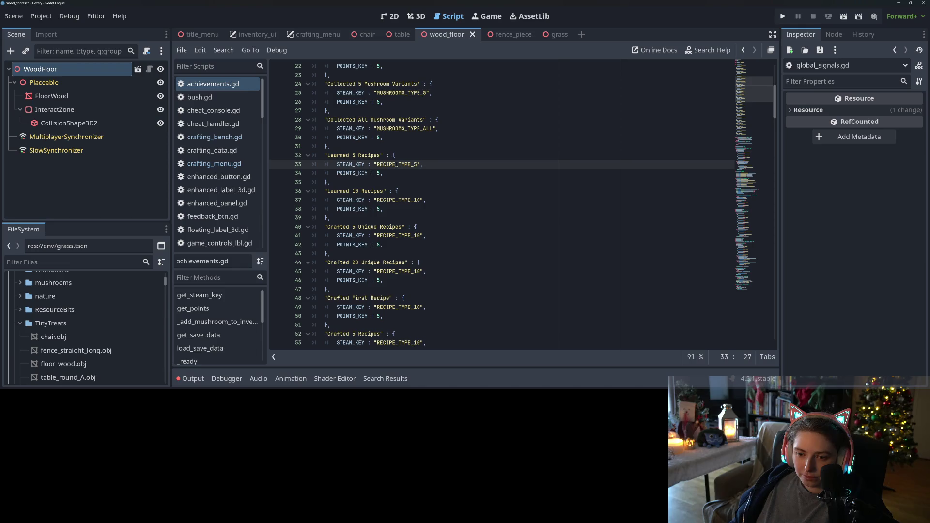
pyautogui.write('_LEARNE')
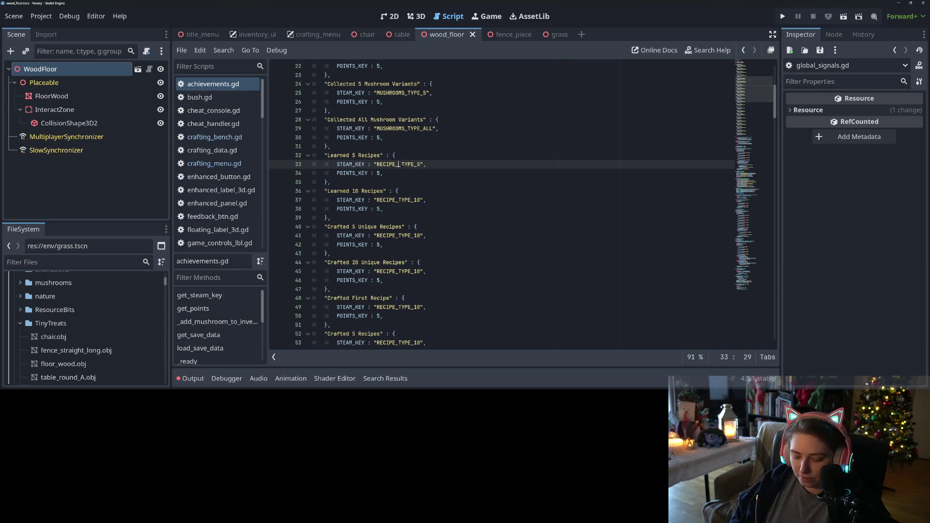
pyautogui.write('D_')
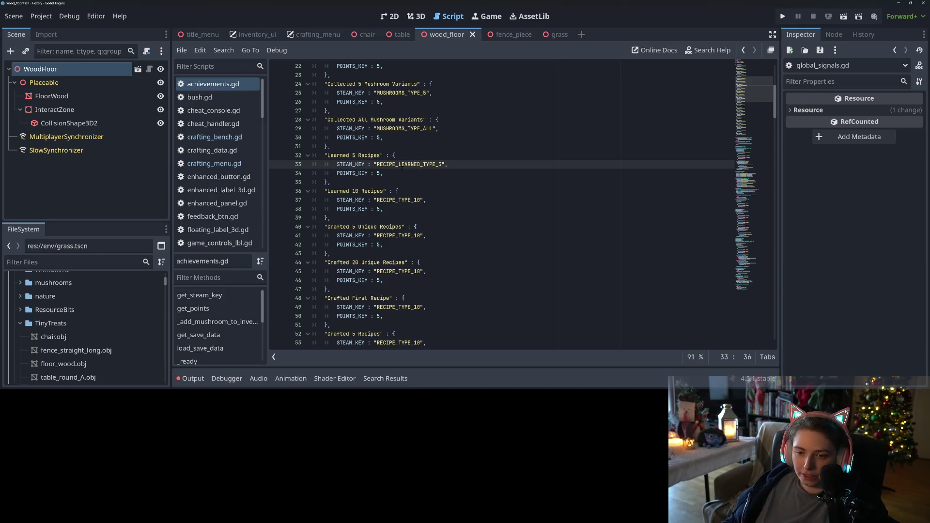
pyautogui.tripleClick(393, 164)
pyautogui.click(387, 165)
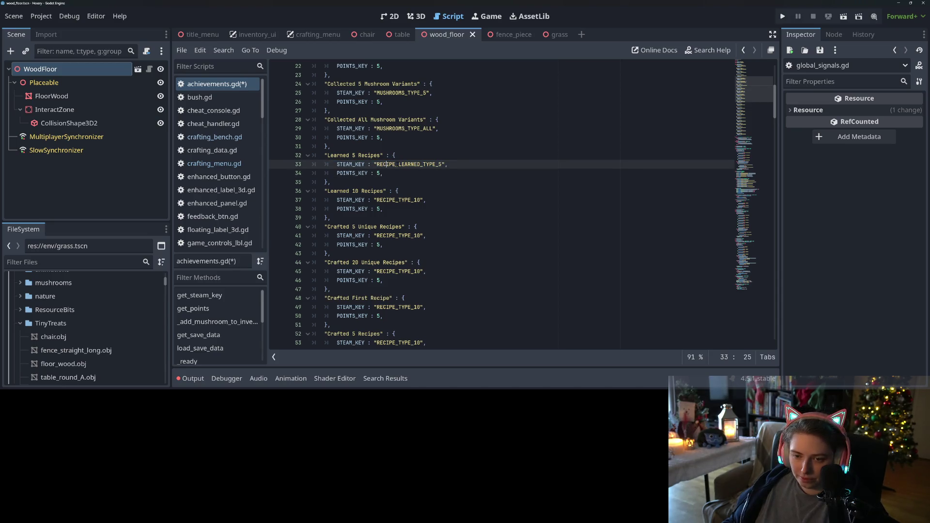
# - Change line 37's Steam key to RECIPE_LEARNED_TYPE_10 and save achievements.gd
pyautogui.moveTo(376, 165); pyautogui.dragTo(420, 165)
pyautogui.press('Right')
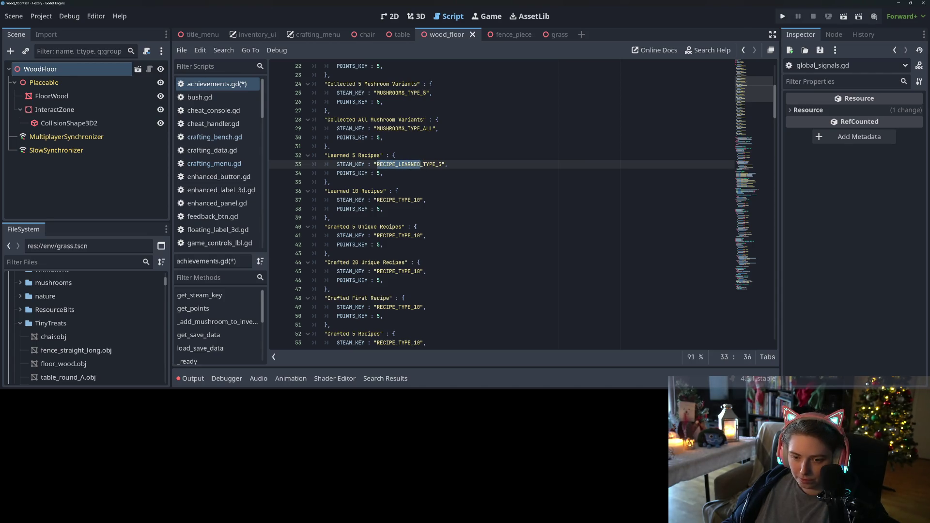
pyautogui.moveTo(377, 200); pyautogui.dragTo(409, 200)
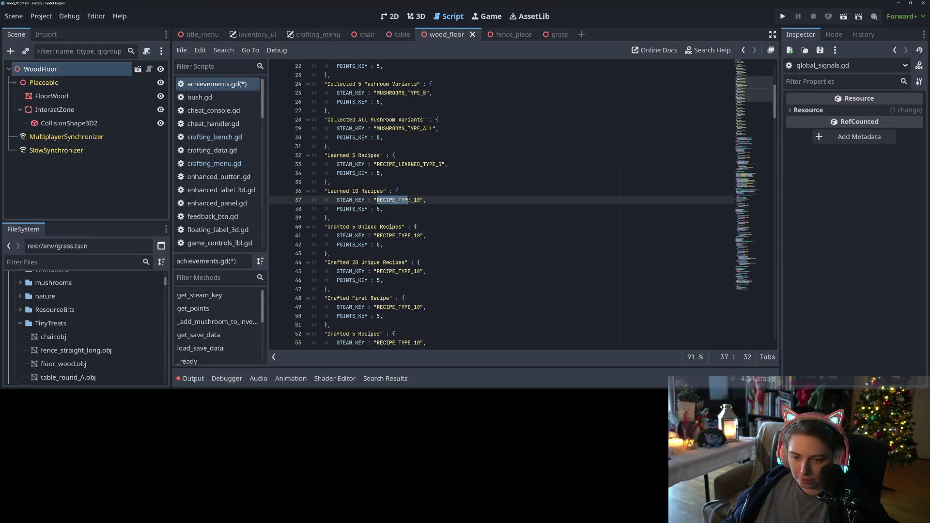
pyautogui.hotkey('ctrl', 'v')
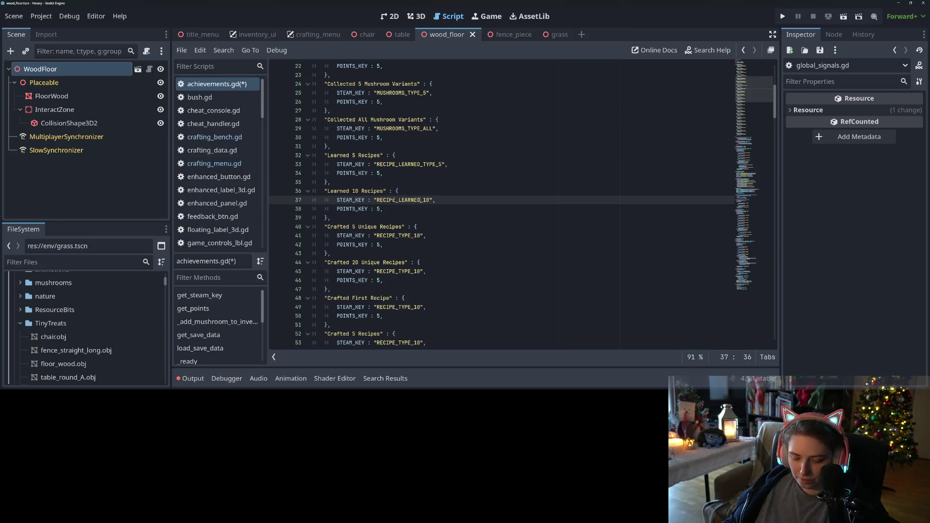
pyautogui.hotkey('ctrl', 'z')
pyautogui.click(381, 200)
pyautogui.moveTo(377, 200); pyautogui.dragTo(396, 200)
pyautogui.write('RECIPE_LEARNED')
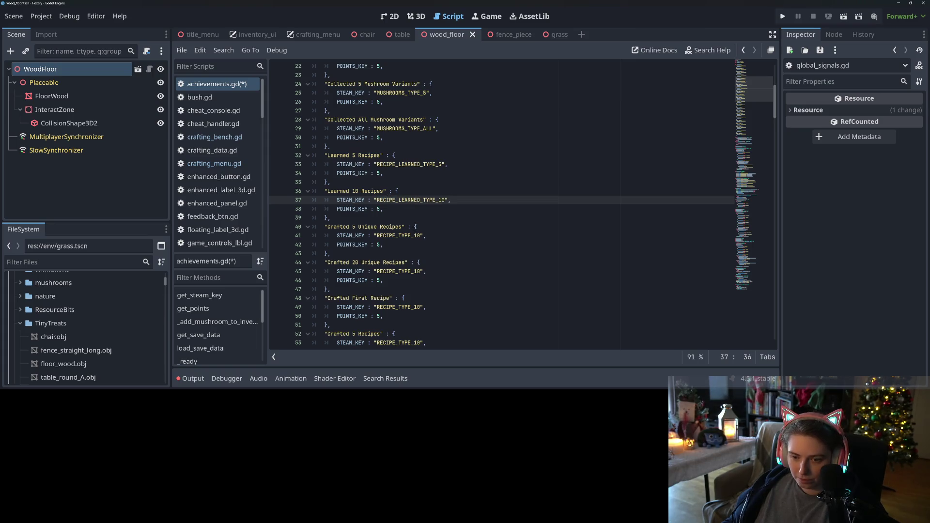
pyautogui.hotkey('ctrl', 's')
pyautogui.scroll(-2, 395, 182)
# - Insert _CRAFTED after RECIPE in the Steam keys on lines 41 and 45
pyautogui.click(395, 182)
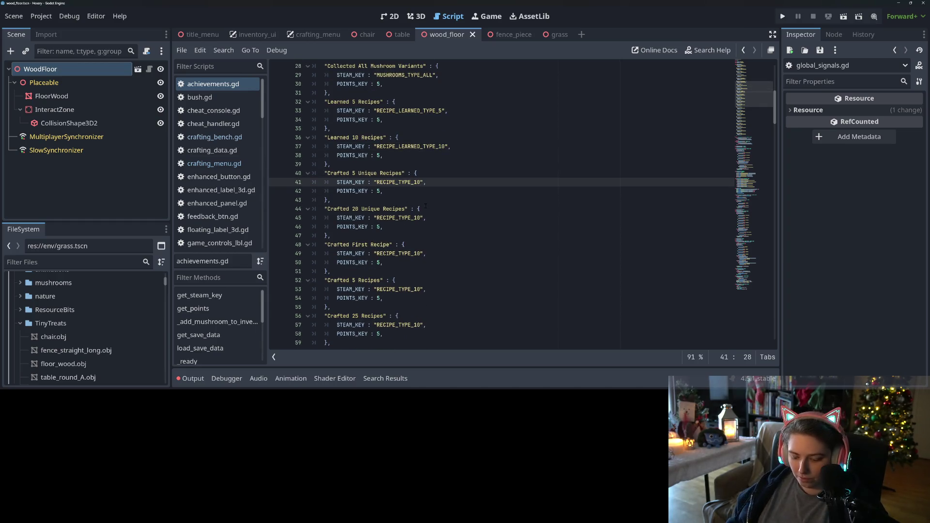
pyautogui.write('_CRAFTED_')
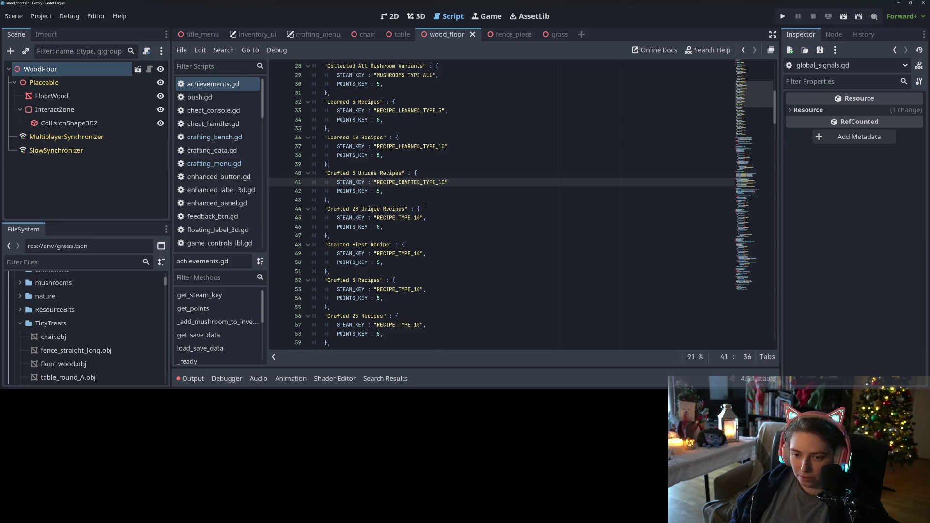
pyautogui.moveTo(396, 182); pyautogui.dragTo(420, 183)
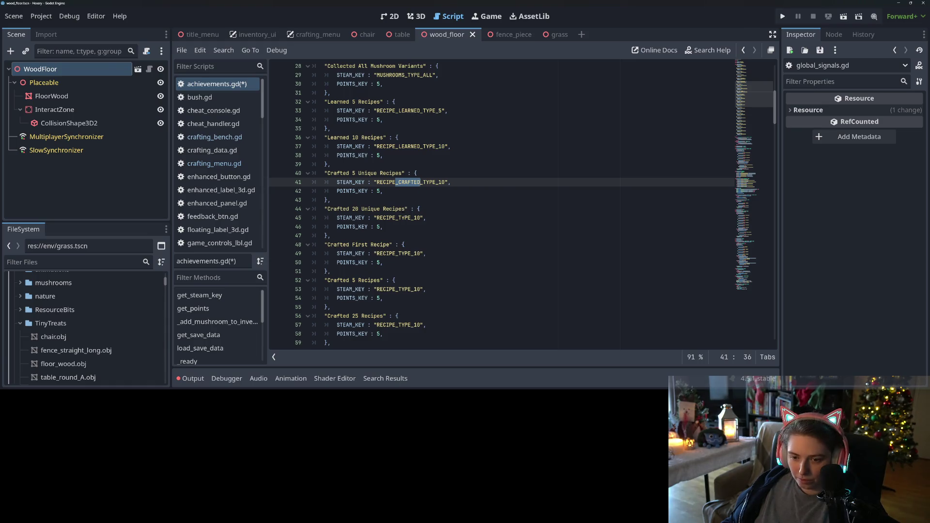
pyautogui.hotkey('ctrl', 'c')
pyautogui.click(396, 218)
pyautogui.hotkey('ctrl', 'v')
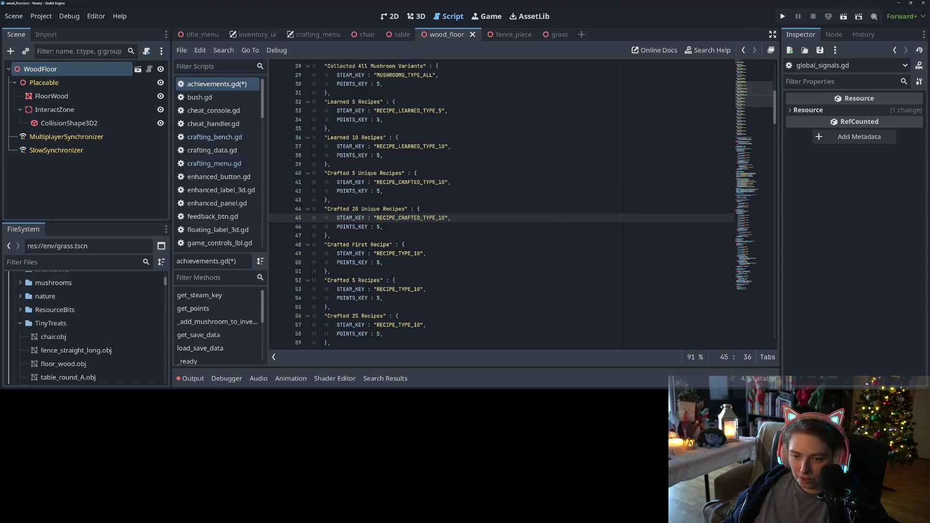
# - Set the Steam keys to RECIPE_CRAFTED_TYPE_5 and RECIPE_CRAFTED_TYPE_20, then save achievements.gd
pyautogui.moveTo(440, 182); pyautogui.dragTo(445, 183)
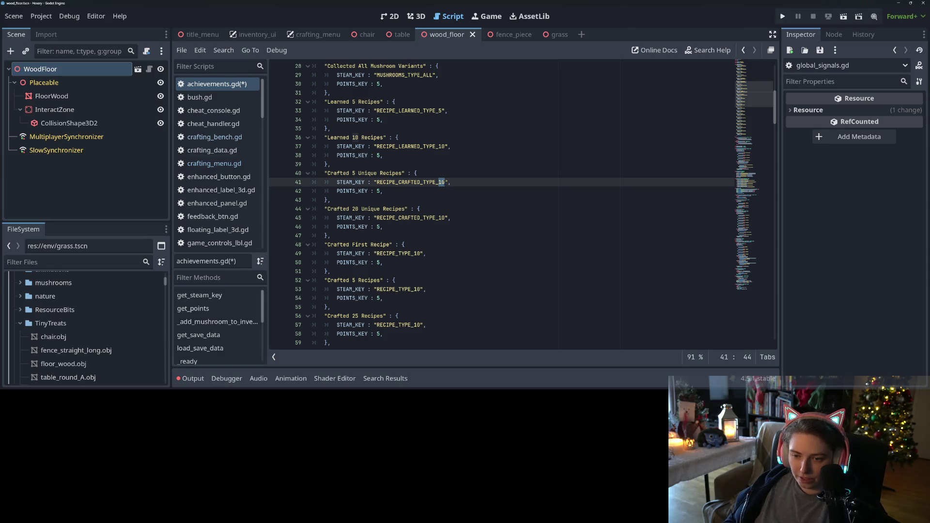
pyautogui.write('5')
pyautogui.click(440, 217)
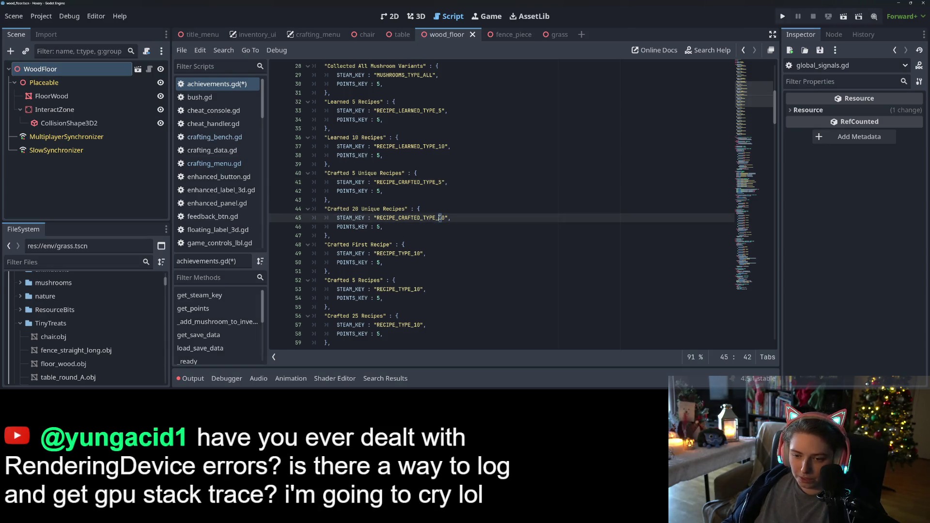
pyautogui.write('2')
pyautogui.hotkey('ctrl', 's')
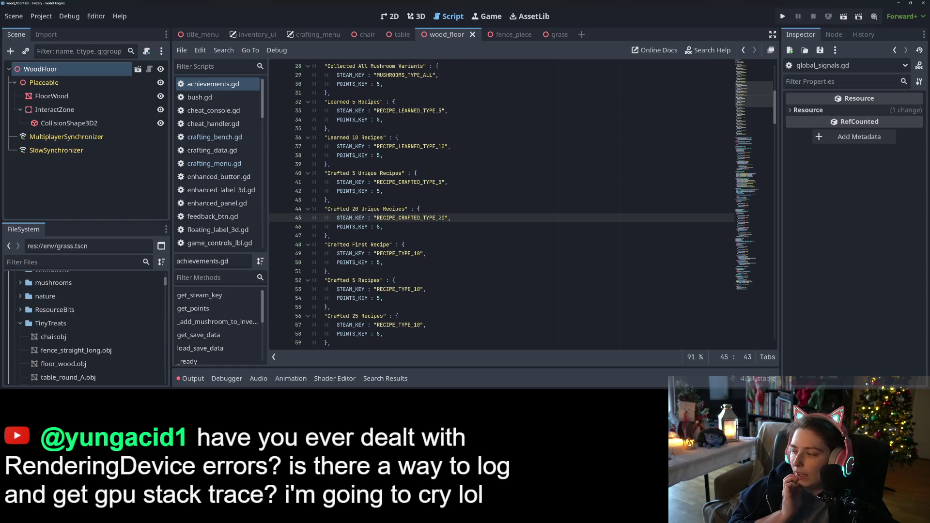
pyautogui.hotkey('ctrl', 's')
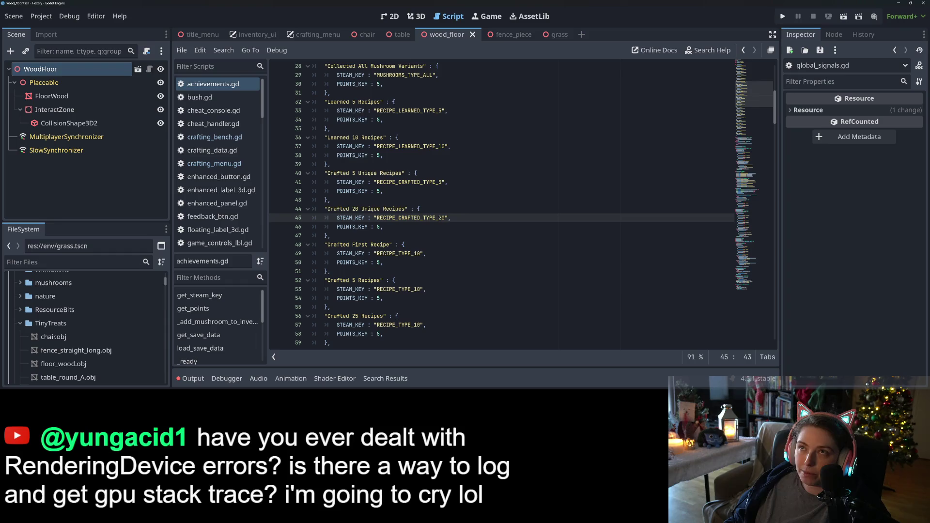
pyautogui.hotkey('ctrl', 's')
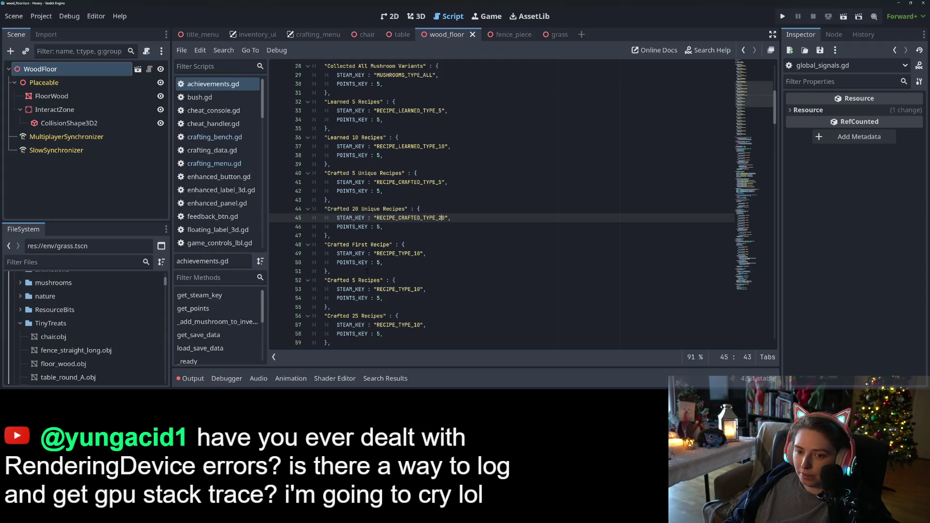
pyautogui.scroll(-1, 502, 204)
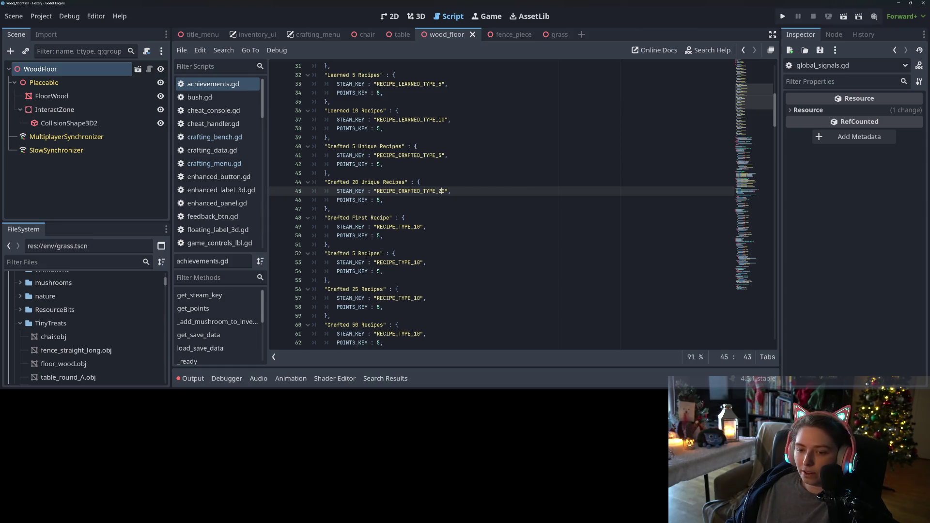
# - Rename the Crafted First Recipe key on line 49 from RECIPE_TYPE_10 to RECIPE_CRAFTED_TOTAL_1
pyautogui.click(370, 253)
pyautogui.click(393, 217)
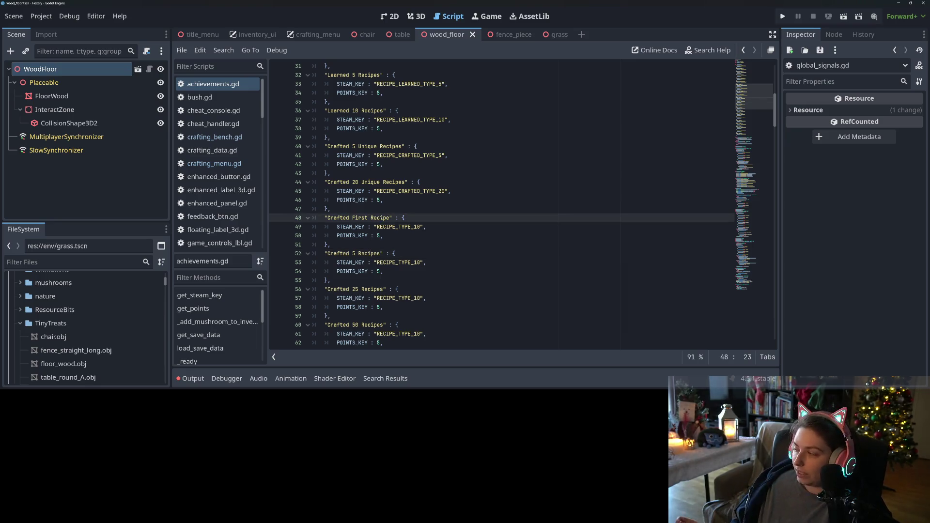
pyautogui.doubleClick(366, 218)
pyautogui.doubleClick(394, 226)
pyautogui.click(380, 226)
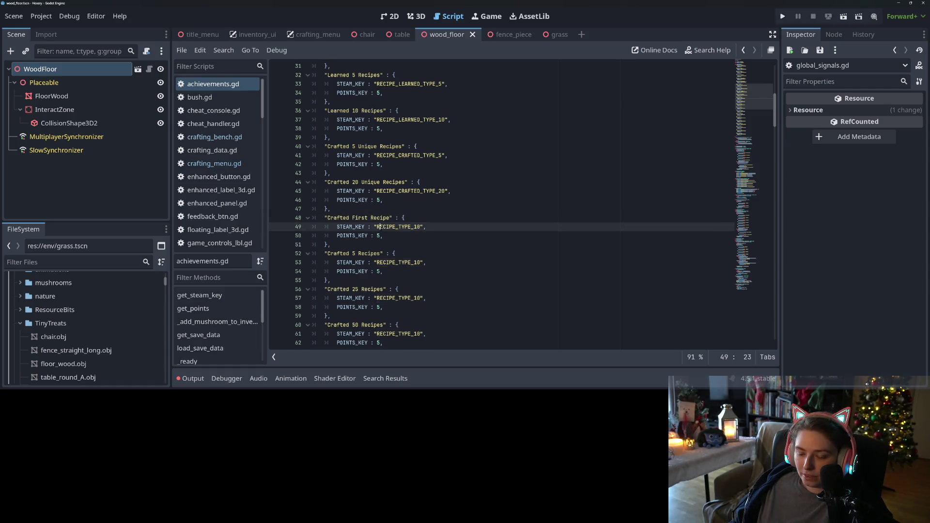
pyautogui.click(414, 227)
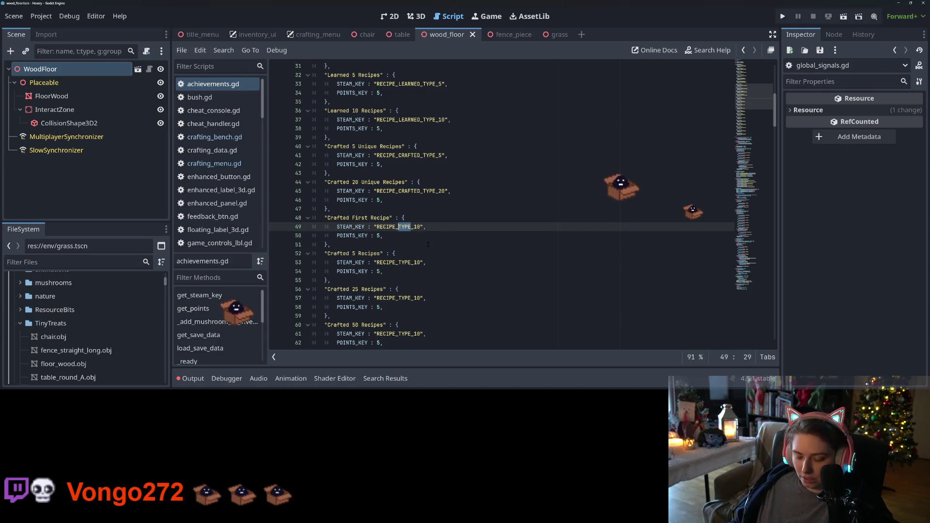
pyautogui.write('_CRAFTED')
pyautogui.press('Left')
pyautogui.press('Left')
pyautogui.press('Left')
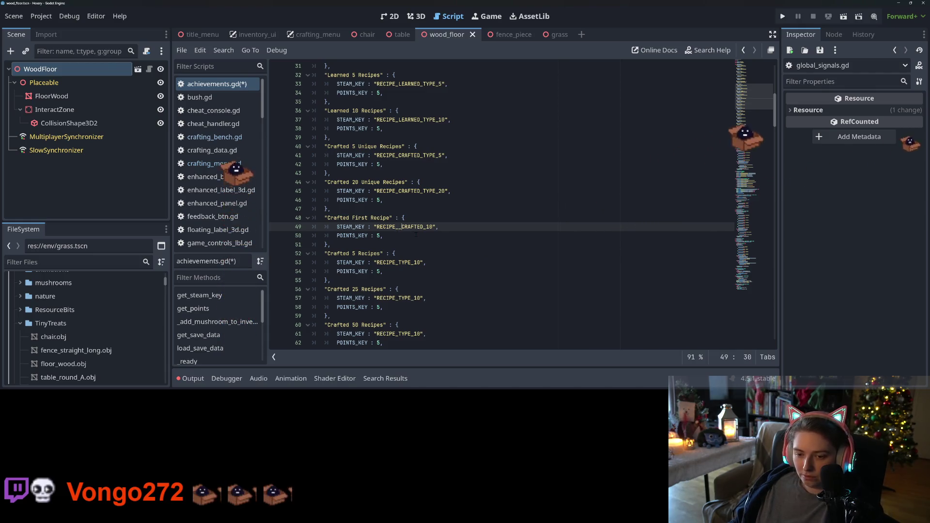
pyautogui.press('BackSpace')
pyautogui.press('Right')
pyautogui.press('Right')
pyautogui.press('Right')
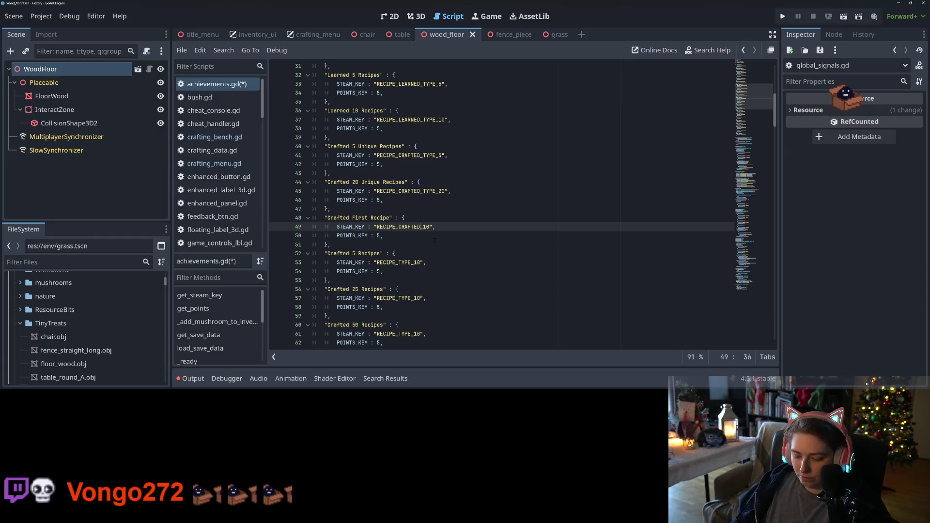
pyautogui.write('_TOTAL')
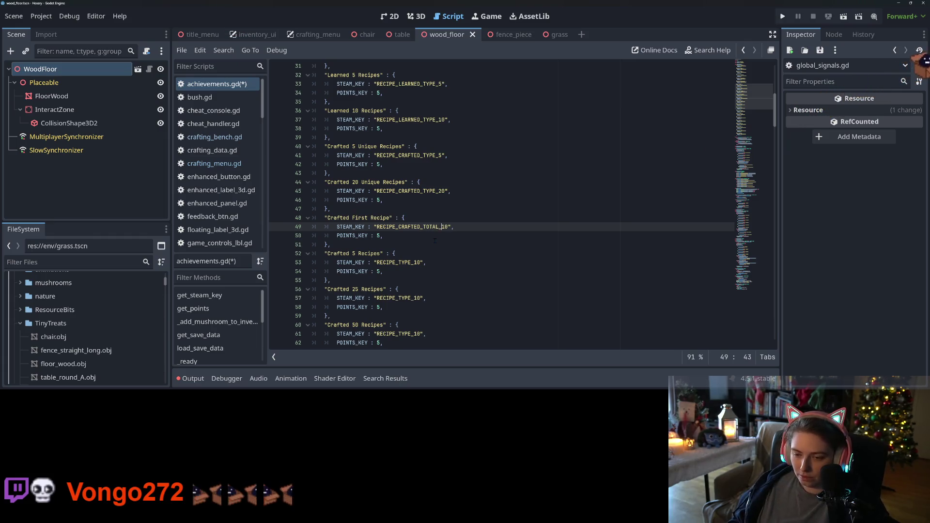
pyautogui.press('Right')
pyautogui.press('Right')
pyautogui.press('Delete')
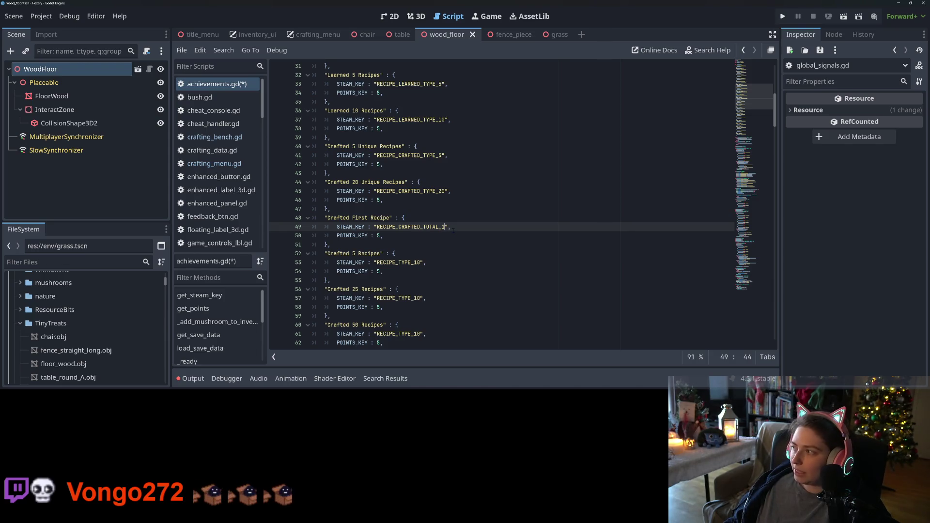
# - Give Crafted 5 and Crafted 25 Recipes the keys RECIPE_CRAFTED_TOTAL_5 and RECIPE_CRAFTED_TOTAL_25
pyautogui.press('Up')
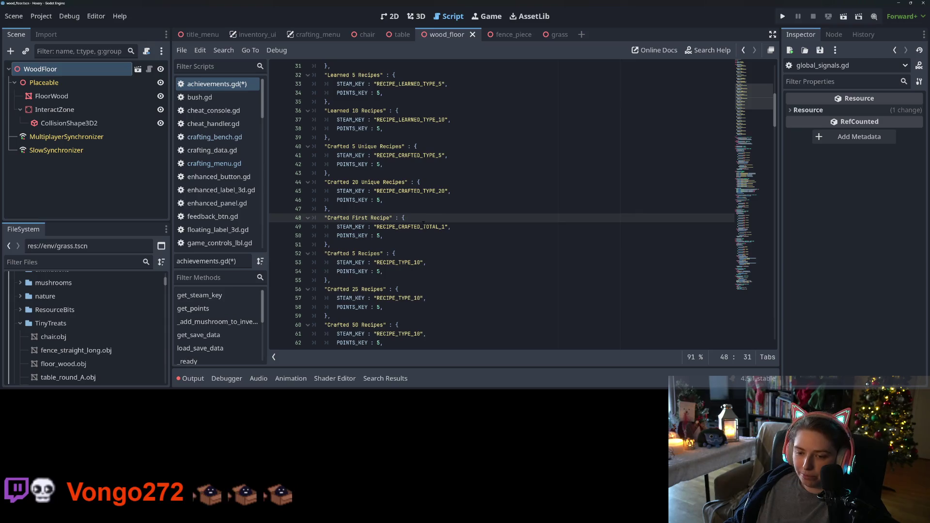
pyautogui.doubleClick(422, 226)
pyautogui.hotkey('ctrl', 'c')
pyautogui.doubleClick(399, 262)
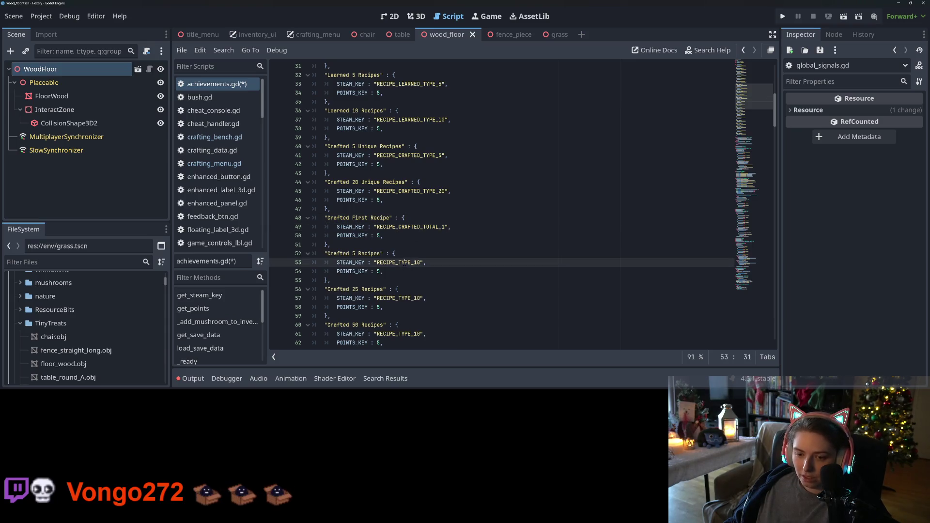
pyautogui.hotkey('ctrl', 'v')
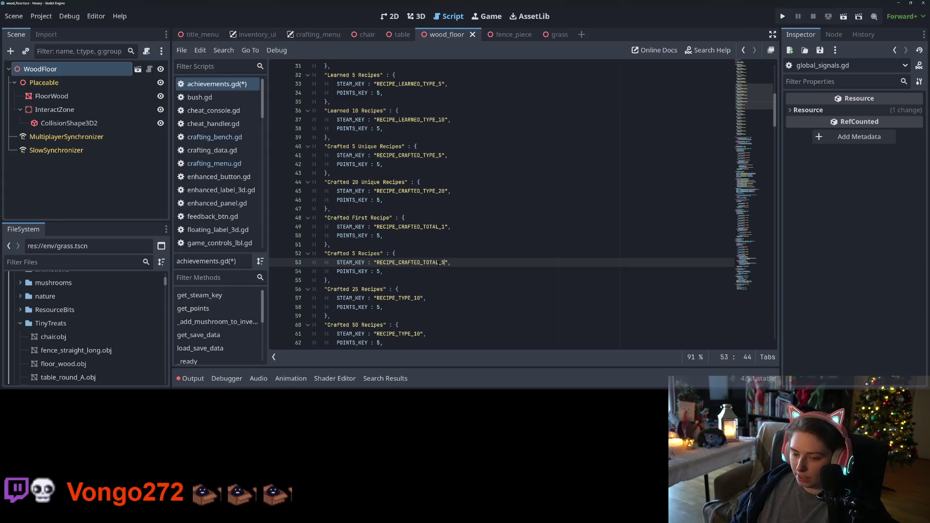
pyautogui.press('BackSpace')
pyautogui.write('5')
pyautogui.scroll(-2, 501, 203)
pyautogui.scroll(-1, 484, 218)
pyautogui.doubleClick(398, 218)
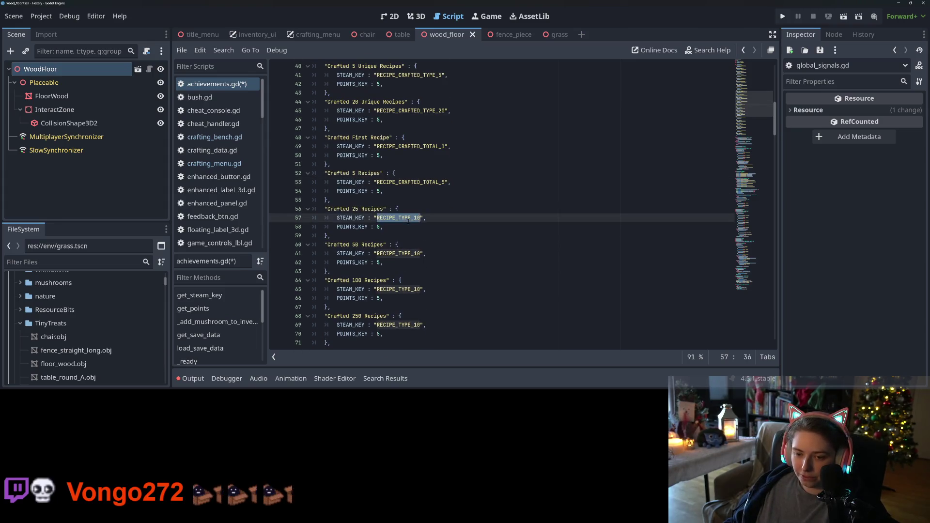
pyautogui.hotkey('ctrl', 'v')
pyautogui.press('BackSpace')
pyautogui.write('25')
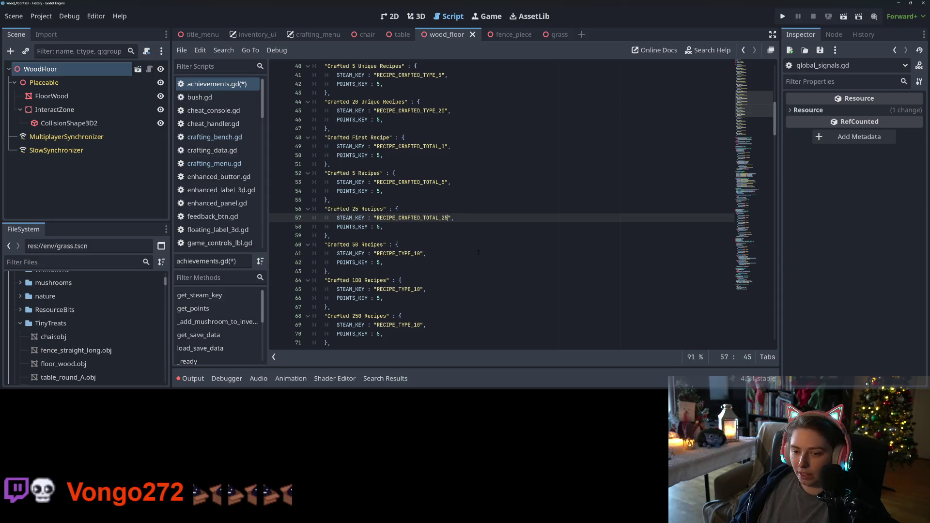
# - Set the Crafted 50, 100 and 250 Recipes keys to RECIPE_CRAFTED_TOTAL_50, _100, _250, then save
pyautogui.doubleClick(398, 253)
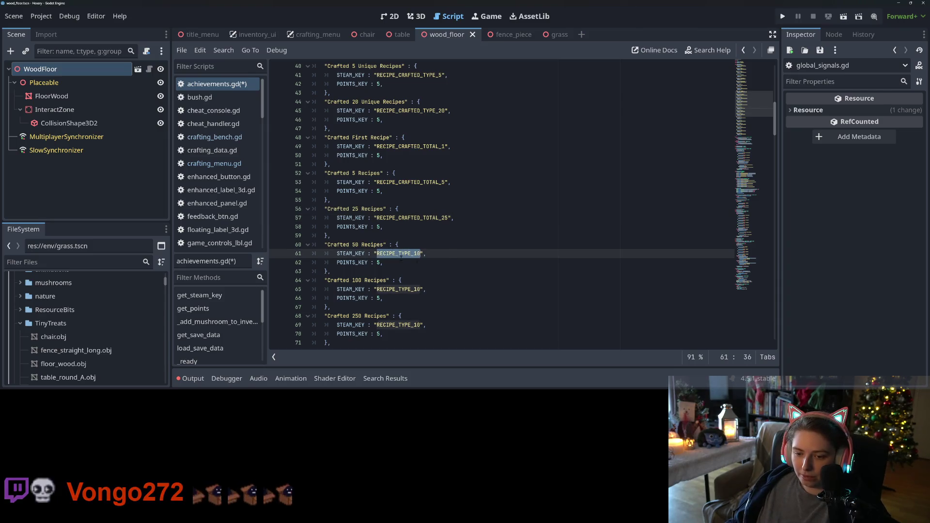
pyautogui.hotkey('ctrl', 'v')
pyautogui.press('BackSpace')
pyautogui.write('50')
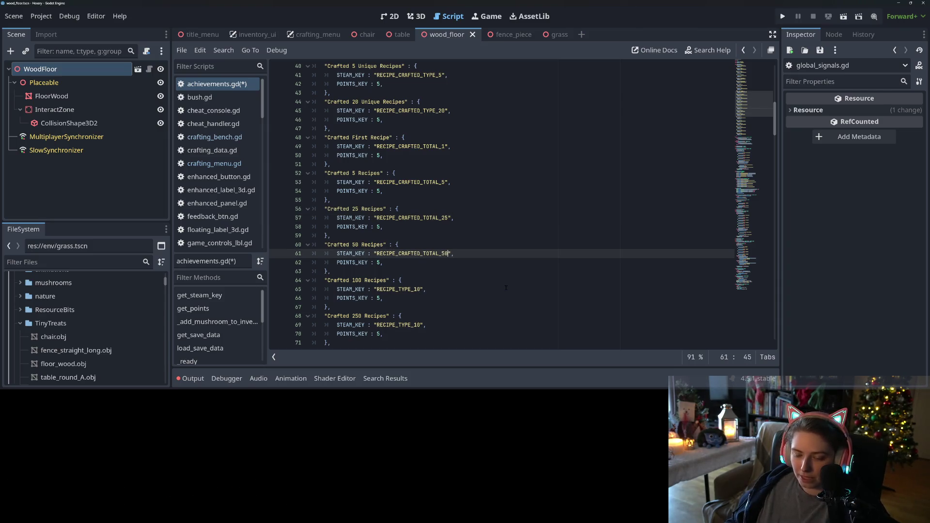
pyautogui.doubleClick(403, 290)
pyautogui.hotkey('ctrl', 'v')
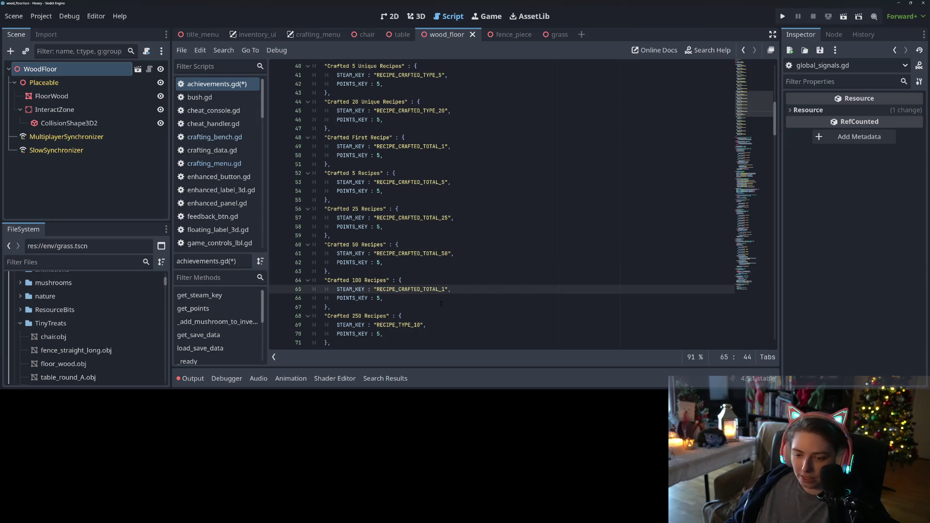
pyautogui.write('00')
pyautogui.doubleClick(402, 324)
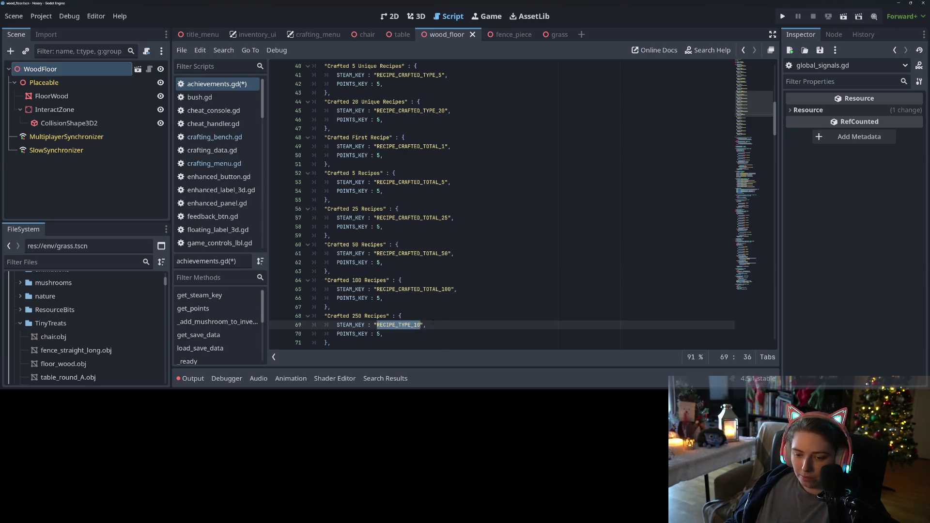
pyautogui.hotkey('ctrl', 'v')
pyautogui.scroll(-2, 453, 308)
pyautogui.press('BackSpace')
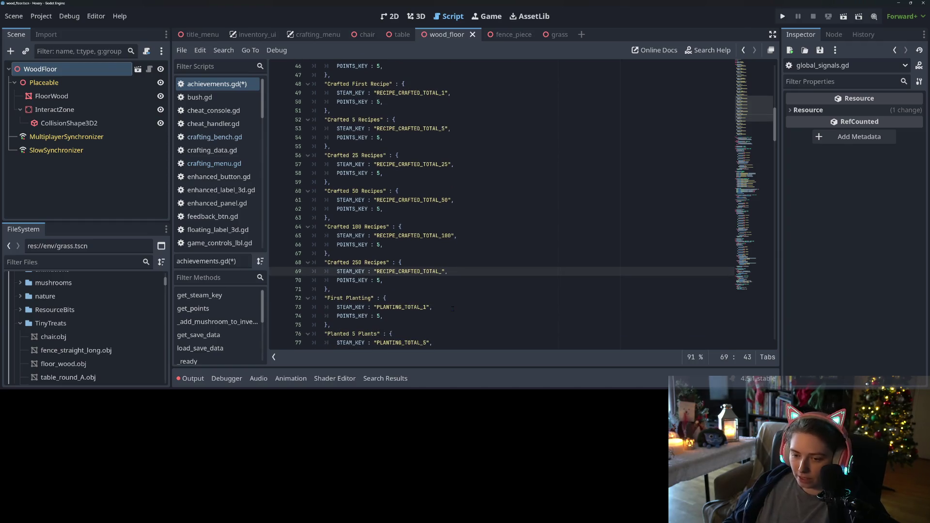
pyautogui.write('250')
pyautogui.hotkey('ctrl', 's')
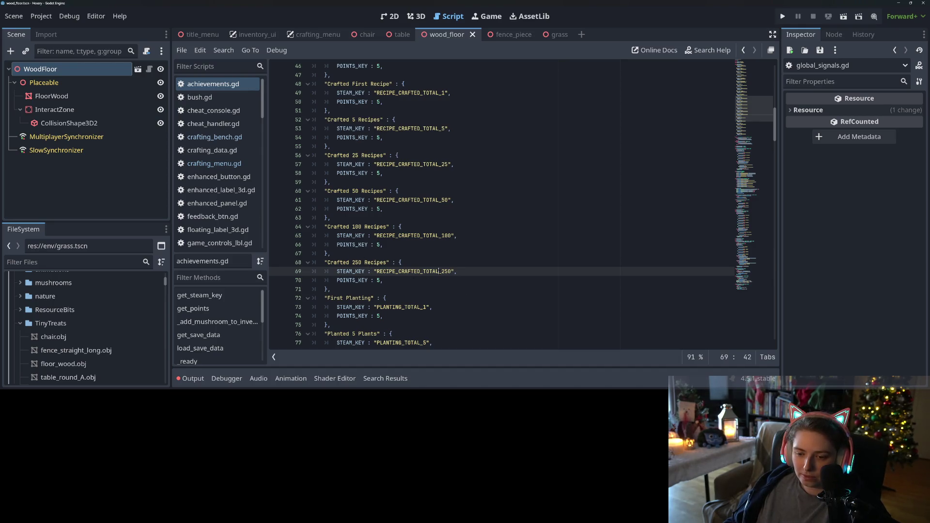
pyautogui.click(452, 280)
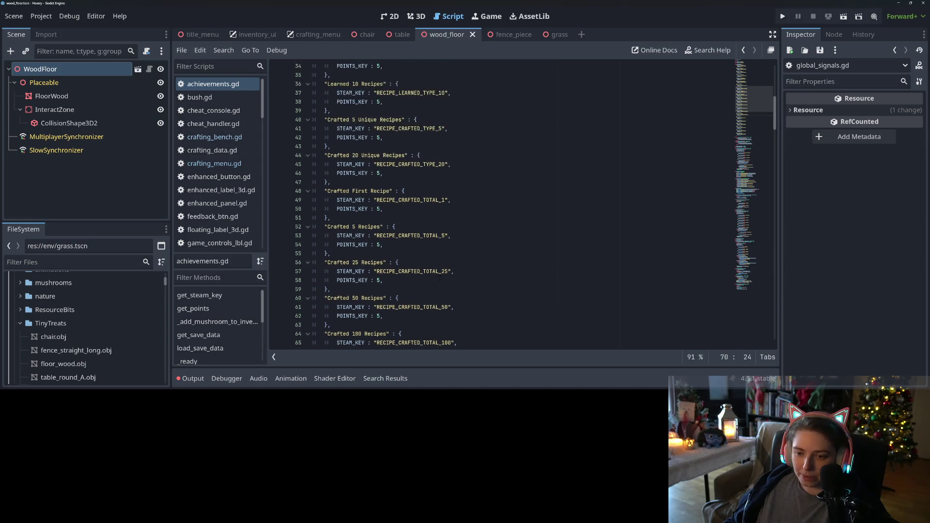
# - Duplicate the total_planted_items merge line in get_save_data twice, after selecting the recipe_types_crafted name
pyautogui.doubleClick(411, 272)
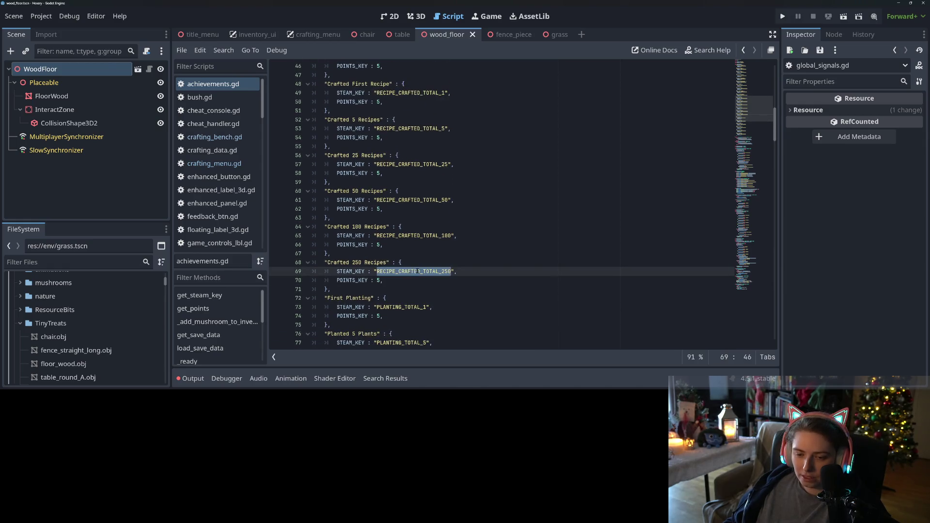
pyautogui.scroll(-10, 417, 271)
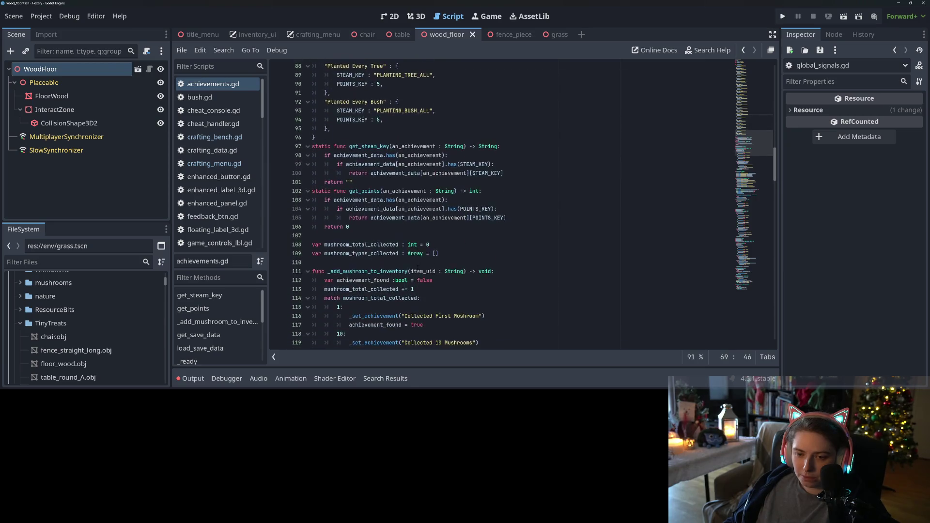
pyautogui.scroll(-10, 417, 267)
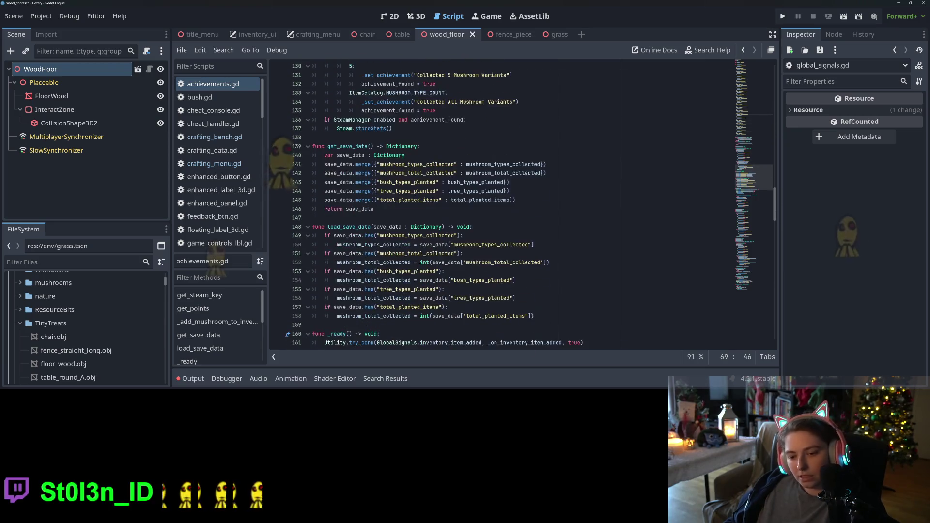
pyautogui.scroll(-6, 417, 266)
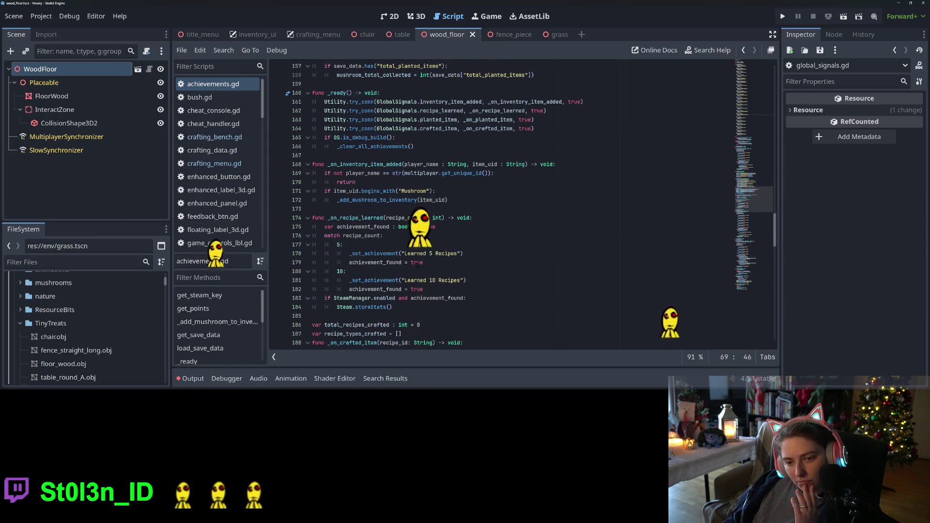
pyautogui.scroll(-5, 418, 265)
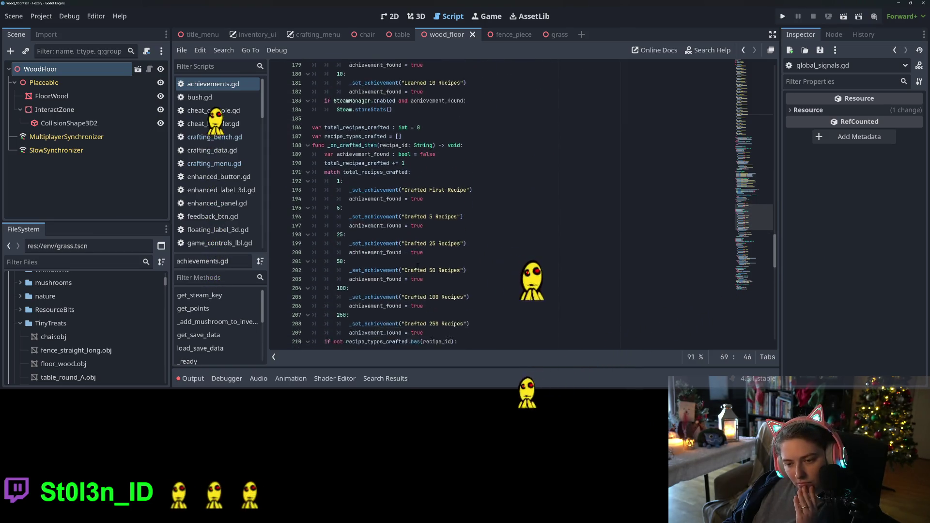
pyautogui.scroll(-10, 418, 265)
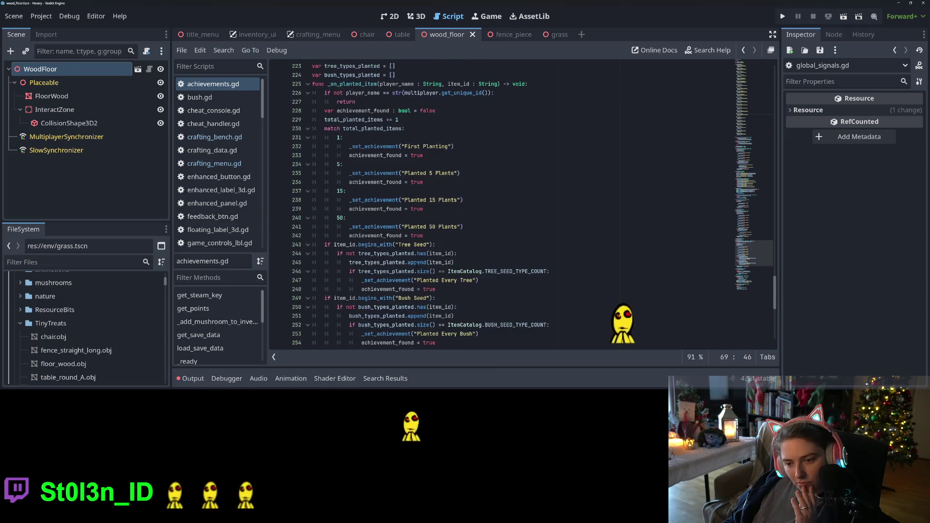
pyautogui.scroll(-5, 440, 262)
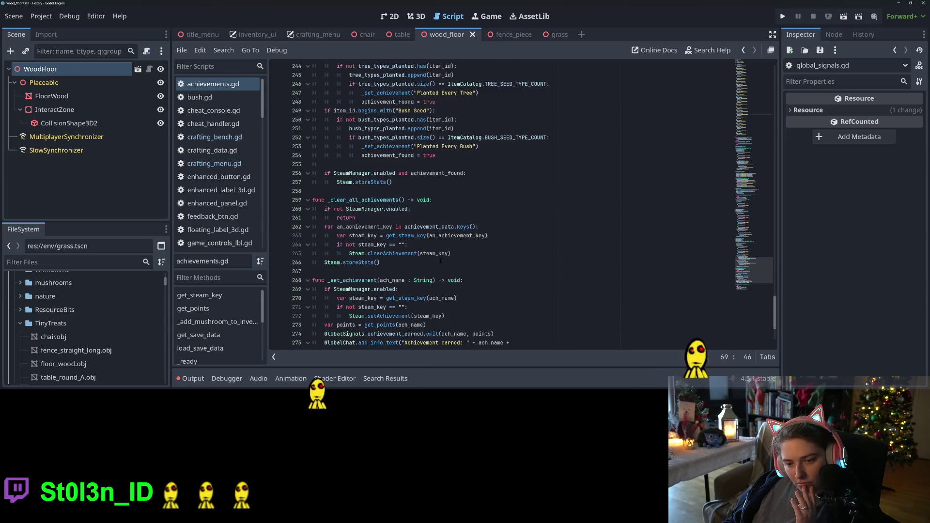
pyautogui.scroll(7, 440, 262)
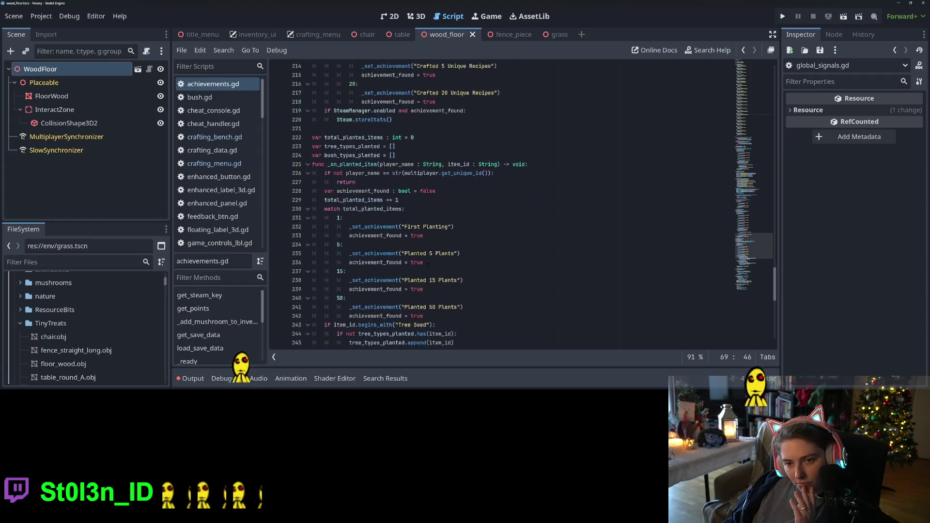
pyautogui.scroll(4, 356, 226)
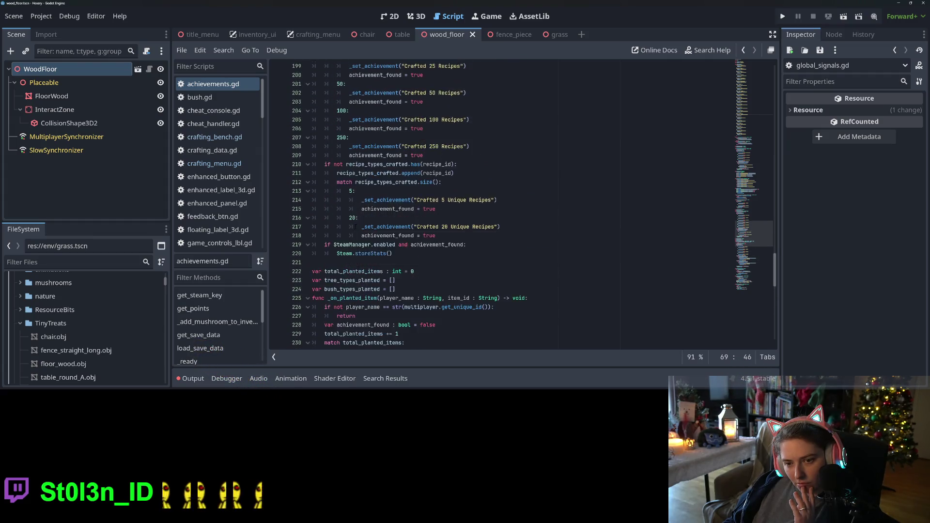
pyautogui.scroll(7, 354, 227)
pyautogui.click(345, 191)
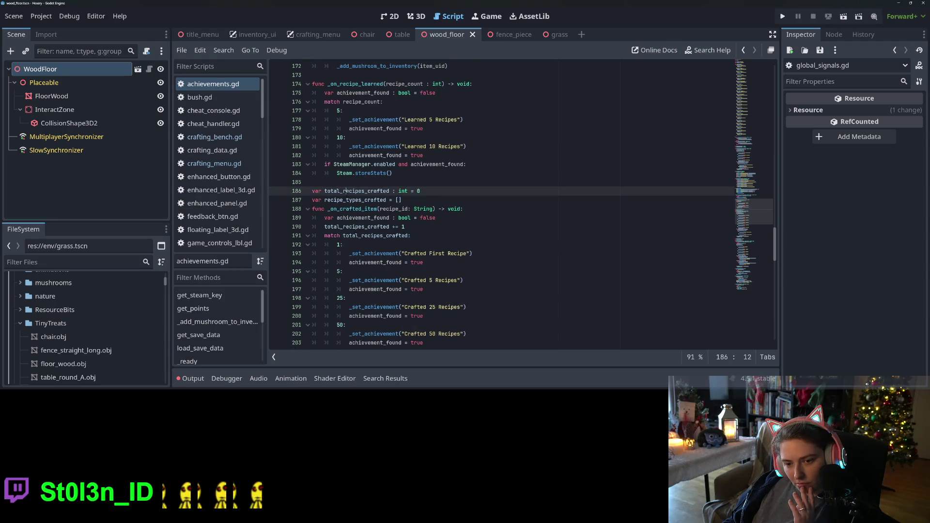
pyautogui.doubleClick(349, 200)
pyautogui.press('super+c')
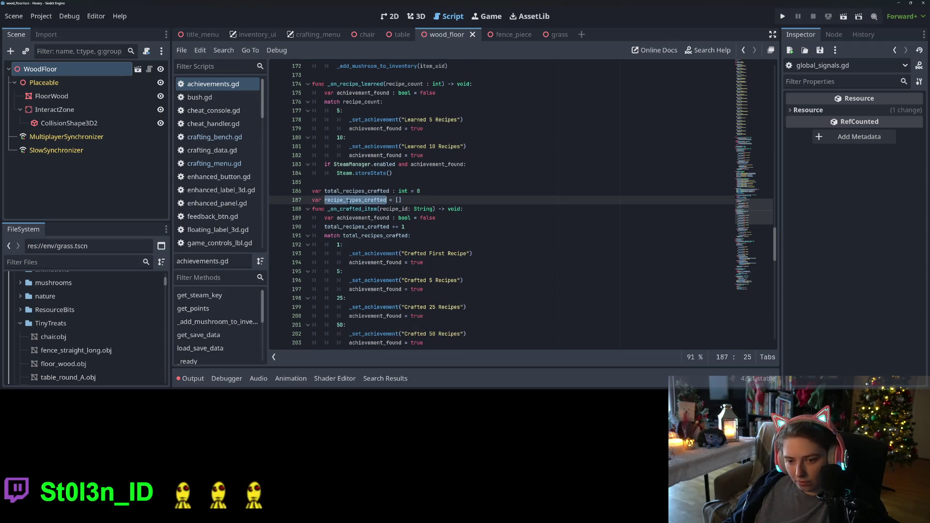
pyautogui.scroll(-4, 521, 203)
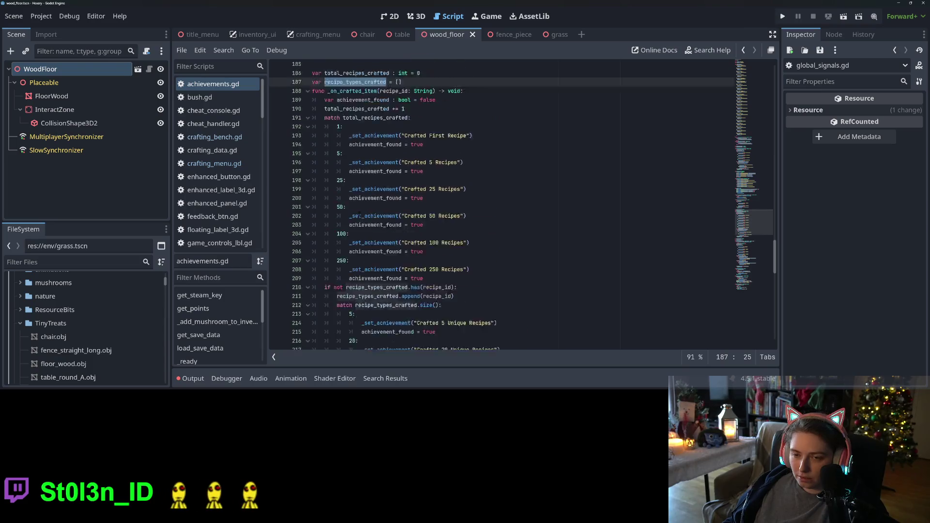
pyautogui.scroll(8, 521, 204)
pyautogui.scroll(10, 518, 207)
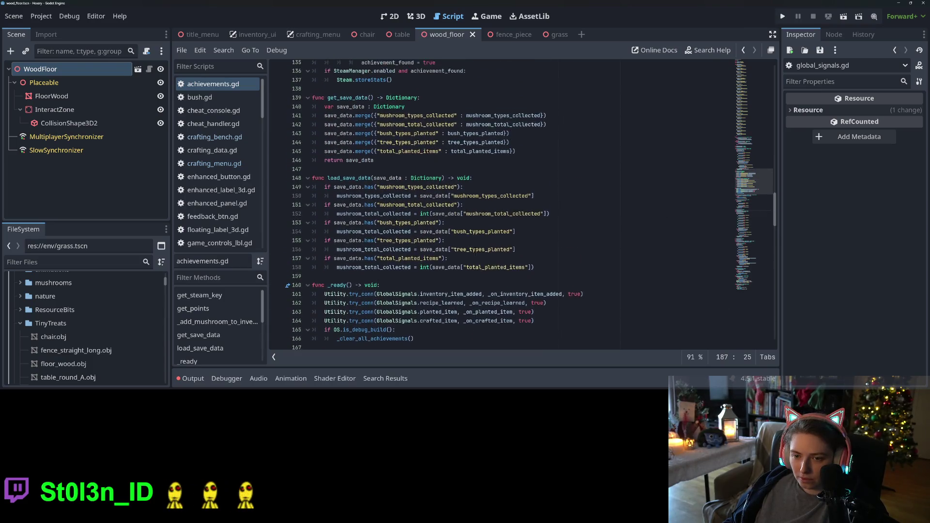
pyautogui.click(528, 224)
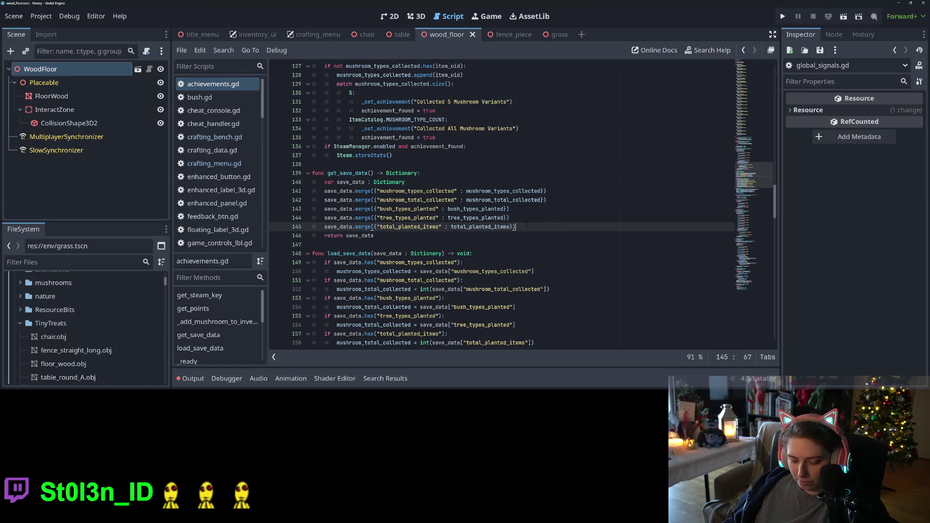
pyautogui.hotkey('ctrl', 'shift', 'd')
pyautogui.hotkey('ctrl', 'shift', 'd')
# - Change the keys on lines 146 and 147 to recipe_types_crafted and total_recipes_crafted
pyautogui.doubleClick(410, 235)
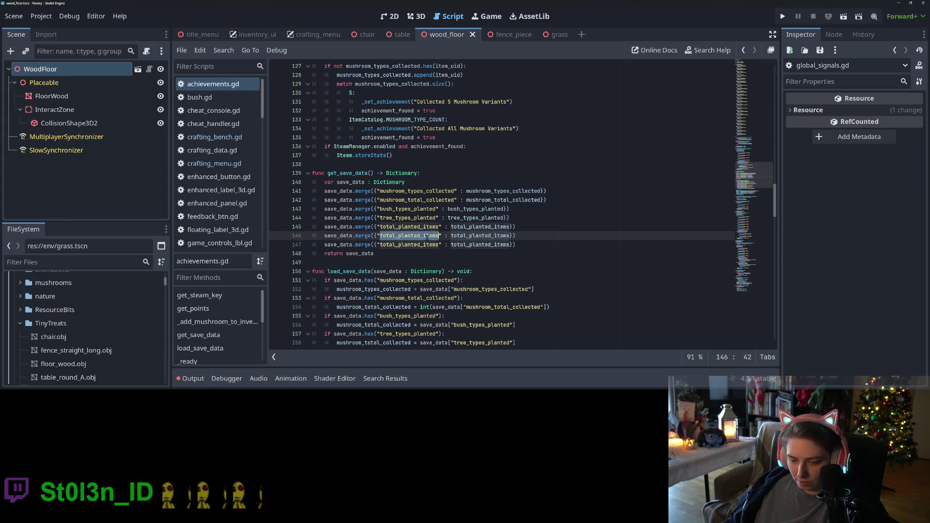
pyautogui.press('super+v')
pyautogui.click(477, 318)
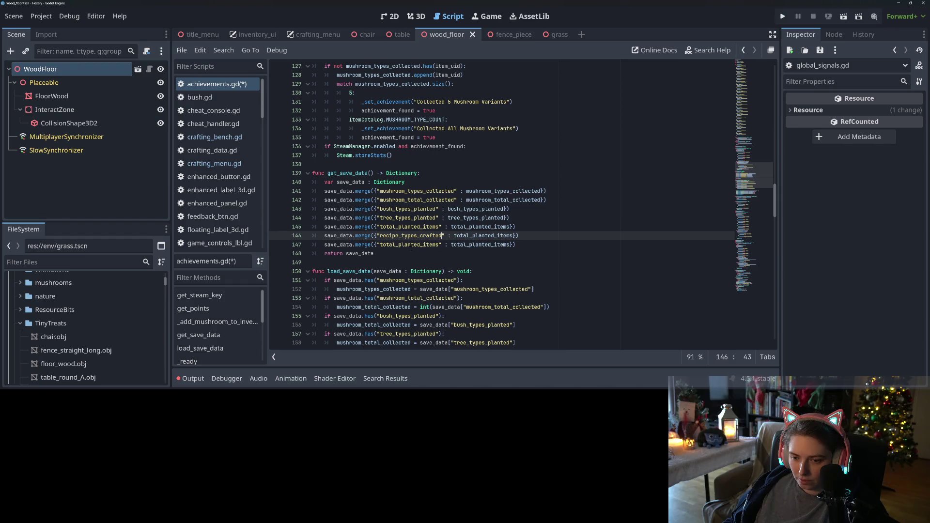
pyautogui.doubleClick(409, 245)
pyautogui.write('total_recipes_crafted')
pyautogui.click(479, 348)
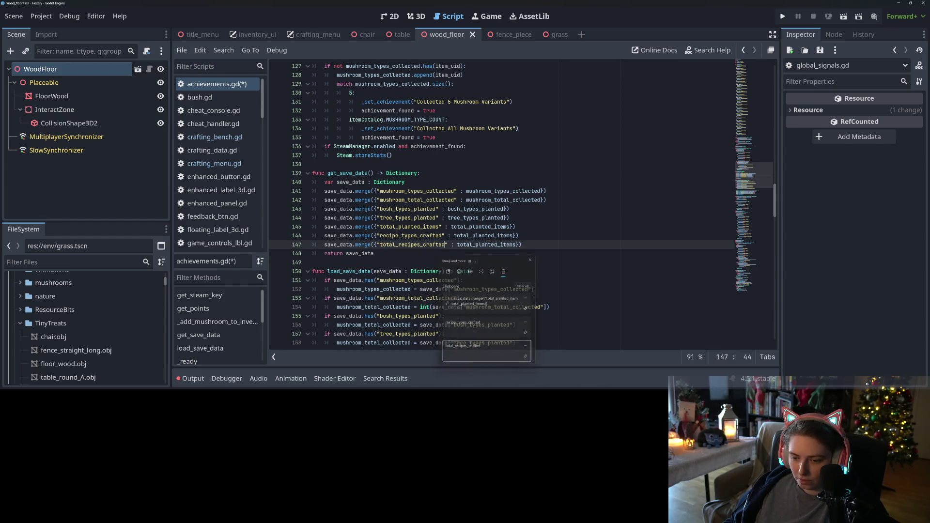
# - Set those lines' values to recipe_types_crafted and total_recipes_crafted and save the script
pyautogui.doubleClick(484, 236)
pyautogui.press('super+v')
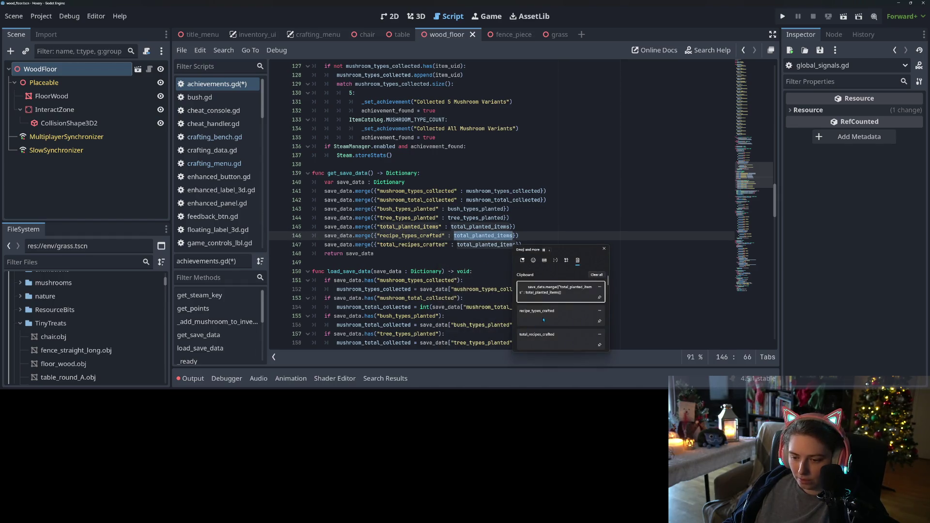
pyautogui.click(543, 320)
pyautogui.doubleClick(488, 245)
pyautogui.press('super+v')
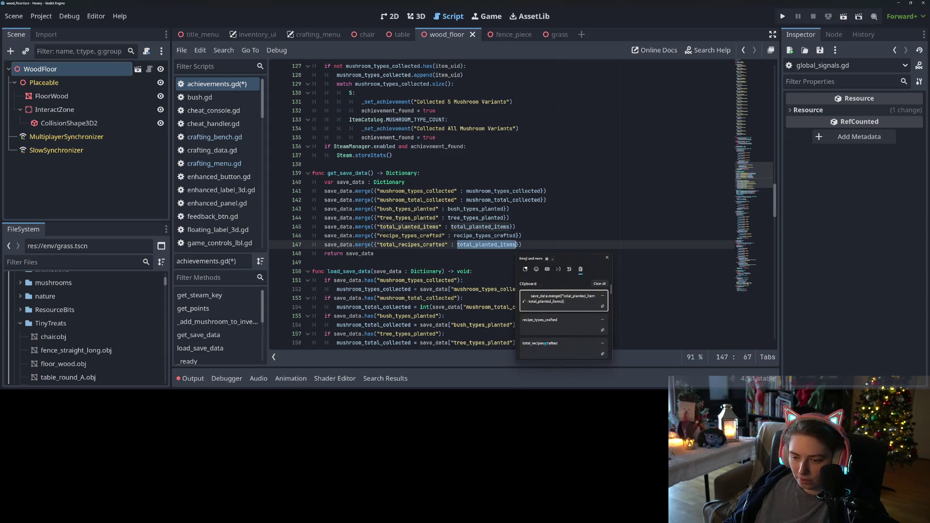
pyautogui.click(546, 344)
pyautogui.hotkey('ctrl', 's')
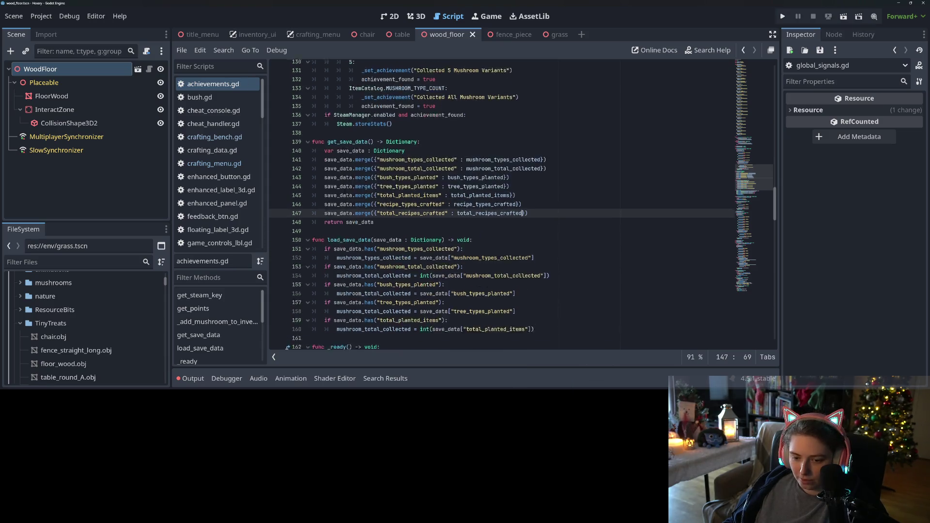
pyautogui.scroll(-4, 523, 206)
# - Add two copies of the total_planted_items load check in load_save_data
pyautogui.moveTo(325, 218); pyautogui.dragTo(536, 227)
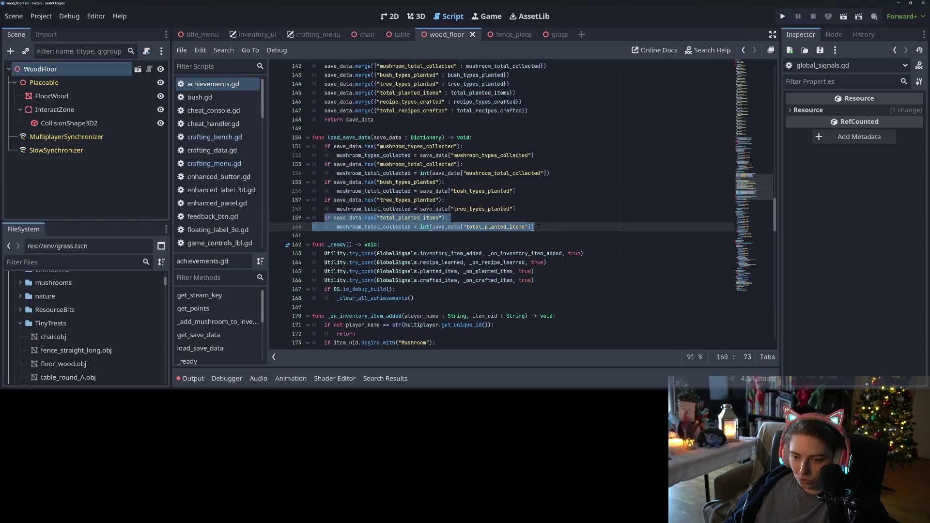
pyautogui.hotkey('ctrl', 'c')
pyautogui.press('Right')
pyautogui.press('Return')
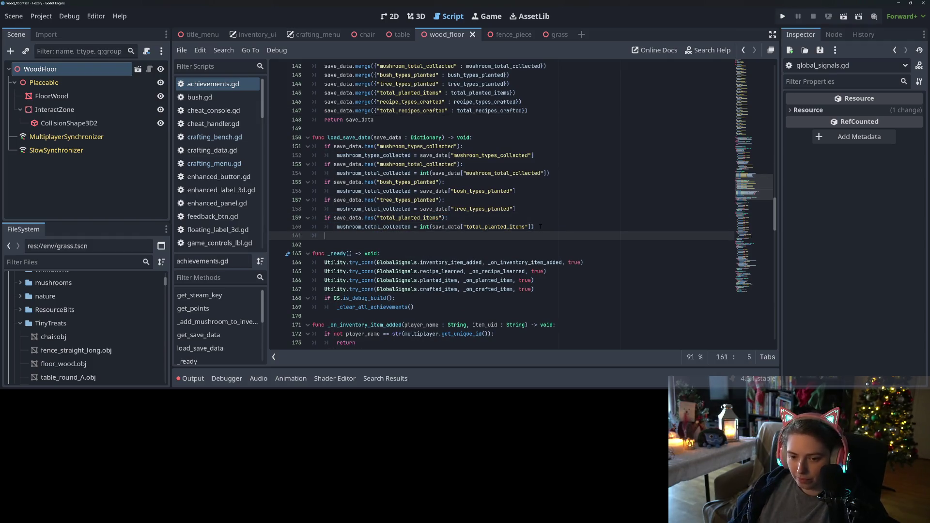
pyautogui.hotkey('ctrl', 'v')
pyautogui.press('Return')
pyautogui.hotkey('ctrl', 'v')
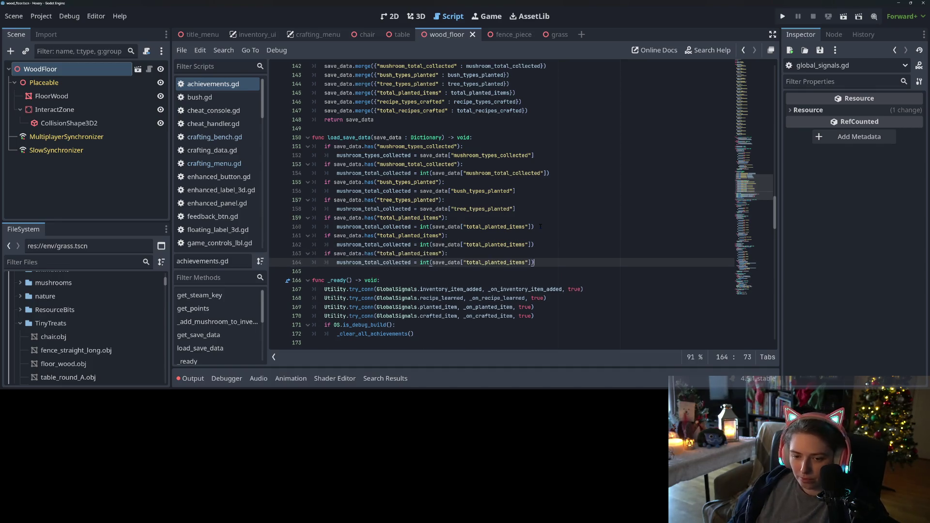
# - Make the copies check and load recipe_types_crafted and total_recipes_crafted from the save data
pyautogui.doubleClick(411, 102)
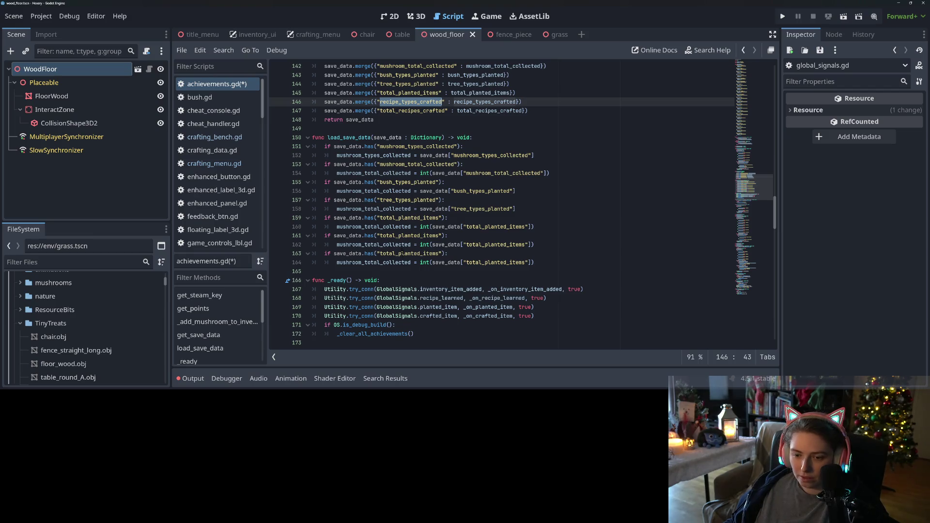
pyautogui.doubleClick(409, 235)
pyautogui.hotkey('ctrl', 'v')
pyautogui.doubleClick(499, 245)
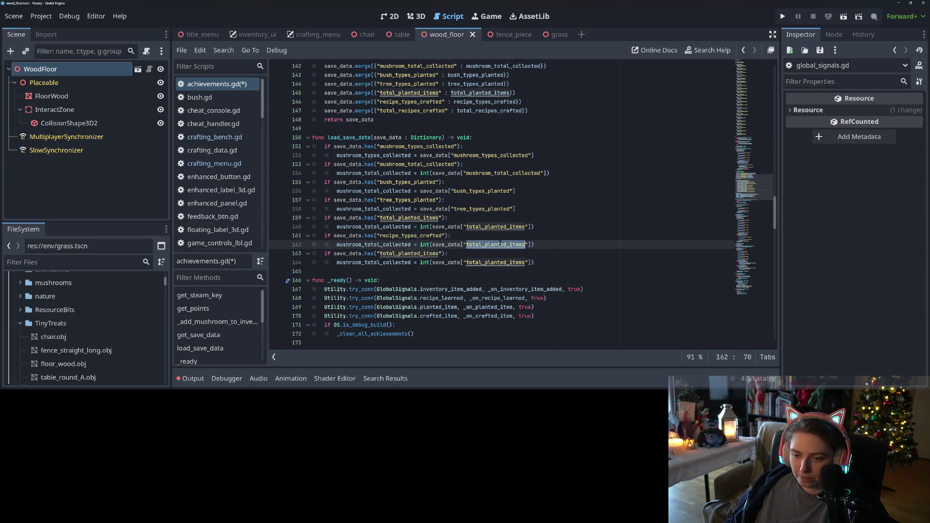
pyautogui.hotkey('ctrl', 'v')
pyautogui.doubleClick(412, 110)
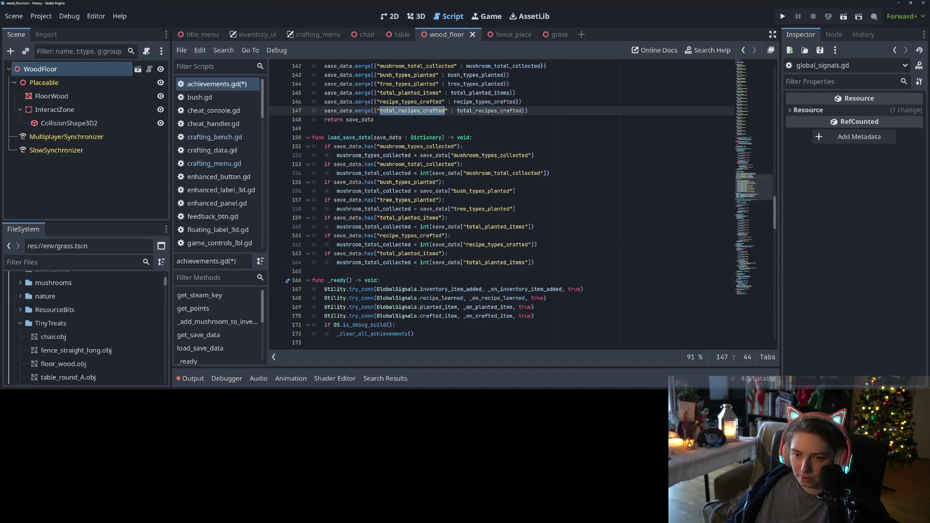
pyautogui.hotkey('ctrl', 'c')
pyautogui.doubleClick(410, 253)
pyautogui.hotkey('ctrl', 'v')
pyautogui.doubleClick(478, 262)
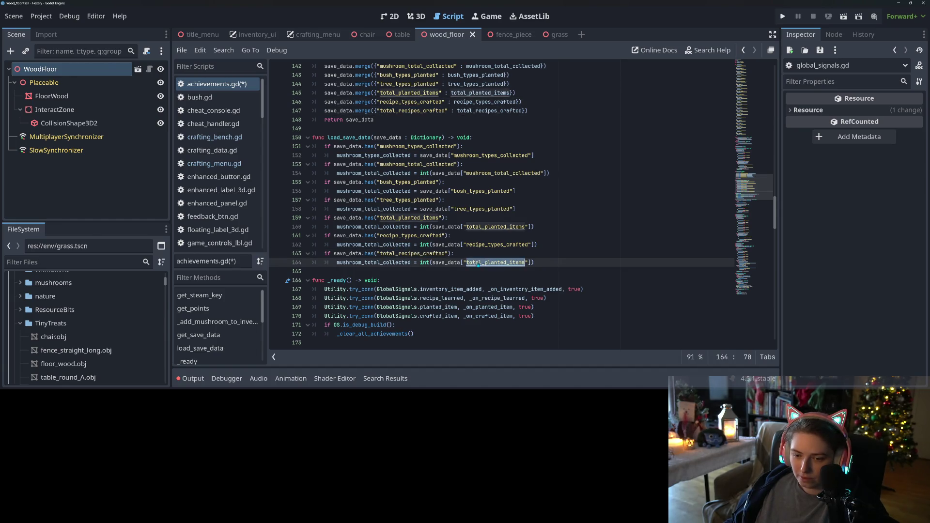
pyautogui.hotkey('ctrl', 'v')
pyautogui.doubleClick(373, 262)
pyautogui.write('total_recipes_crarted')
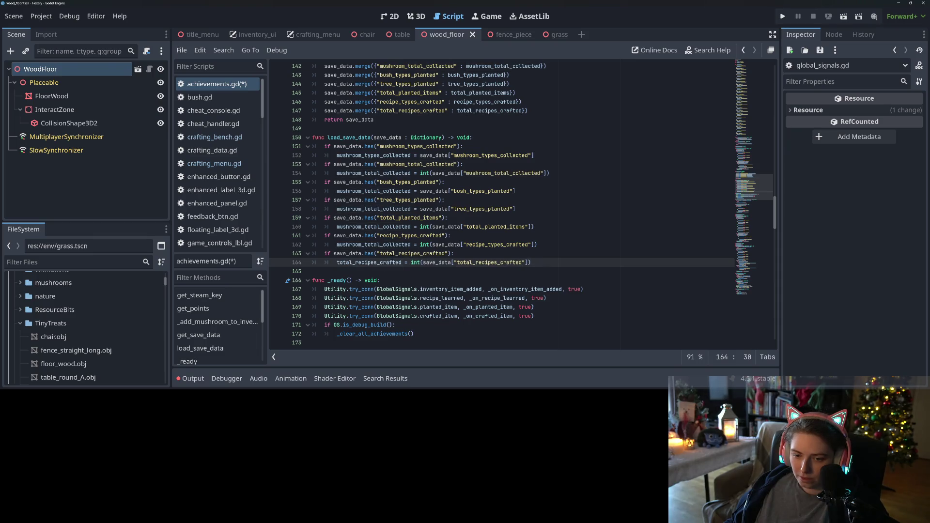
pyautogui.press('Escape')
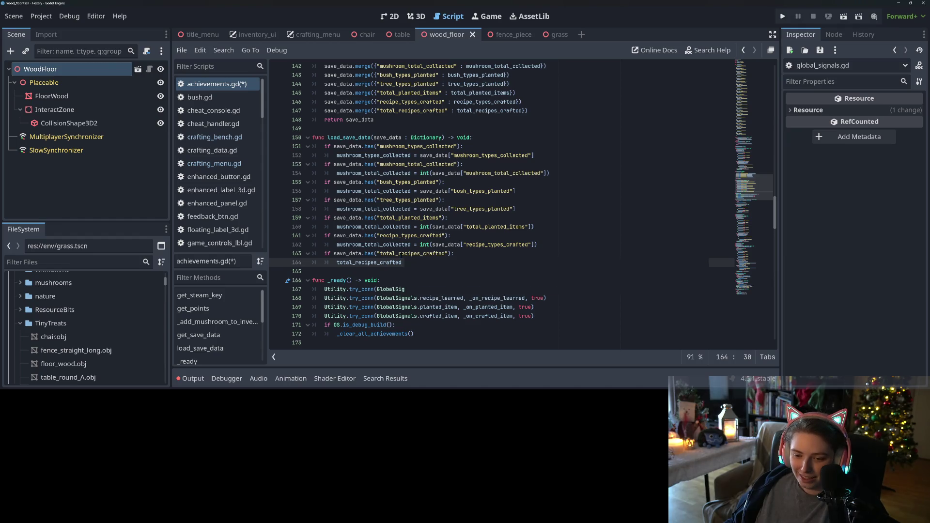
# - Correct the assigned variables to recipe_types_crafted, total_planted_items, tree_types_planted and bush_types_planted
pyautogui.doubleClick(403, 236)
pyautogui.hotkey('ctrl', 'c')
pyautogui.doubleClick(374, 245)
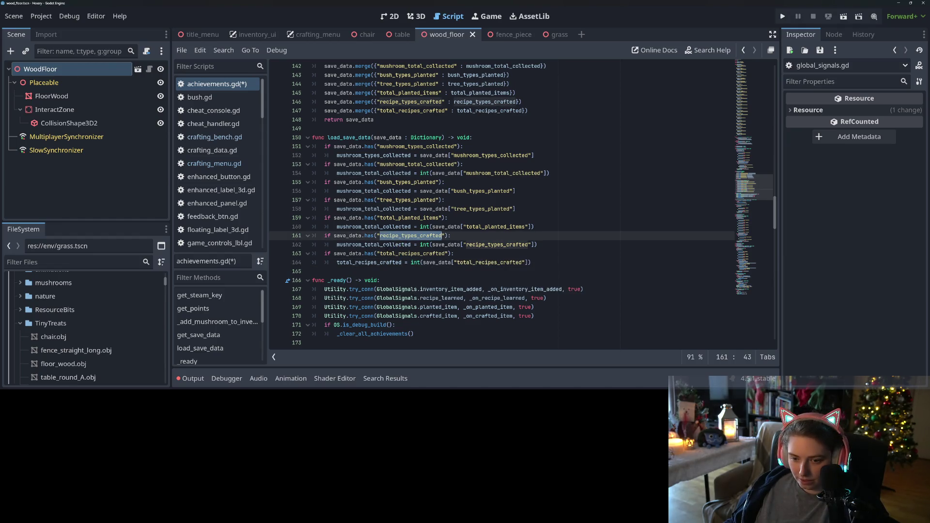
pyautogui.hotkey('ctrl', 'v')
pyautogui.doubleClick(414, 217)
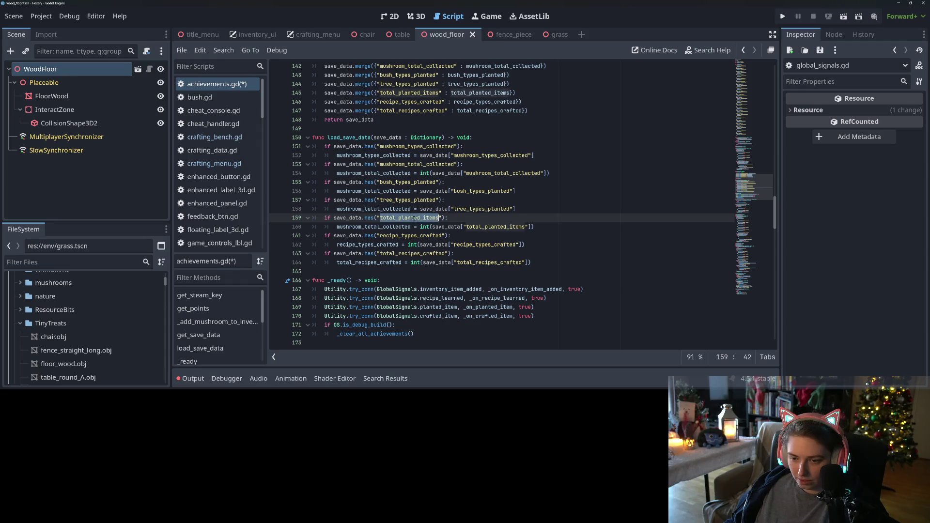
pyautogui.hotkey('ctrl', 'c')
pyautogui.doubleClick(373, 227)
pyautogui.hotkey('ctrl', 'v')
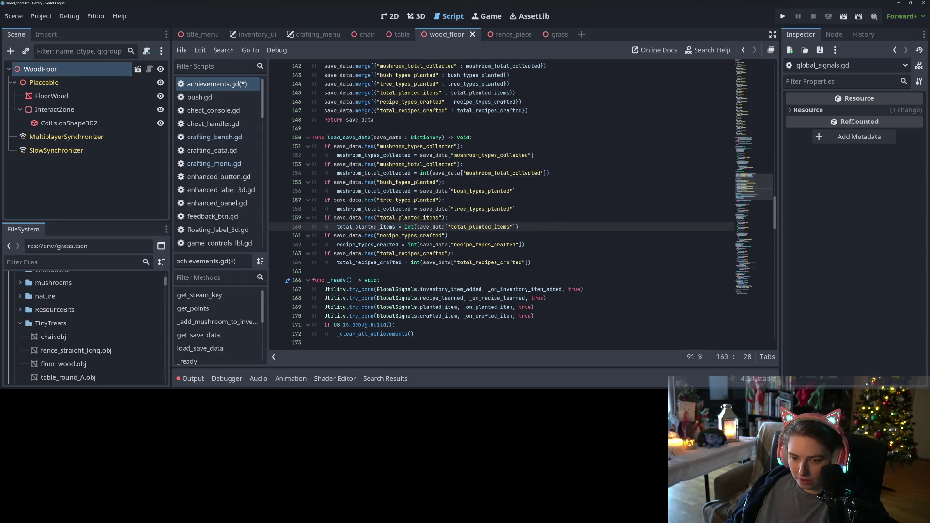
pyautogui.doubleClick(409, 200)
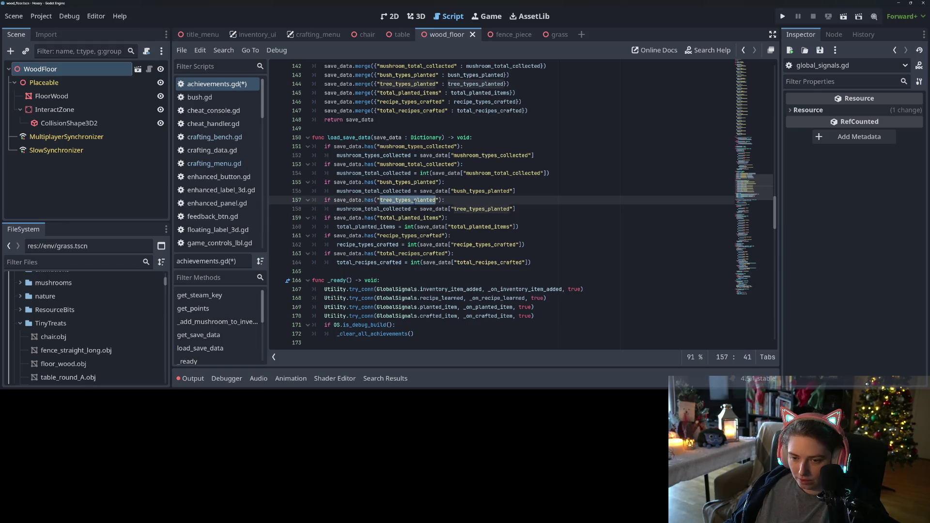
pyautogui.hotkey('ctrl', 'c')
pyautogui.doubleClick(374, 208)
pyautogui.hotkey('ctrl', 'v')
pyautogui.doubleClick(407, 182)
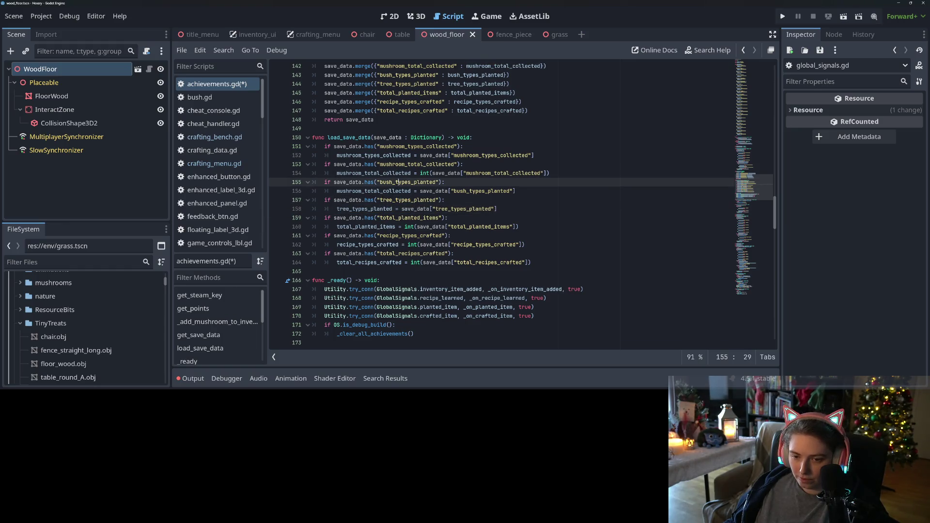
pyautogui.hotkey('ctrl', 'c')
pyautogui.doubleClick(390, 191)
pyautogui.hotkey('ctrl', 'v')
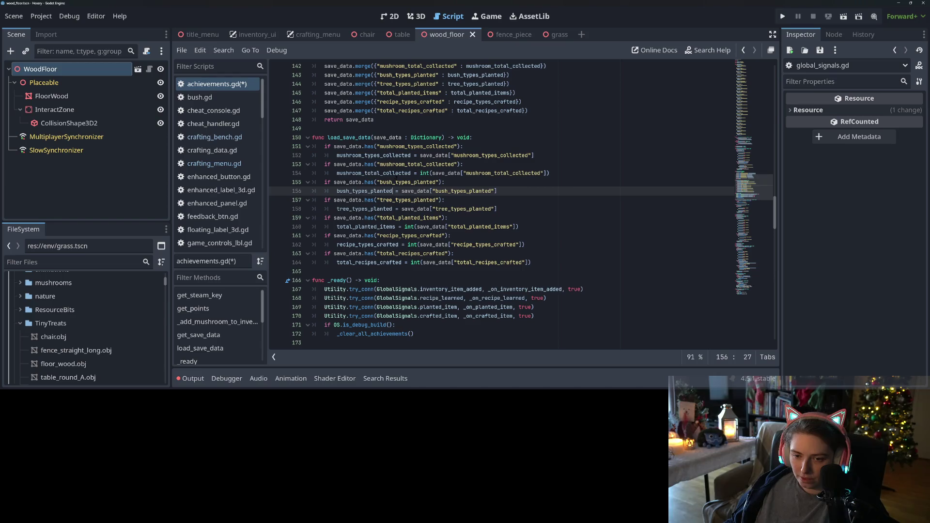
# - Remove the int() conversion around recipe_types_crafted on line 162
pyautogui.scroll(4, 423, 225)
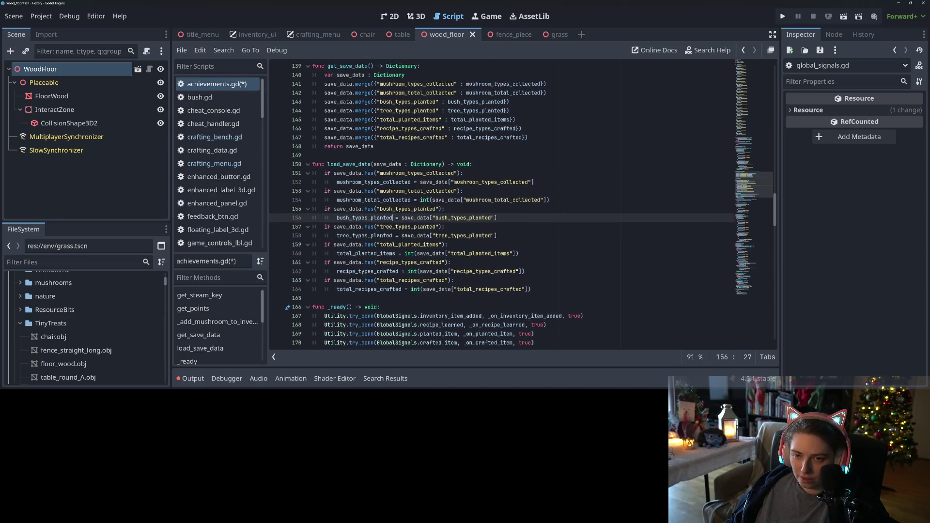
pyautogui.click(369, 165)
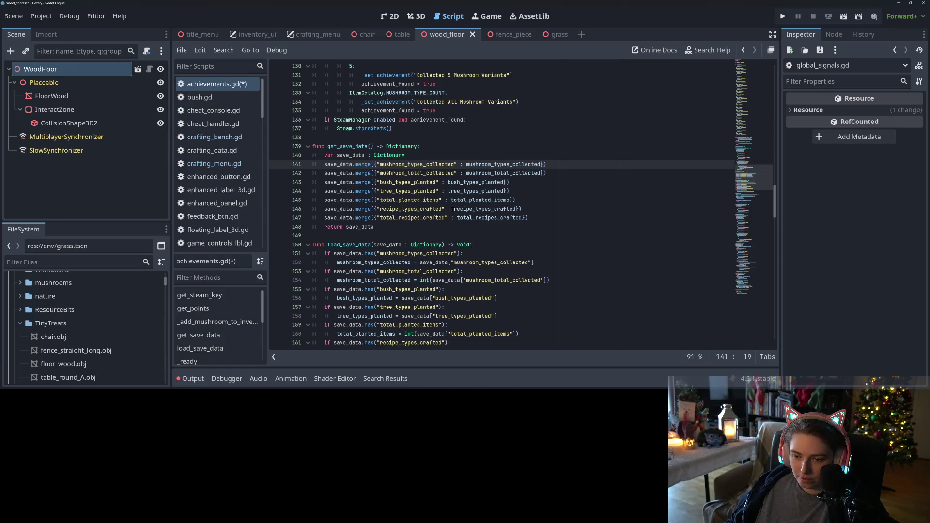
pyautogui.click(521, 209)
pyautogui.press('Up')
pyautogui.press('Up')
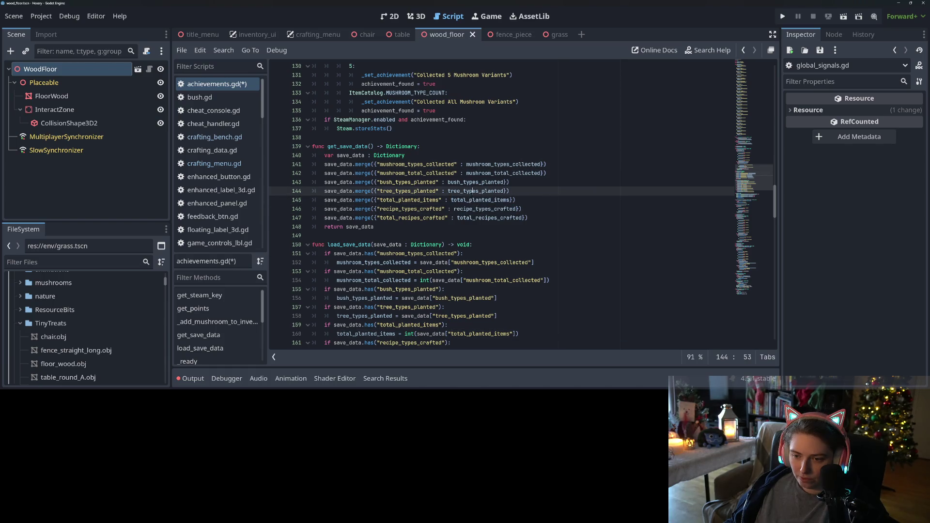
pyautogui.scroll(-3, 501, 203)
pyautogui.scroll(-1, 474, 242)
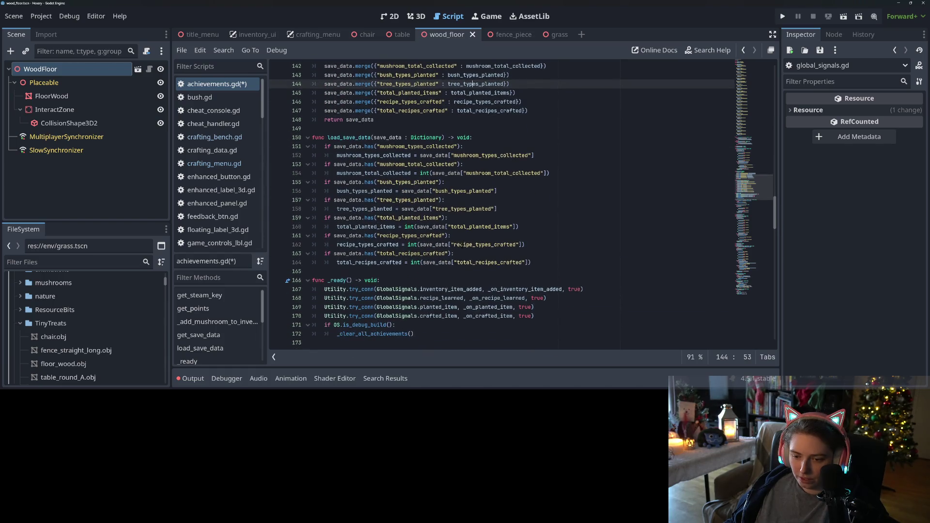
pyautogui.click(431, 236)
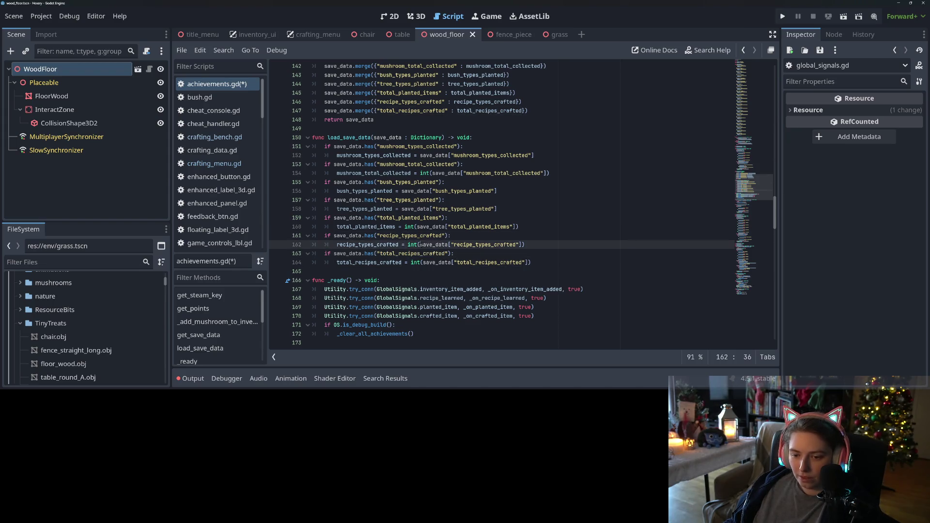
pyautogui.press('Down')
pyautogui.press('Delete')
pyautogui.press('Delete')
pyautogui.press('Delete')
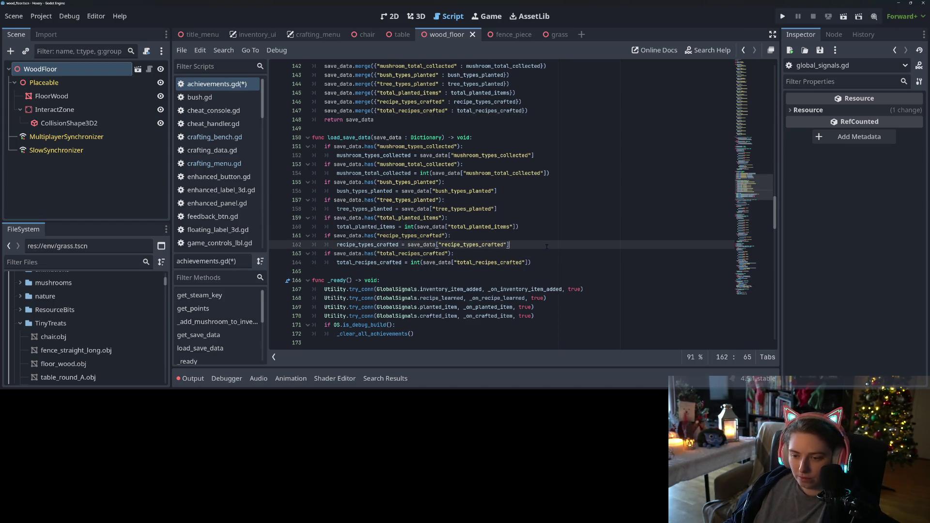
# - Save achievements.gd and review _on_crafted_item and _set_achievement, scrolling back up to _ready()
pyautogui.hotkey('ctrl', 's')
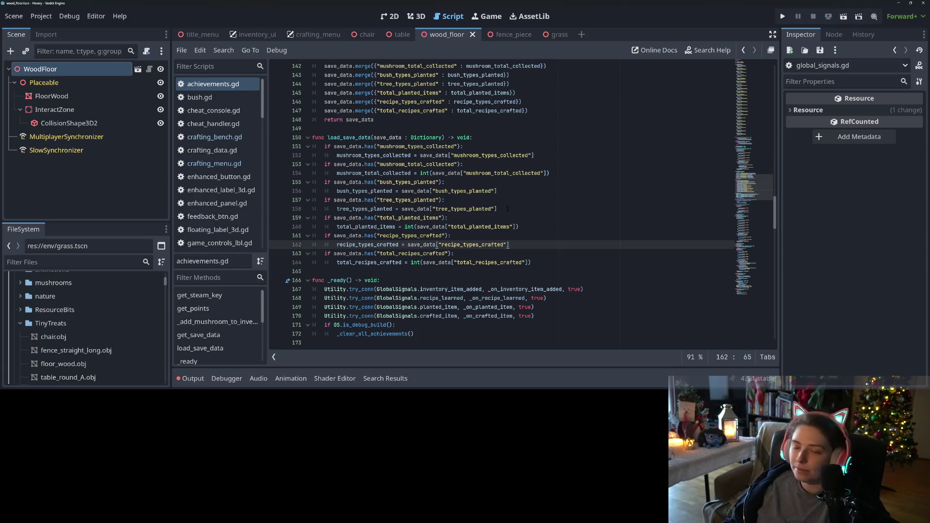
pyautogui.scroll(-10, 469, 238)
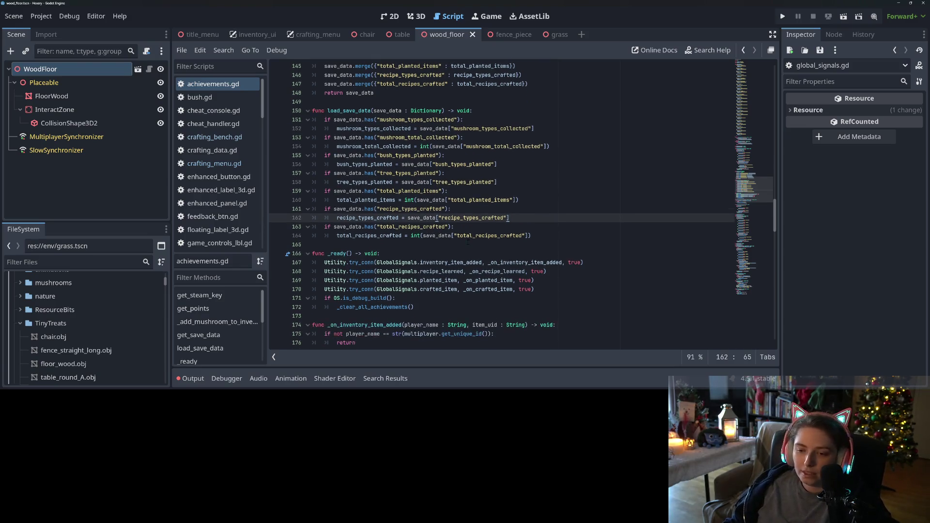
pyautogui.scroll(-15, 462, 241)
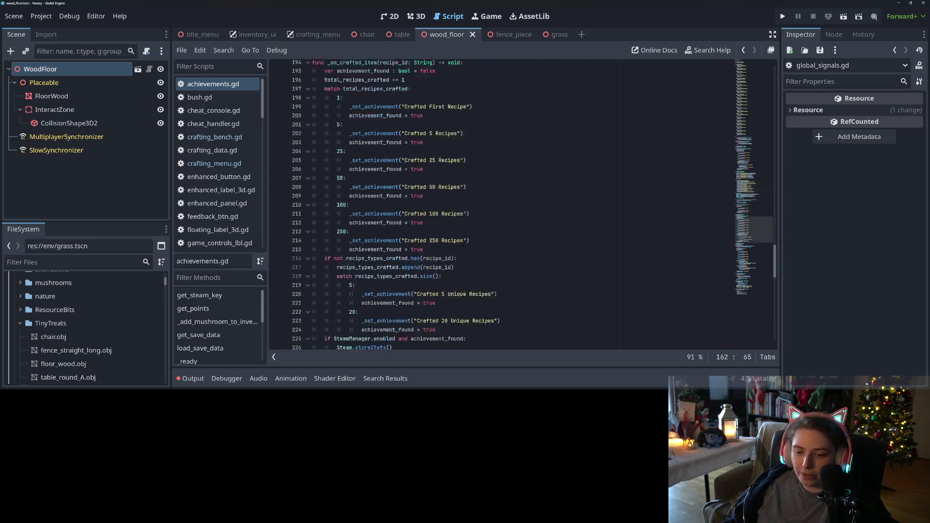
pyautogui.scroll(-7, 463, 245)
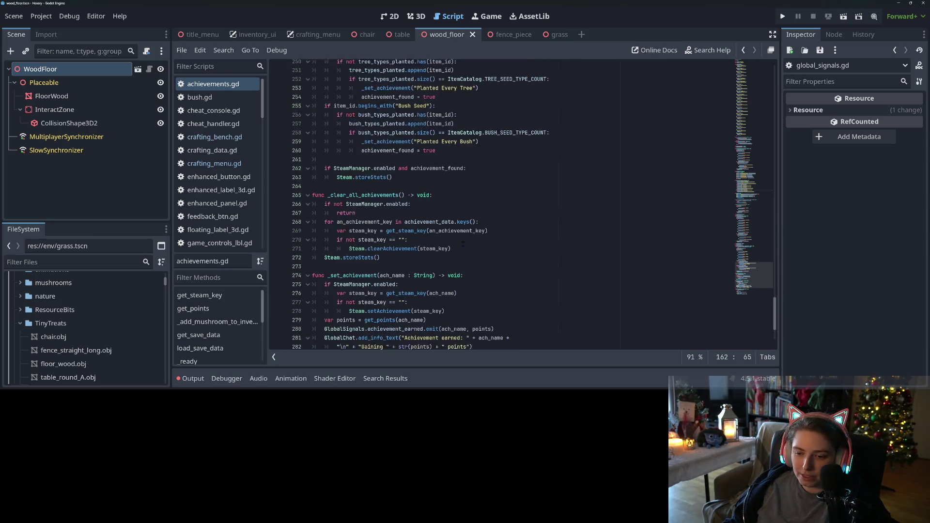
pyautogui.click(430, 244)
pyautogui.scroll(12, 421, 241)
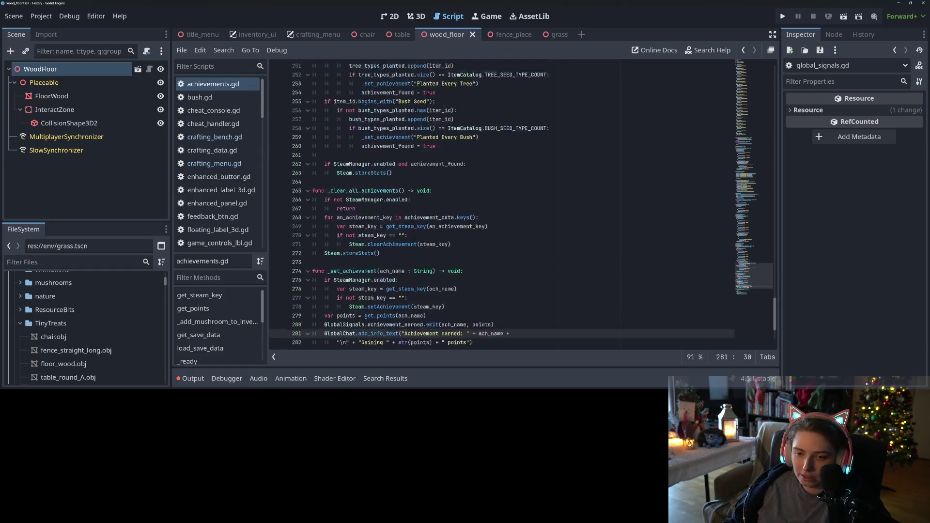
pyautogui.scroll(13, 415, 237)
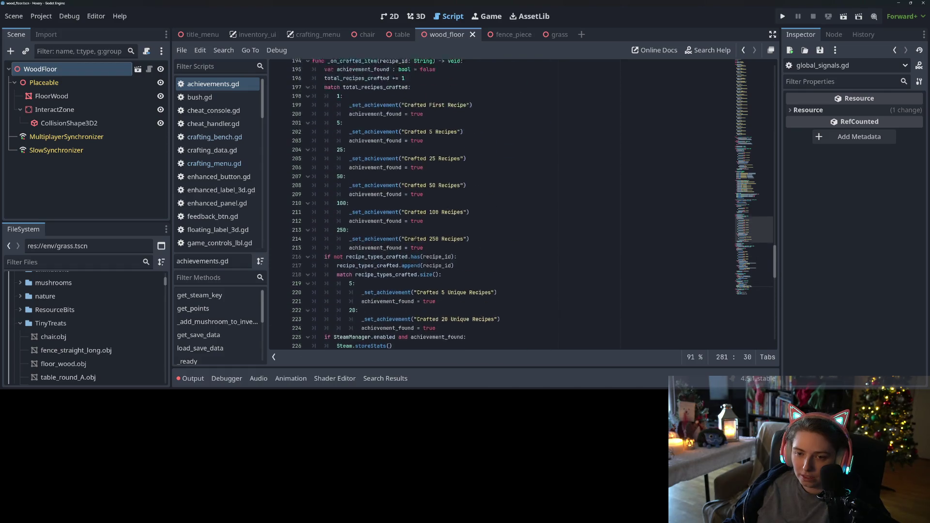
pyautogui.scroll(2, 416, 239)
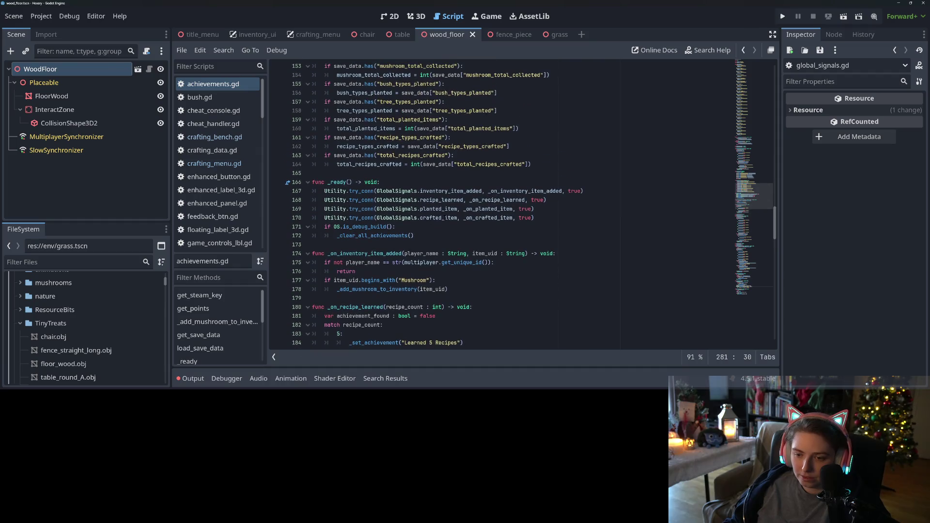
# - Search the whole project for the crafted_item signal from line 170 and review the results
pyautogui.doubleClick(444, 219)
pyautogui.hotkey('ctrl', 'shift', 'f')
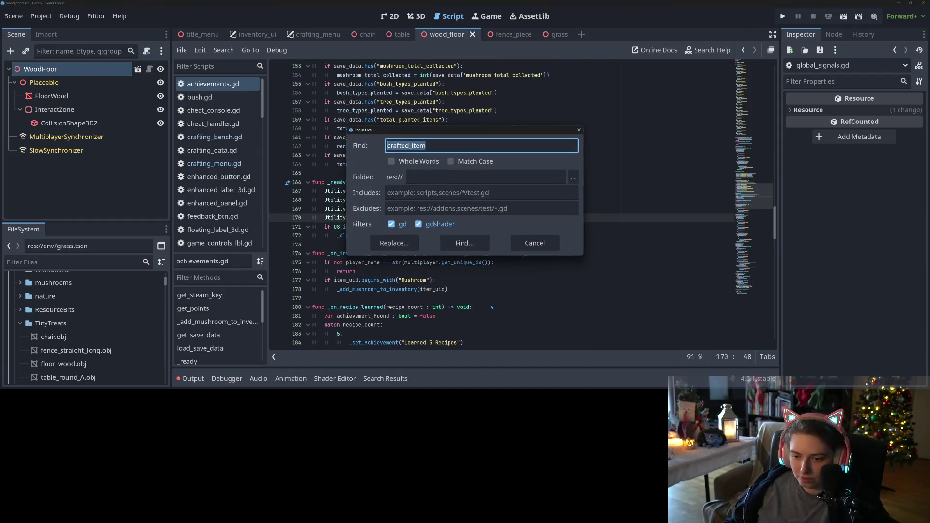
pyautogui.click(447, 224)
pyautogui.click(447, 224)
pyautogui.click(464, 243)
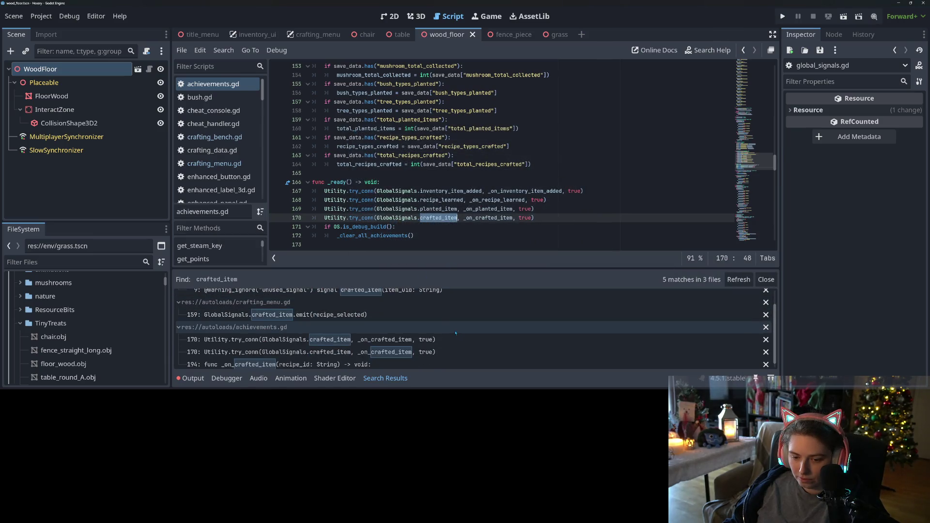
pyautogui.scroll(2, 436, 339)
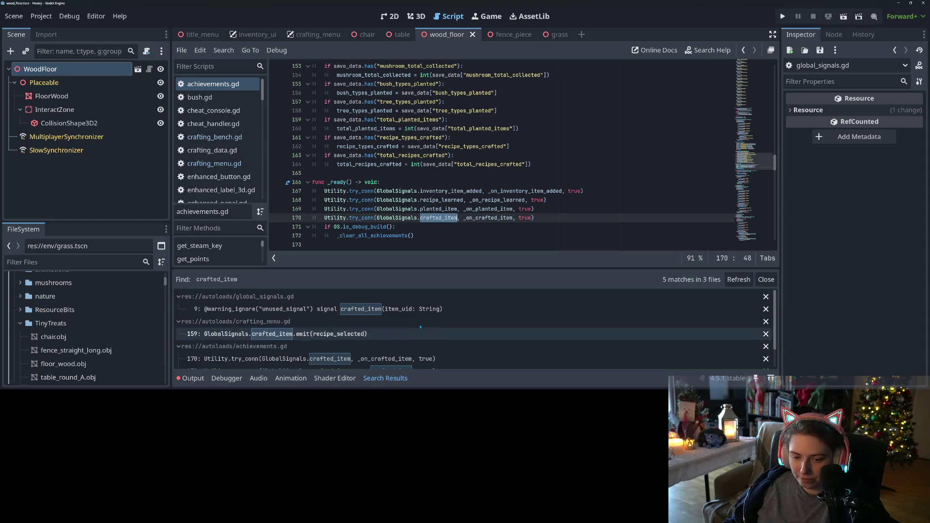
pyautogui.scroll(-1, 429, 336)
pyautogui.scroll(1, 425, 334)
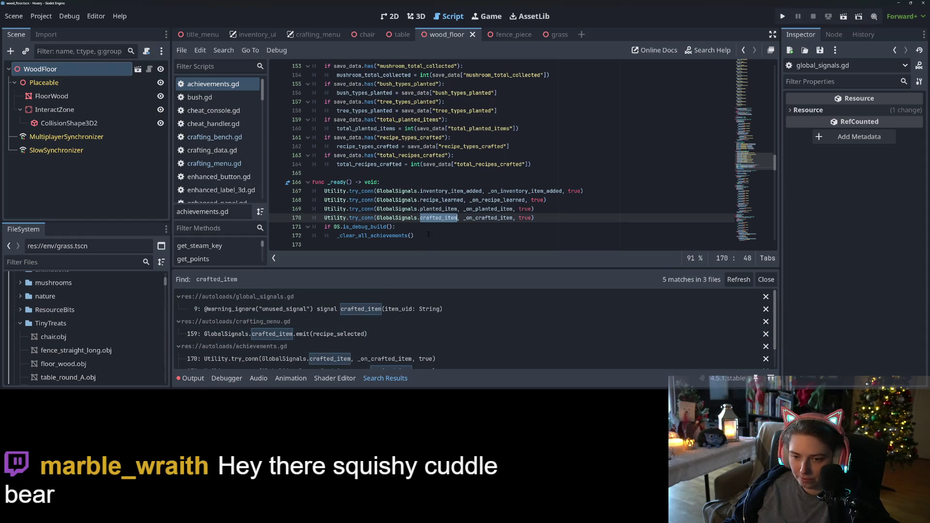
# - Run a project-wide search for the planted_item signal from line 169 and scan its matches
pyautogui.doubleClick(439, 209)
pyautogui.hotkey('ctrl', 'shift', 'f')
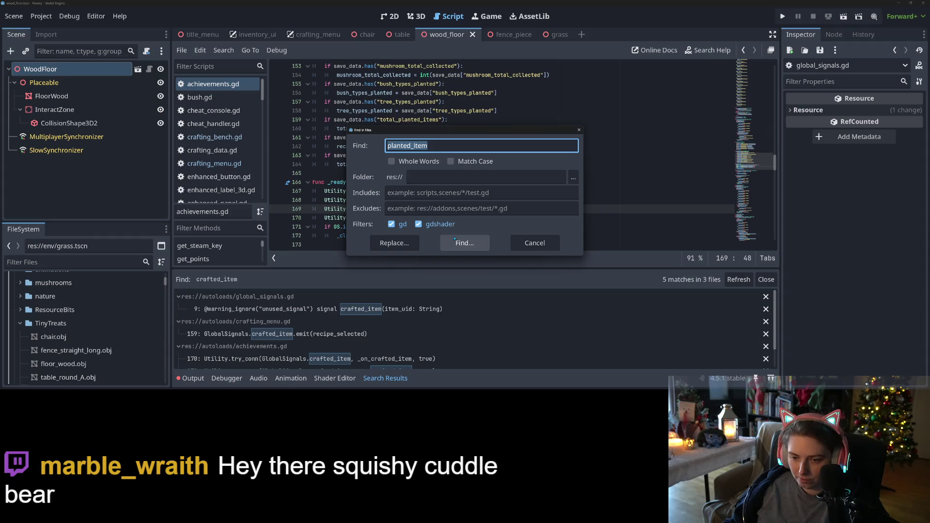
pyautogui.click(465, 243)
pyautogui.scroll(-2, 411, 323)
pyautogui.scroll(-5, 411, 324)
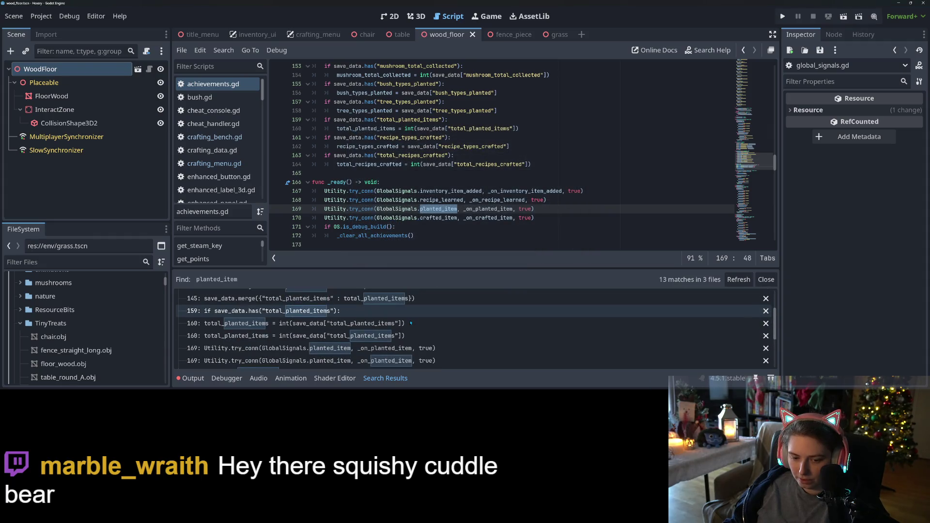
pyautogui.scroll(-3, 411, 324)
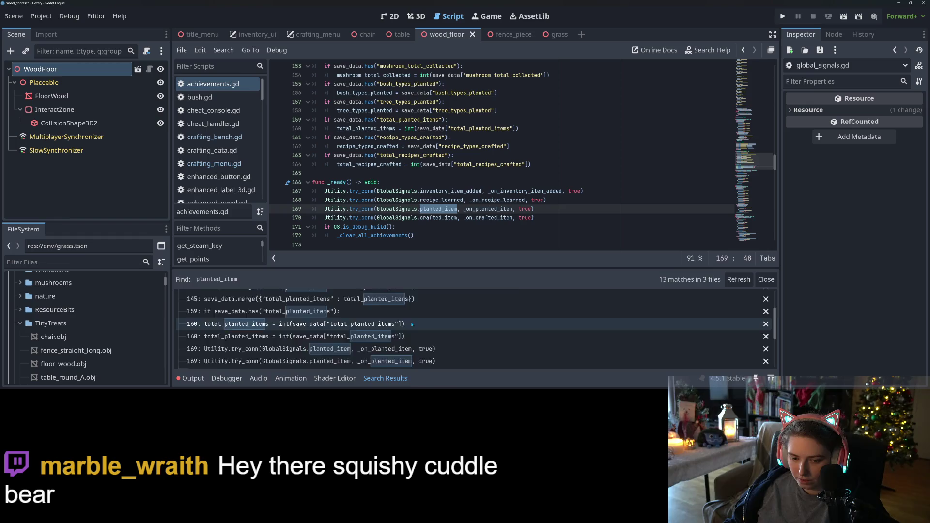
pyautogui.scroll(5, 406, 322)
pyautogui.scroll(-1, 405, 322)
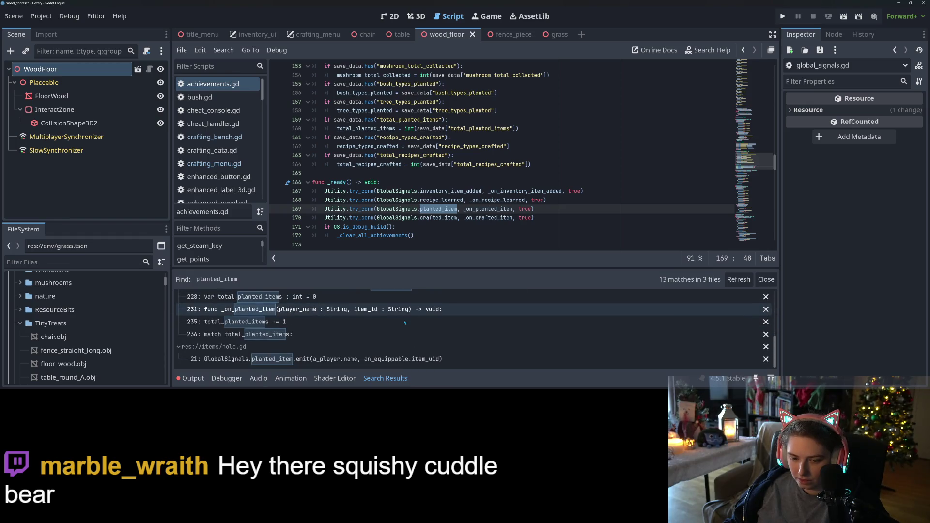
pyautogui.scroll(10, 406, 322)
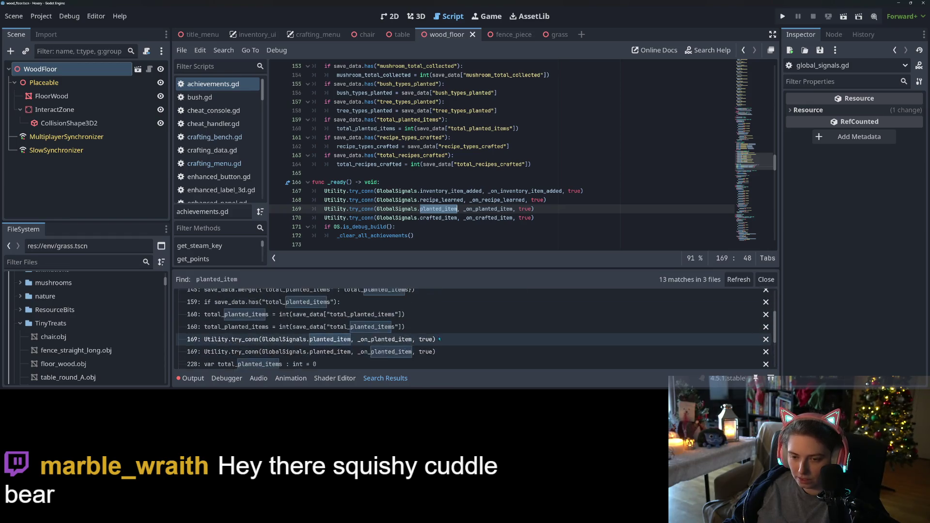
# - Search the project for recipe_learned, listing 7 matches, then select inventory_item_added on line 167
pyautogui.doubleClick(444, 200)
pyautogui.hotkey('ctrl', 'shift', 'f')
pyautogui.click(464, 243)
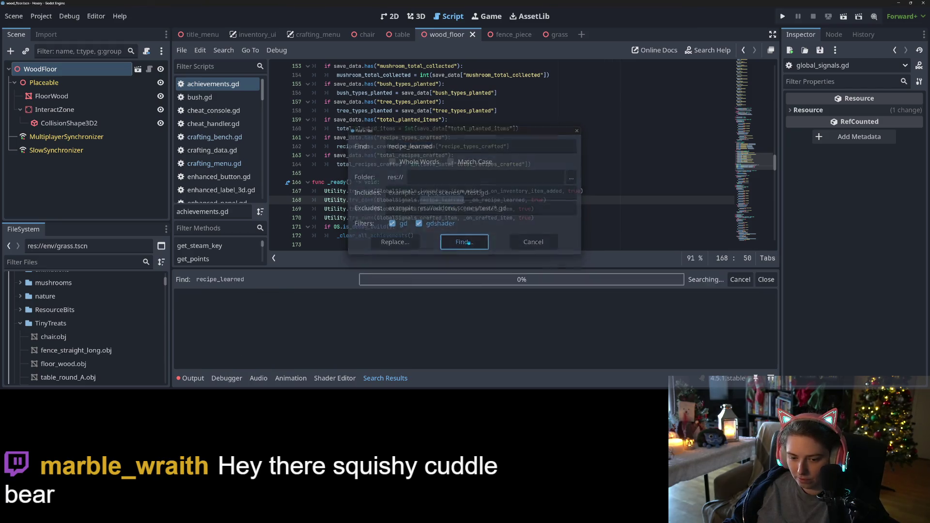
pyautogui.scroll(-2, 443, 329)
pyautogui.scroll(2, 443, 329)
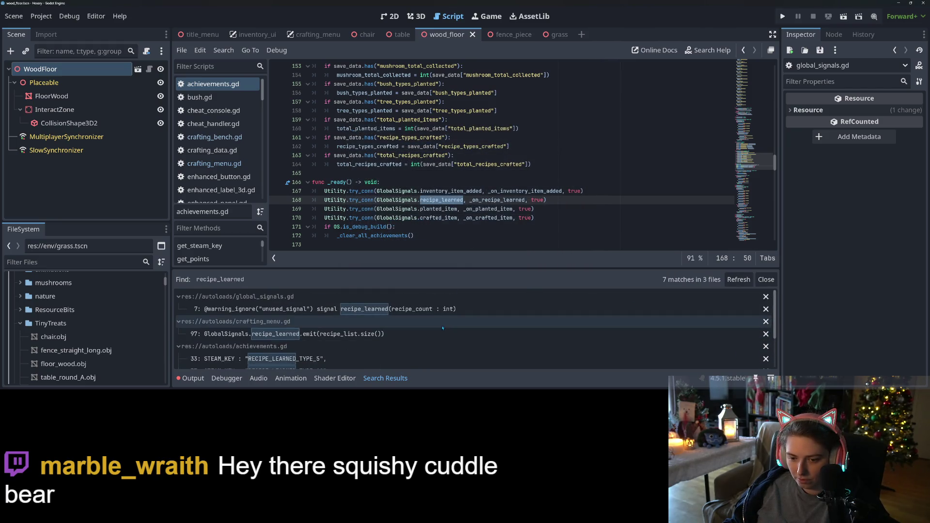
pyautogui.click(453, 218)
pyautogui.click(454, 184)
pyautogui.doubleClick(452, 191)
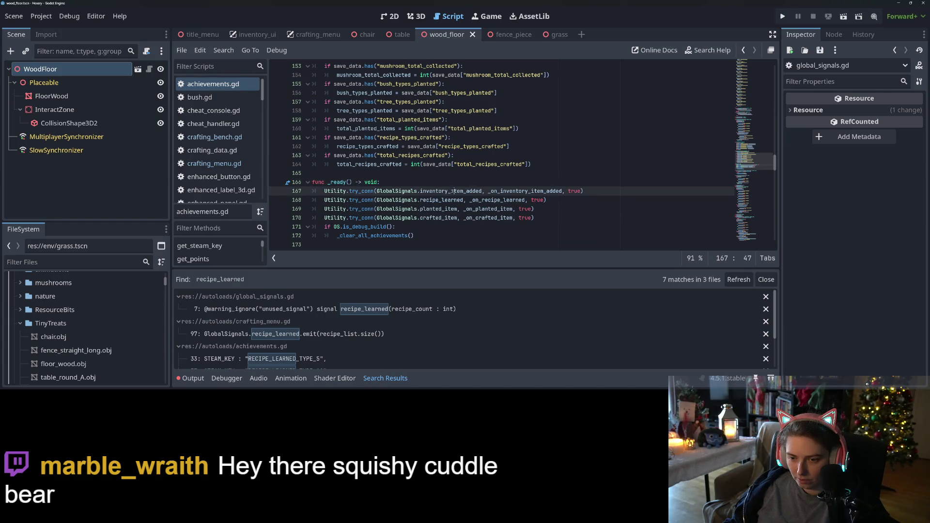
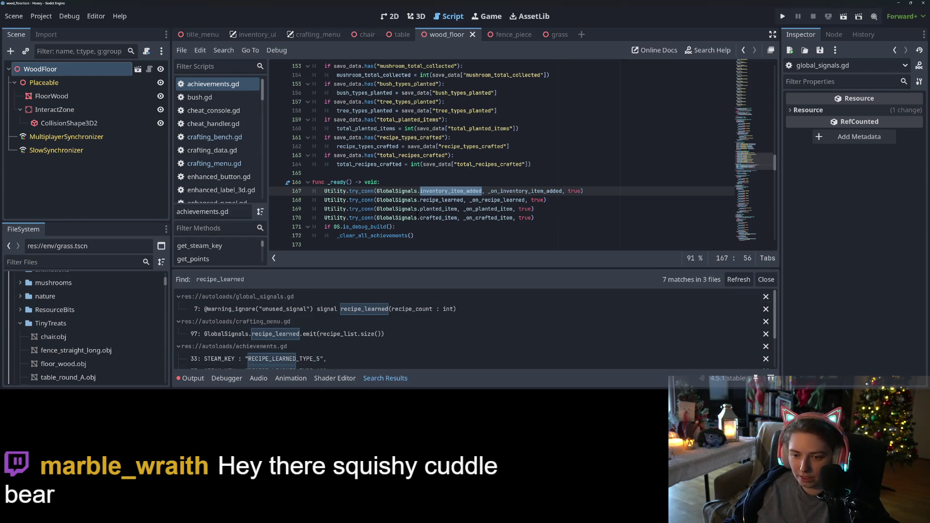
# - Select the GlobalSignals reference on line 170 and open global_signals.gd
pyautogui.doubleClick(404, 218)
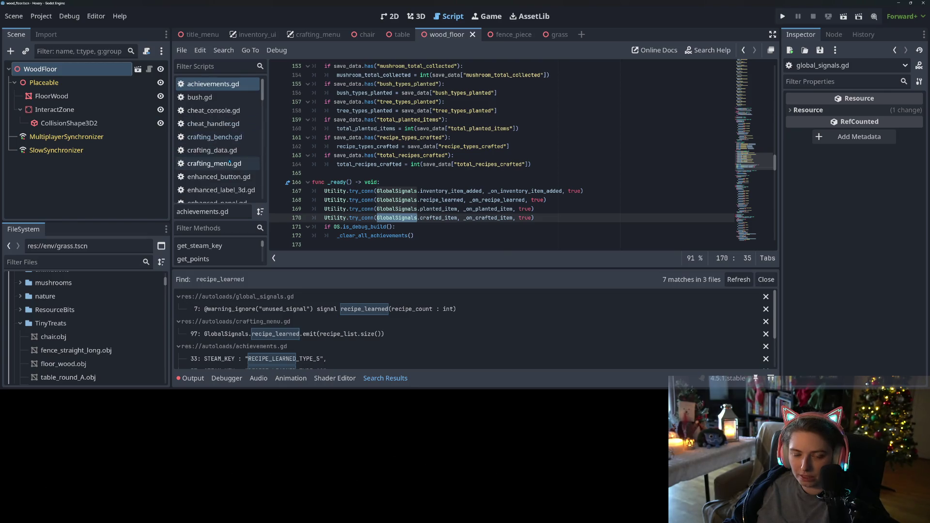
pyautogui.scroll(-3, 230, 163)
pyautogui.scroll(3, 230, 156)
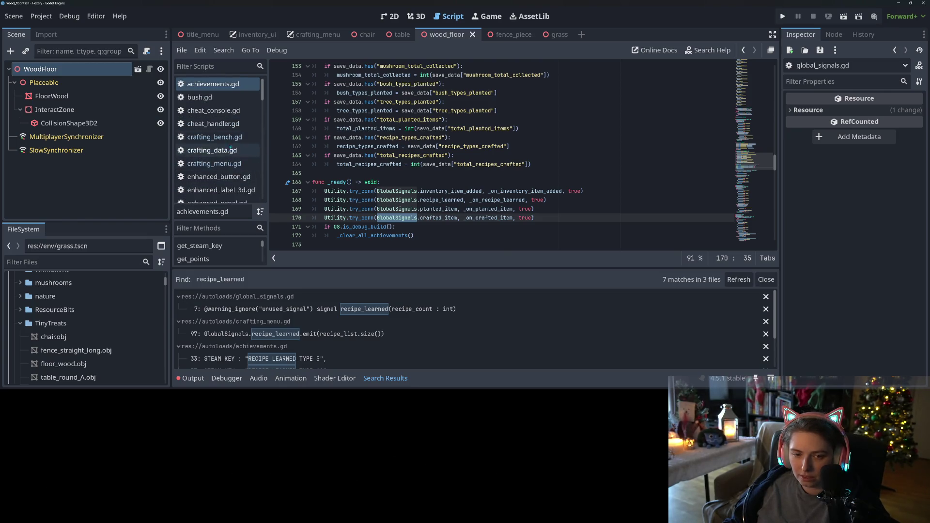
pyautogui.scroll(-3, 219, 177)
pyautogui.click(216, 193)
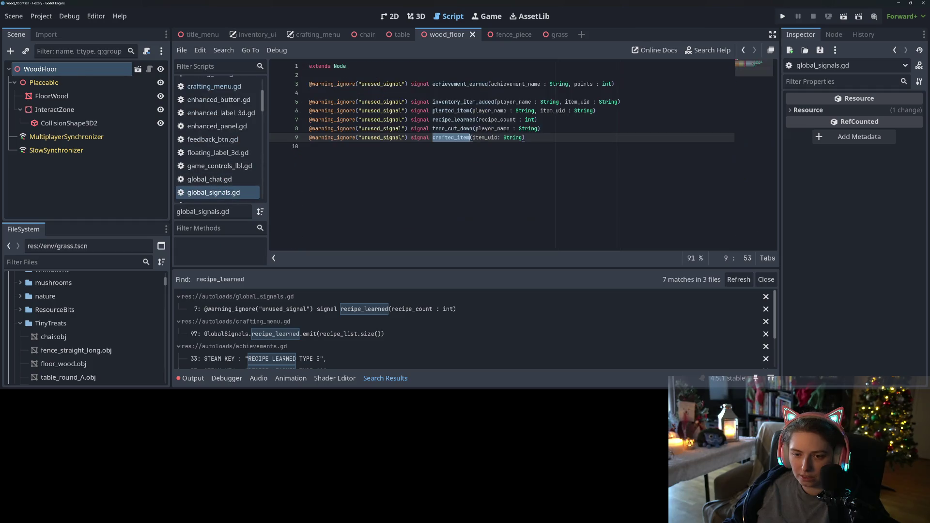
# - Search all project files for tree_cut_down, finding only its declaration in global_signals.gd
pyautogui.doubleClick(452, 129)
pyautogui.hotkey('ctrl', 'shift', 'f')
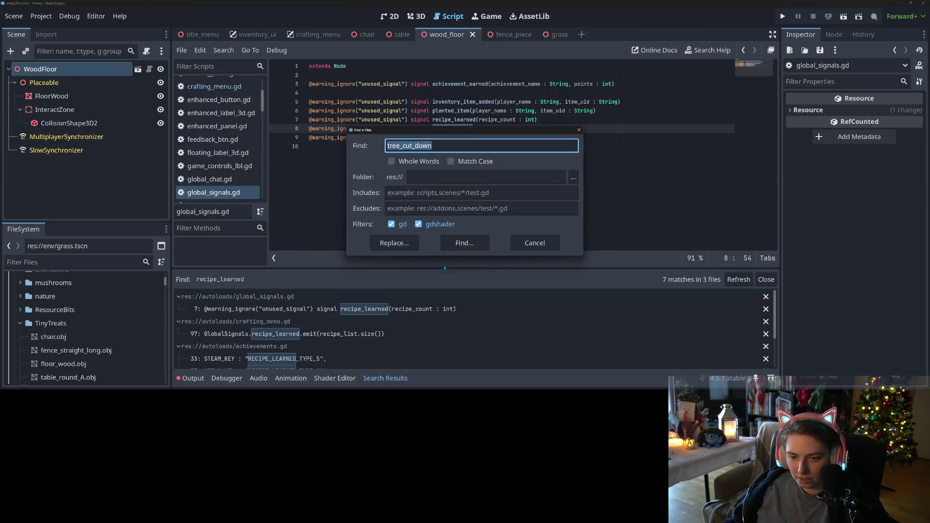
pyautogui.click(461, 239)
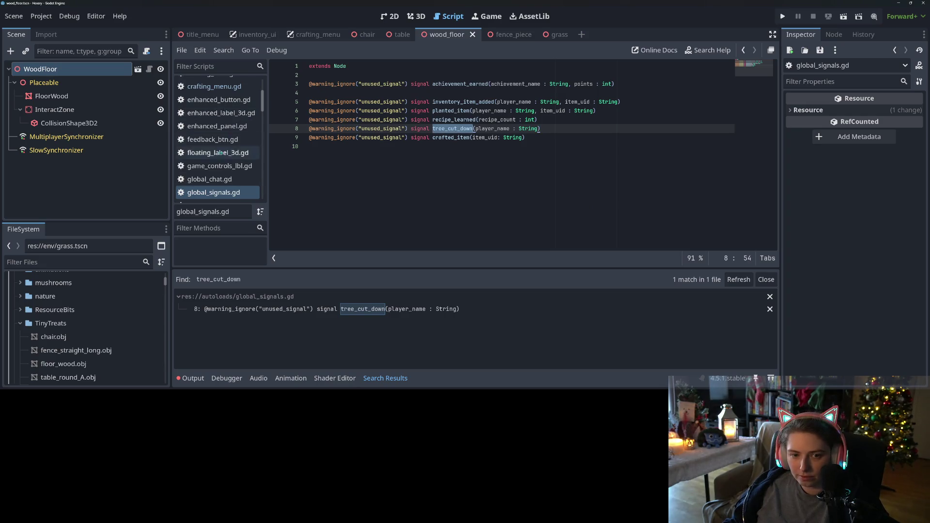
pyautogui.scroll(-3, 219, 161)
pyautogui.scroll(-8, 219, 161)
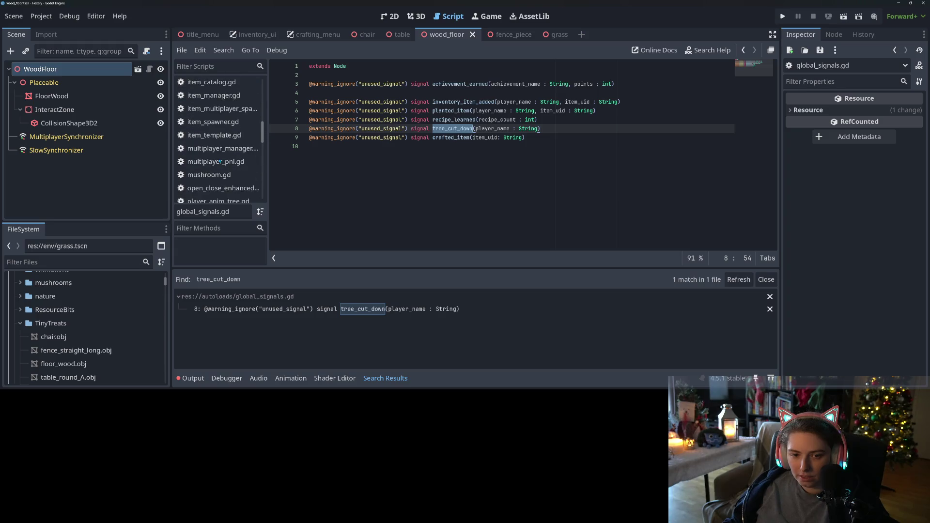
pyautogui.scroll(-10, 220, 161)
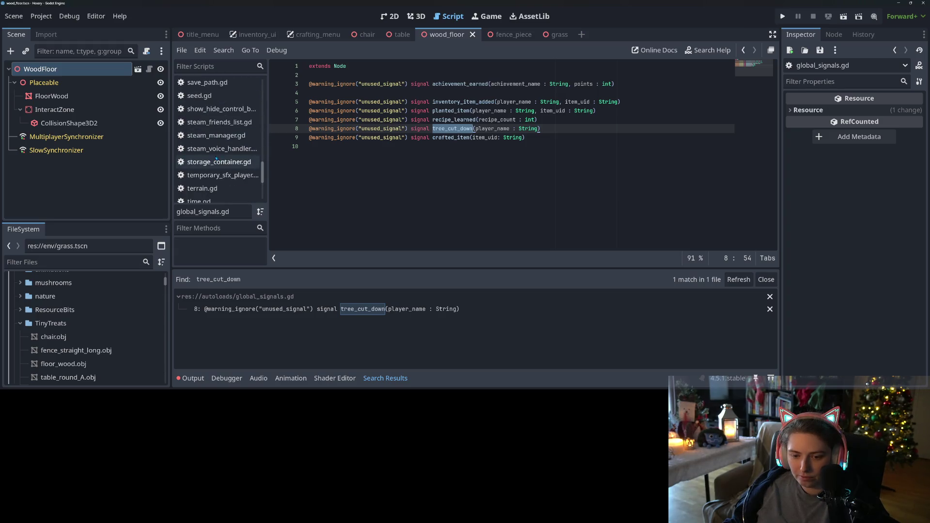
# - In tree.gd, trace _fall_down and _chop_tree back to the _chop_tree() call on line 35
pyautogui.click(213, 166)
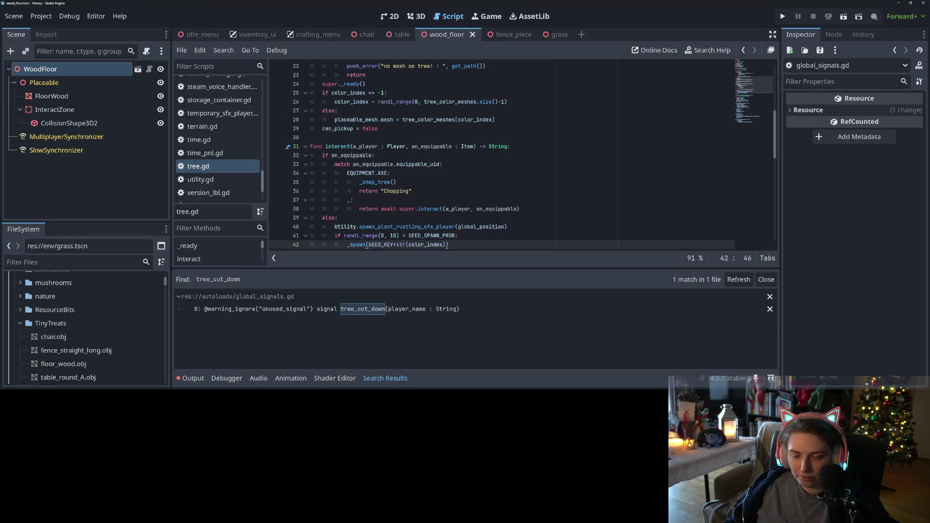
pyautogui.scroll(-9, 496, 219)
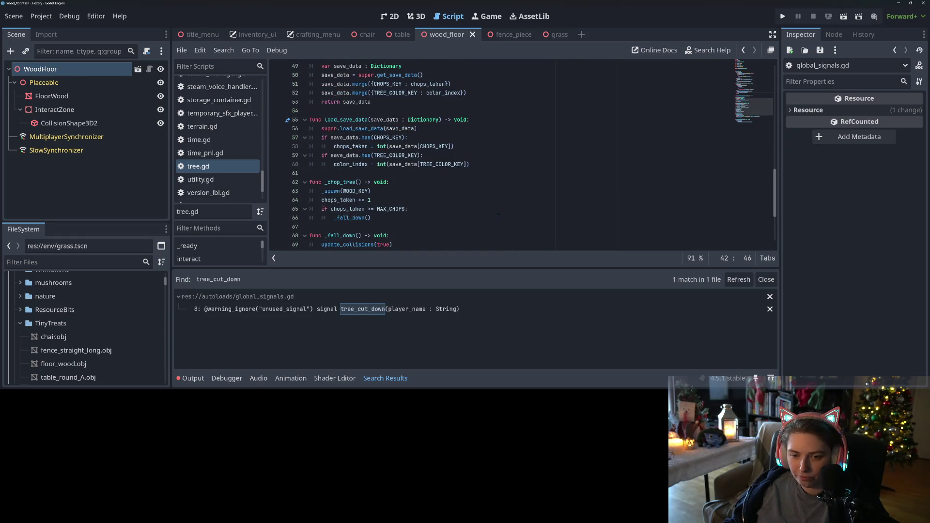
pyautogui.doubleClick(352, 191)
pyautogui.scroll(-3, 353, 165)
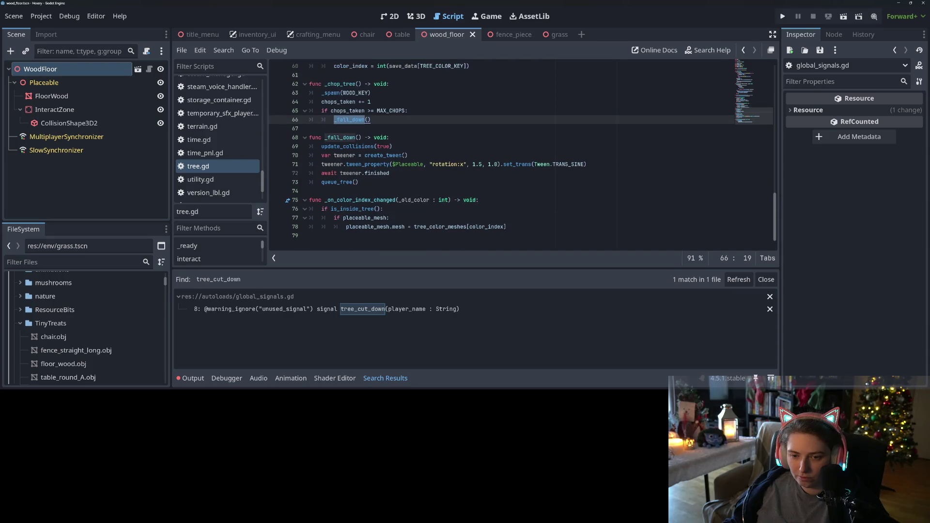
pyautogui.click(407, 138)
pyautogui.scroll(2, 413, 157)
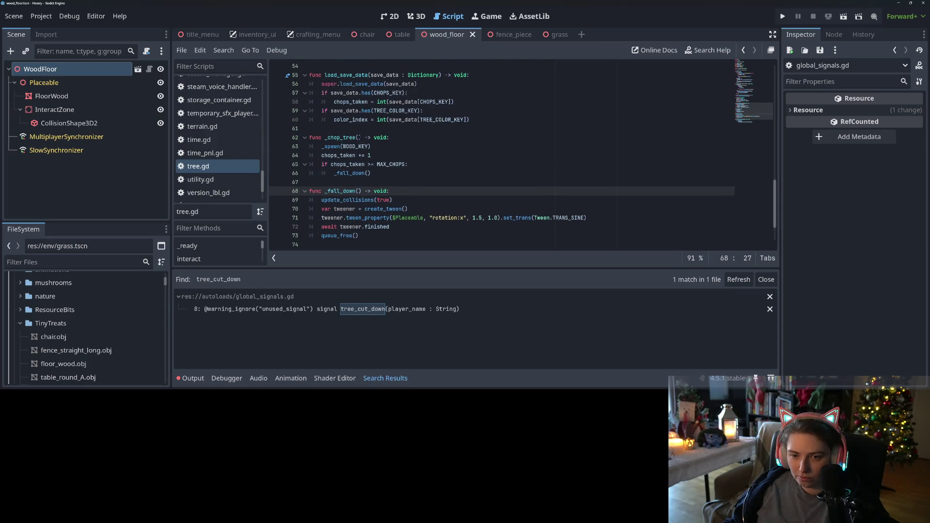
pyautogui.click(356, 138)
pyautogui.scroll(5, 356, 137)
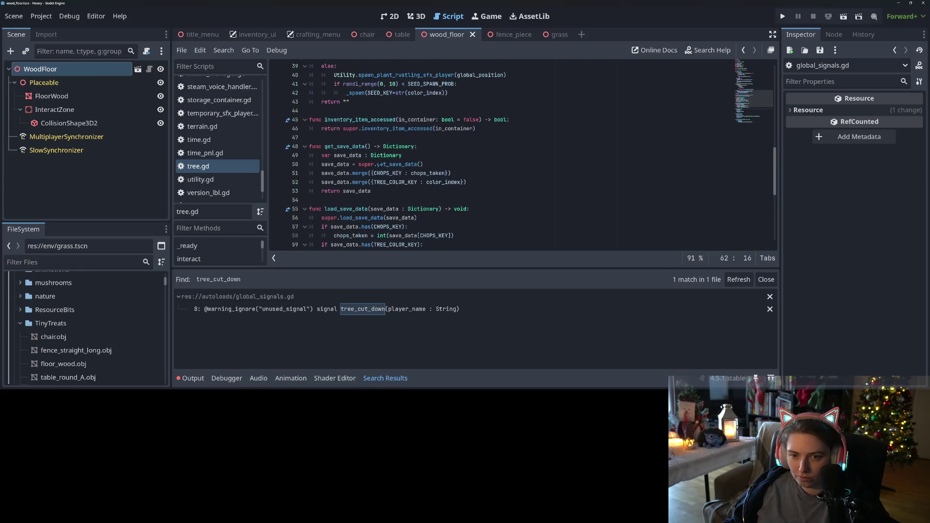
pyautogui.scroll(5, 380, 165)
pyautogui.scroll(1, 425, 182)
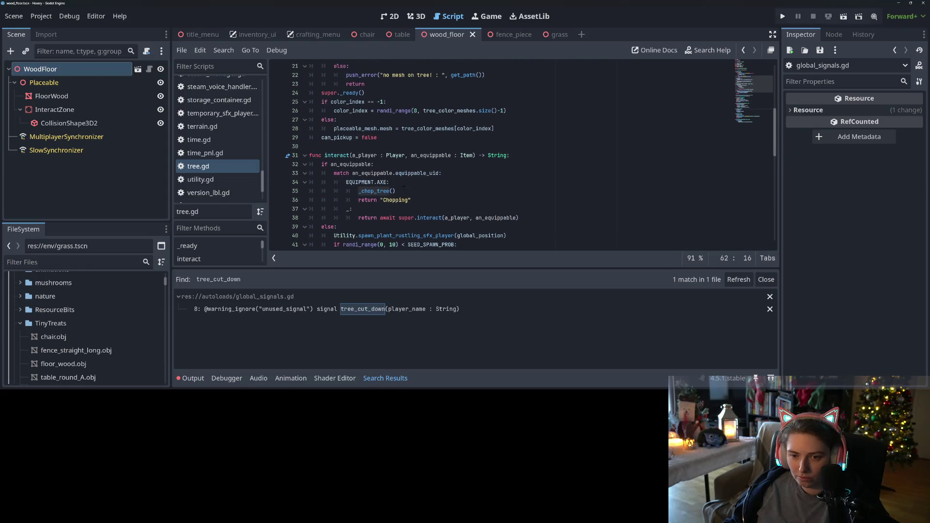
pyautogui.click(395, 191)
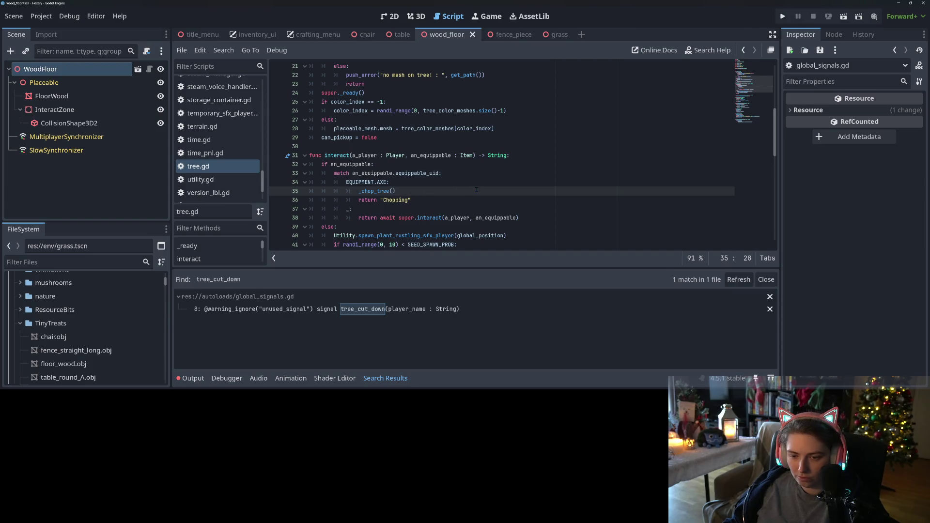
# - Pass a_player into the _chop_tree call and give _chop_tree an 'a_player : Player' parameter, then save
pyautogui.write('a_player')
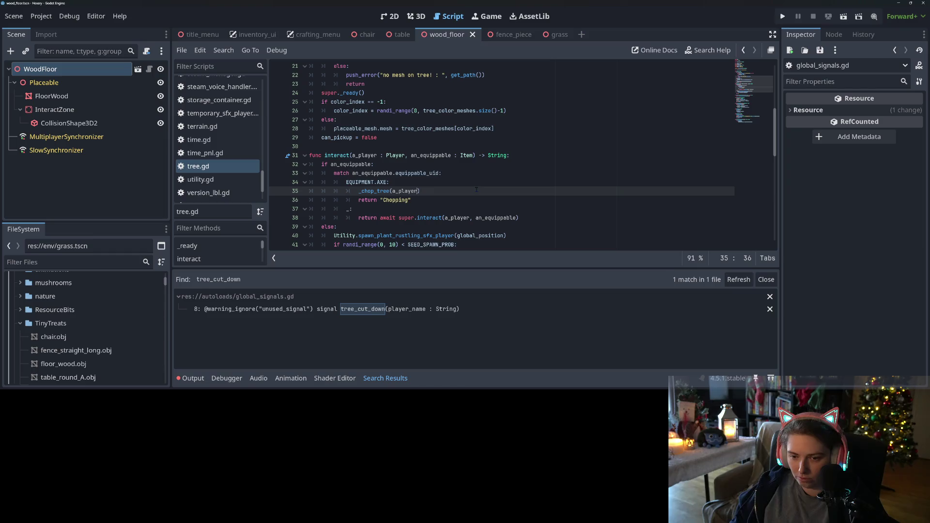
pyautogui.scroll(-10, 476, 189)
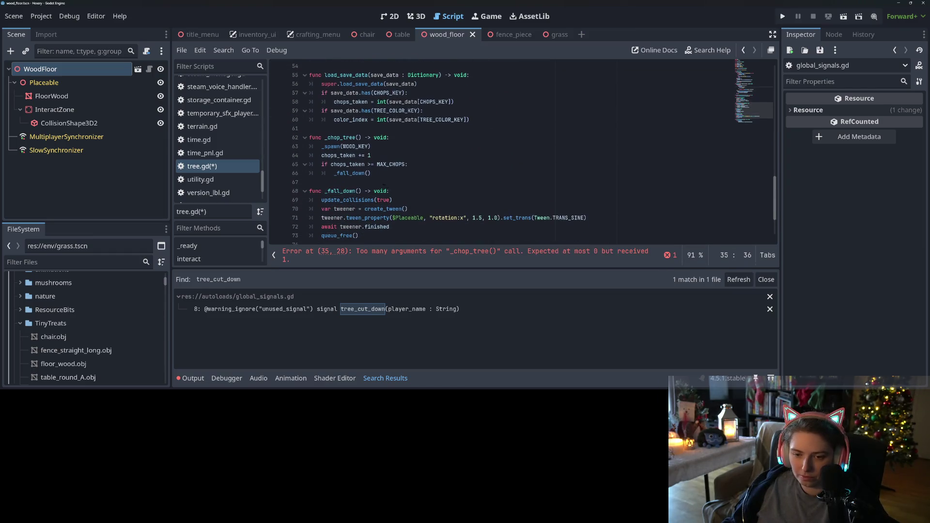
pyautogui.click(358, 138)
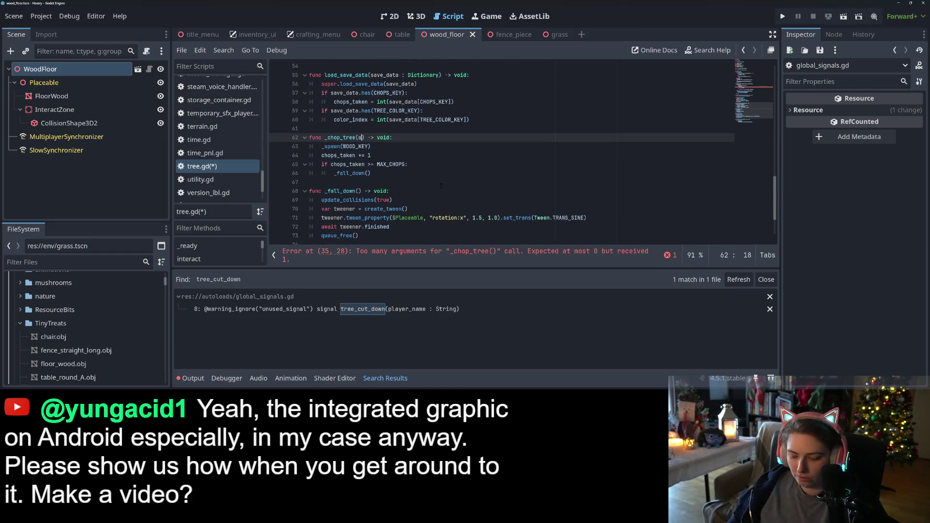
pyautogui.write('a_player : Player')
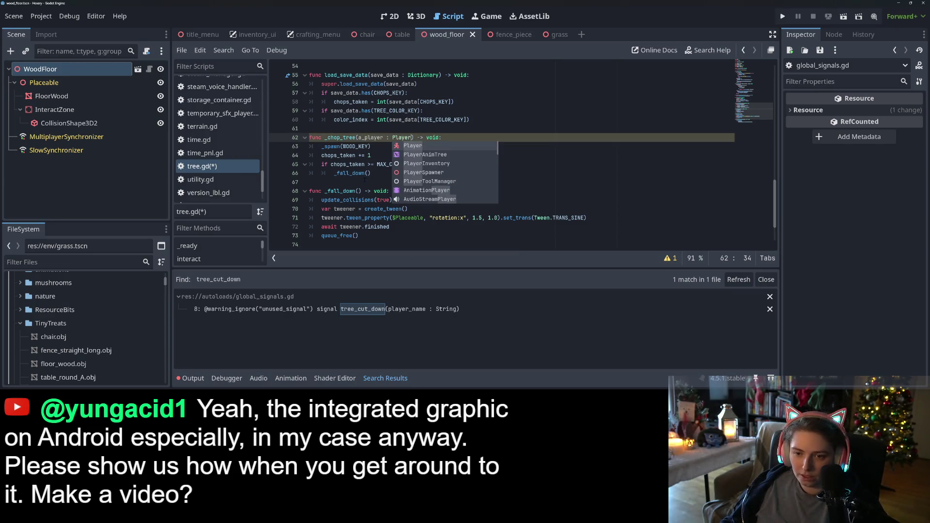
pyautogui.click(367, 173)
pyautogui.write('a_player')
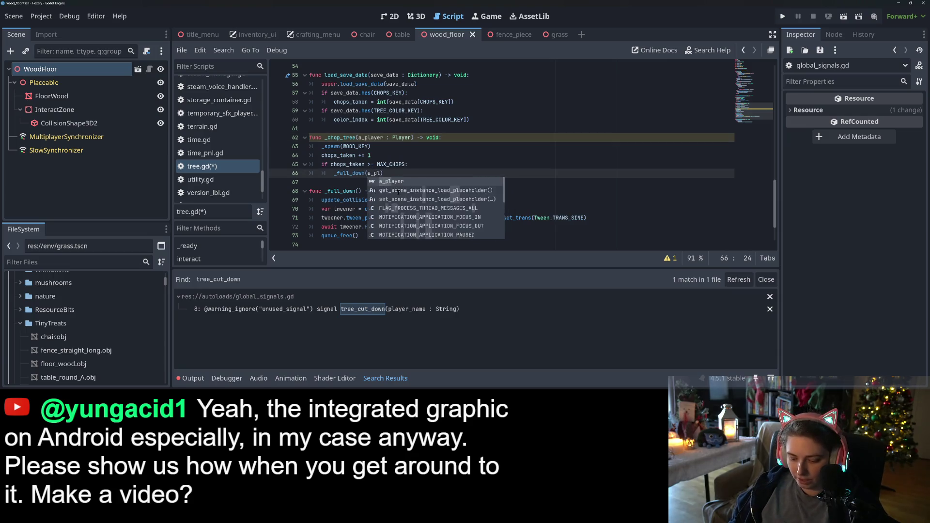
pyautogui.write(' : ')
pyautogui.write('Player')
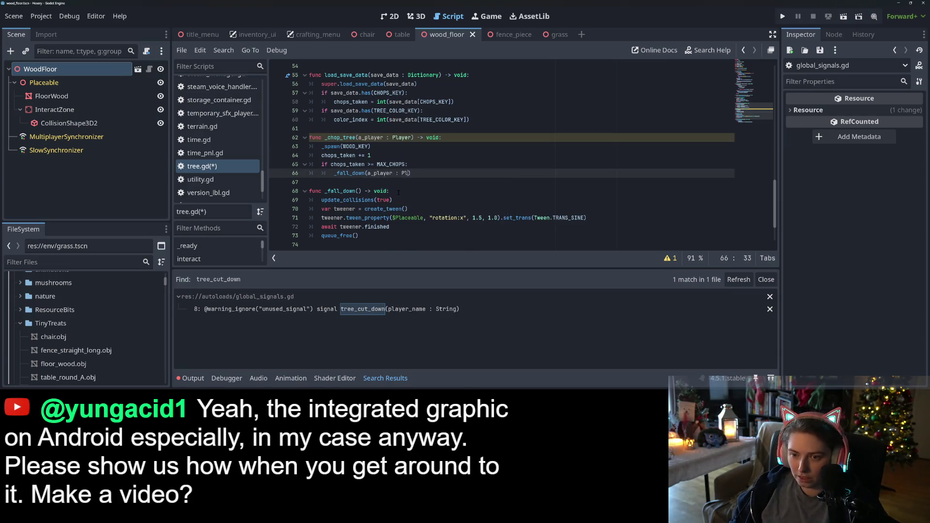
pyautogui.hotkey('ctrl', 's')
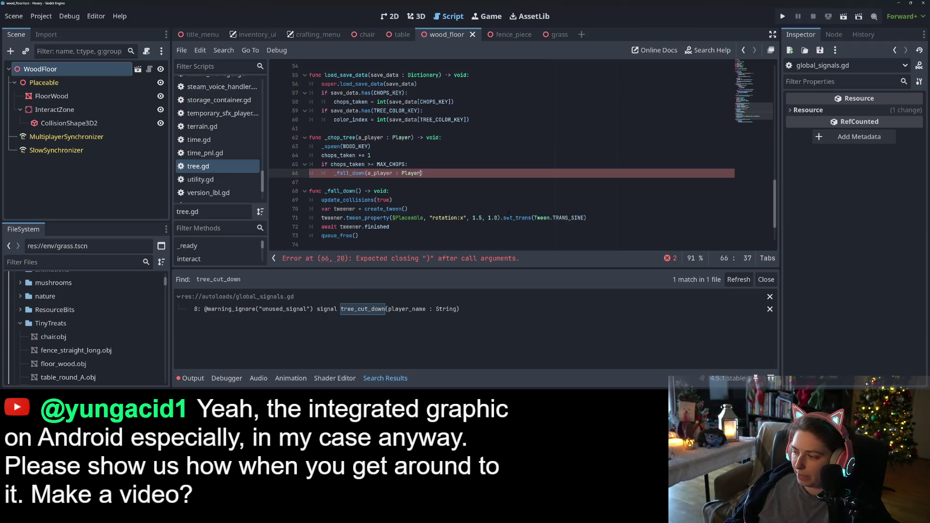
# - Make the _fall_down call pass a_player and give _fall_down an 'a_player : Player' parameter
pyautogui.moveTo(505, 215)
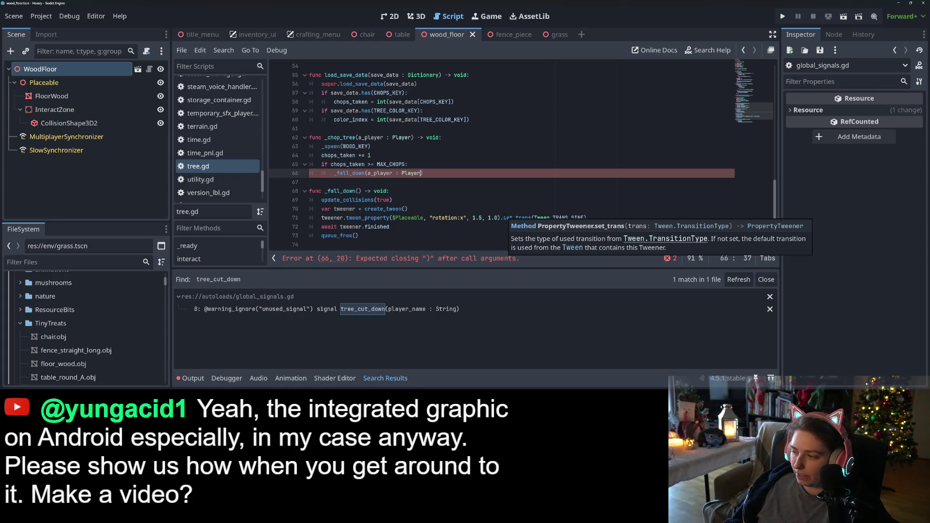
pyautogui.moveTo(557, 217)
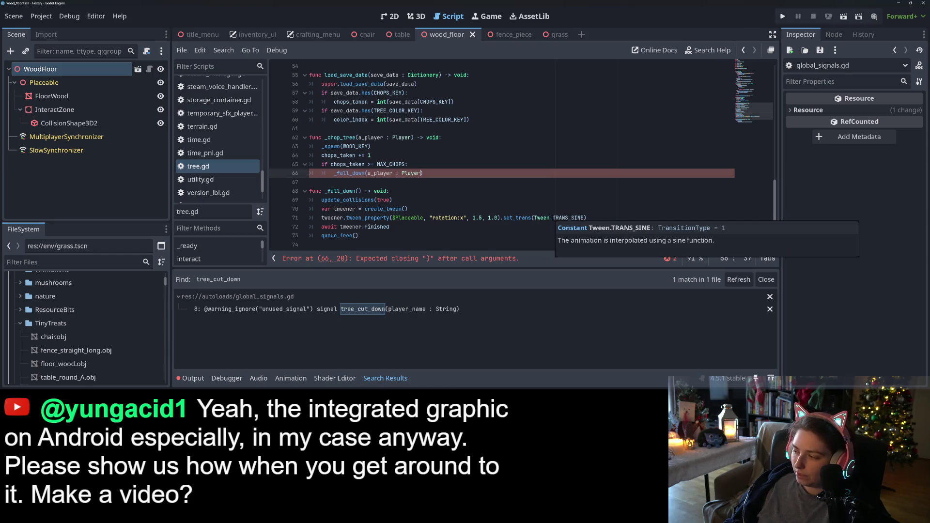
pyautogui.write(')')
pyautogui.click(391, 173)
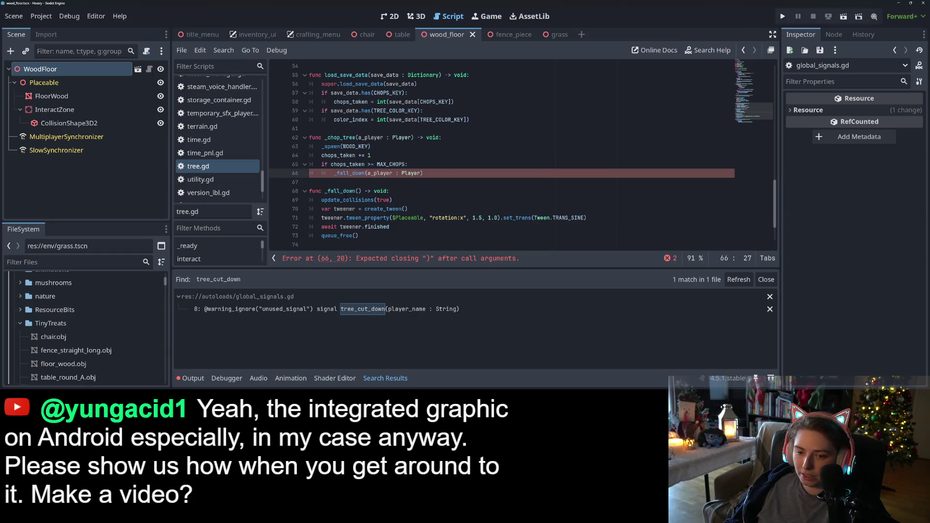
pyautogui.click(360, 191)
pyautogui.click(420, 173)
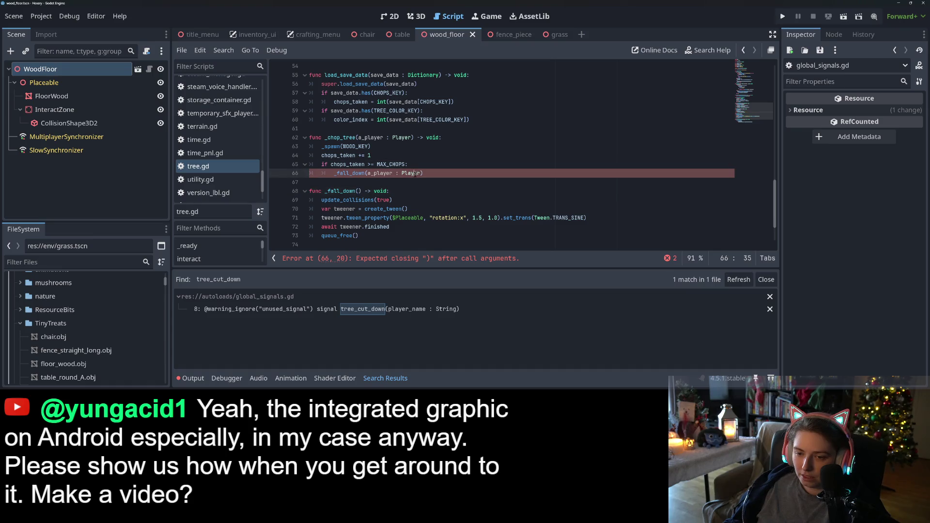
pyautogui.press('BackSpace')
pyautogui.press('BackSpace')
pyautogui.press('BackSpace')
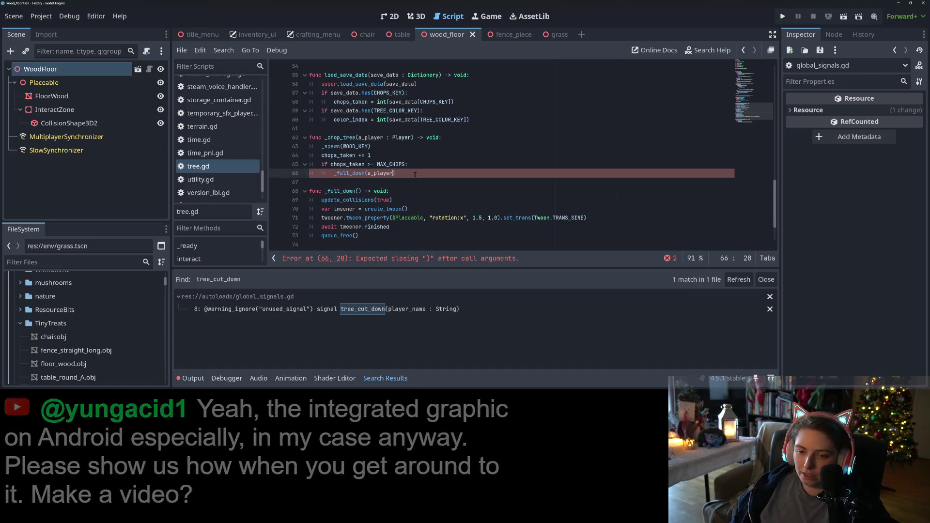
pyautogui.click(358, 191)
pyautogui.write('a_player : ')
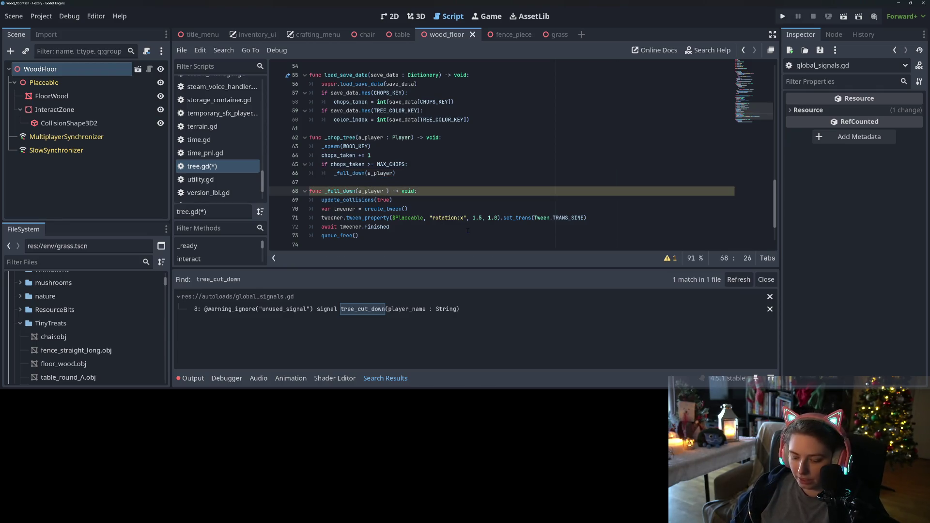
pyautogui.write('Player')
# - Save tree.gd and open a new first line in _fall_down's body
pyautogui.hotkey('ctrl', 's')
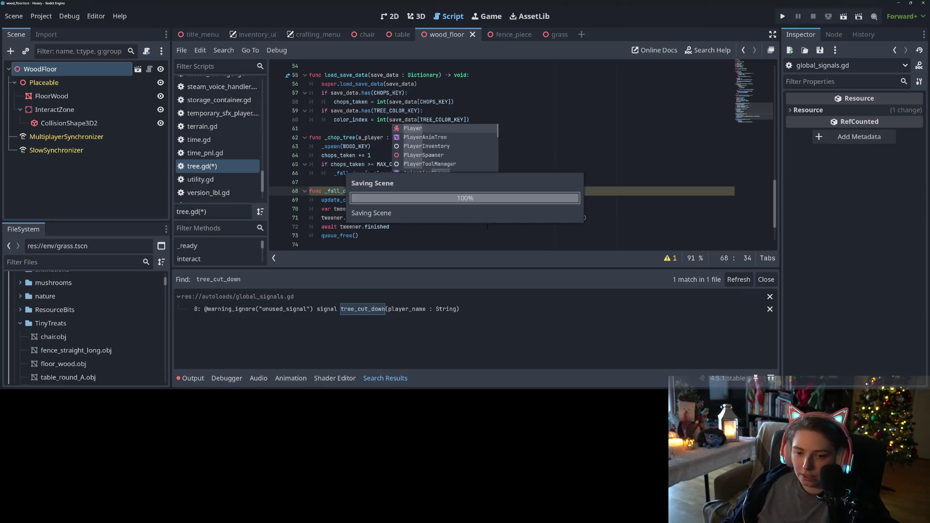
pyautogui.click(477, 209)
pyautogui.click(475, 228)
pyautogui.click(493, 200)
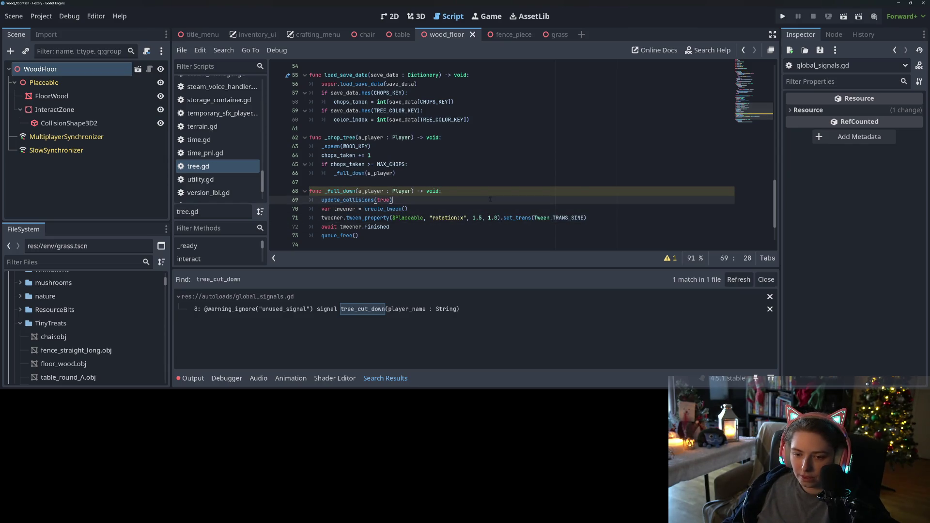
pyautogui.click(494, 194)
pyautogui.press('Return')
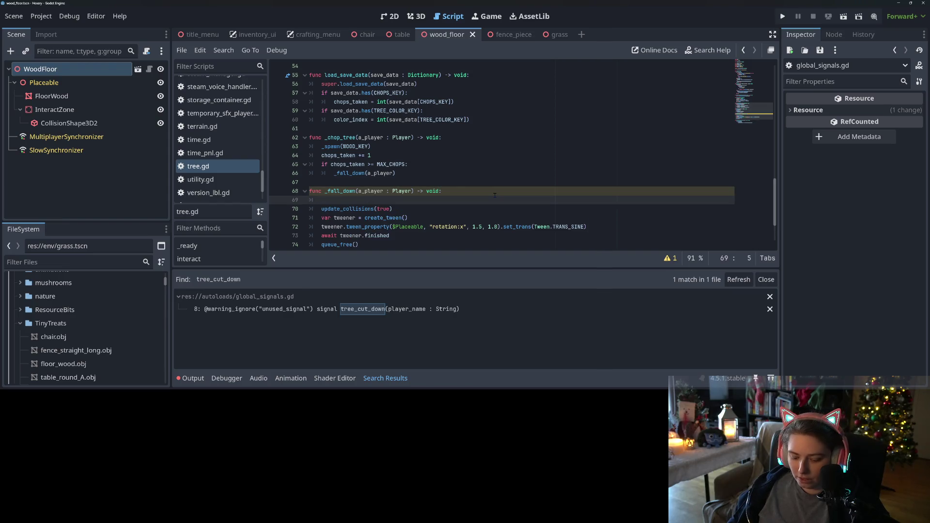
# - Write GlobalSignals.tree_cut_down.emit(a_player) using autocomplete and save tree.gd
pyautogui.write('Glo')
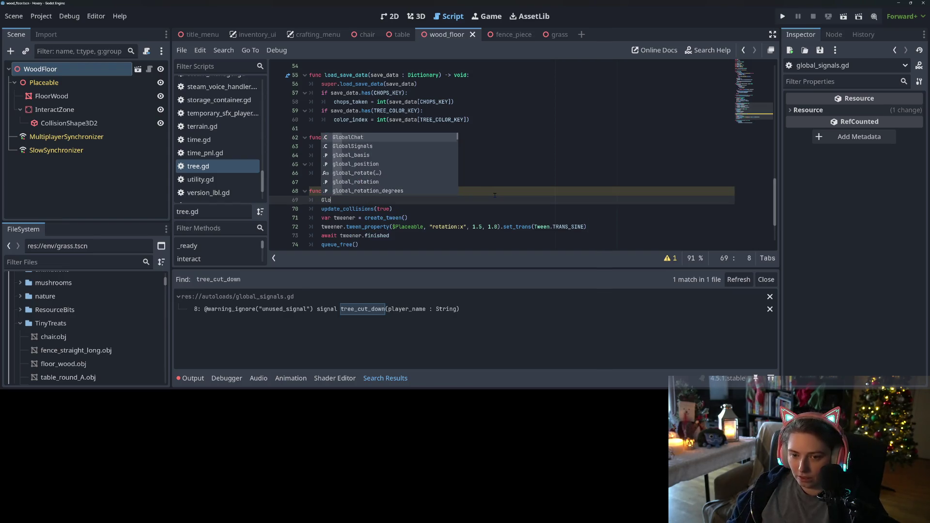
pyautogui.press('Down')
pyautogui.press('Return')
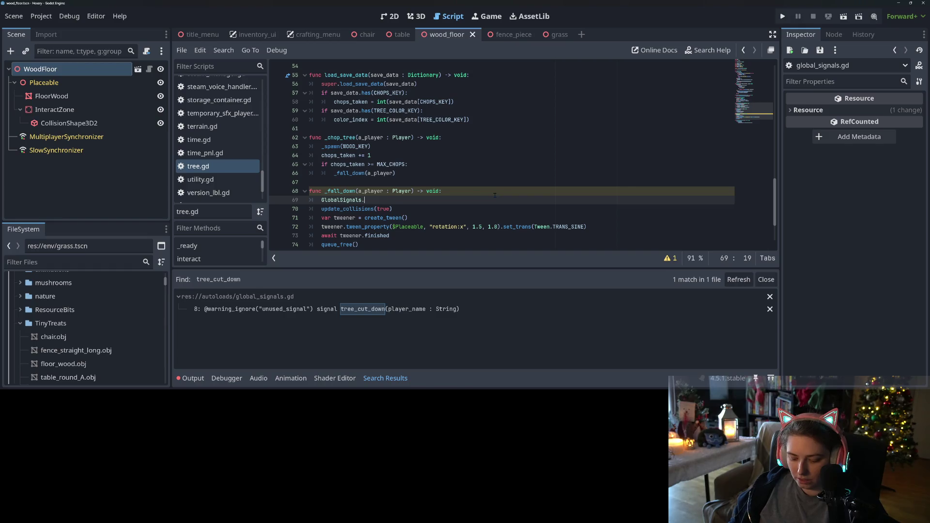
pyautogui.write('tree_cut_down')
pyautogui.write('.em')
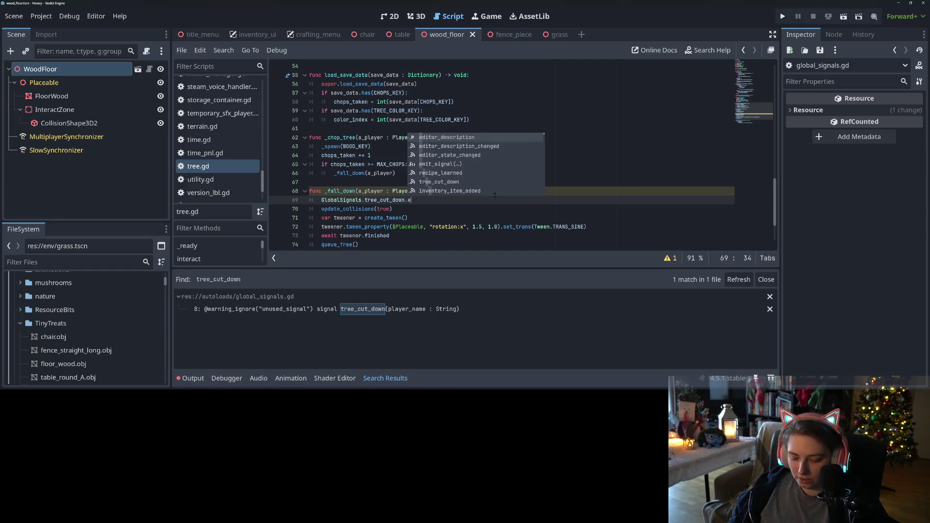
pyautogui.press('Return')
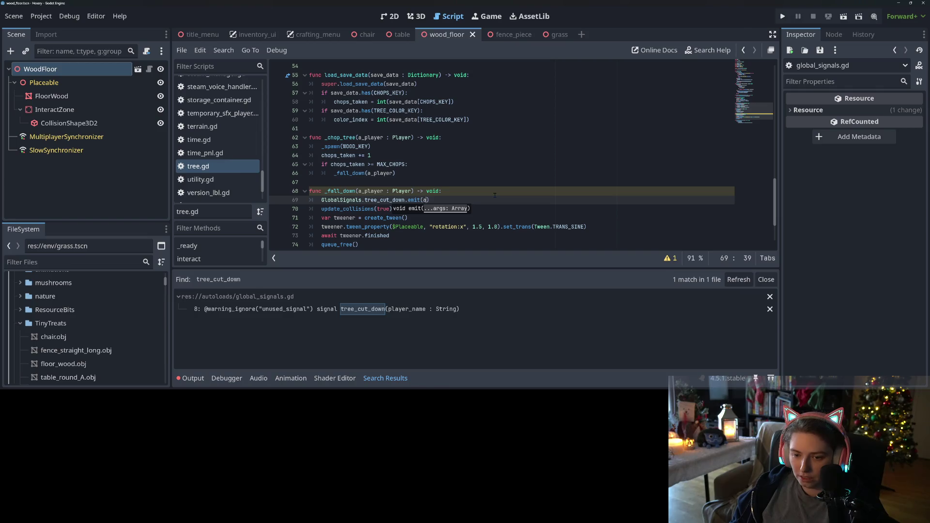
pyautogui.write('_player')
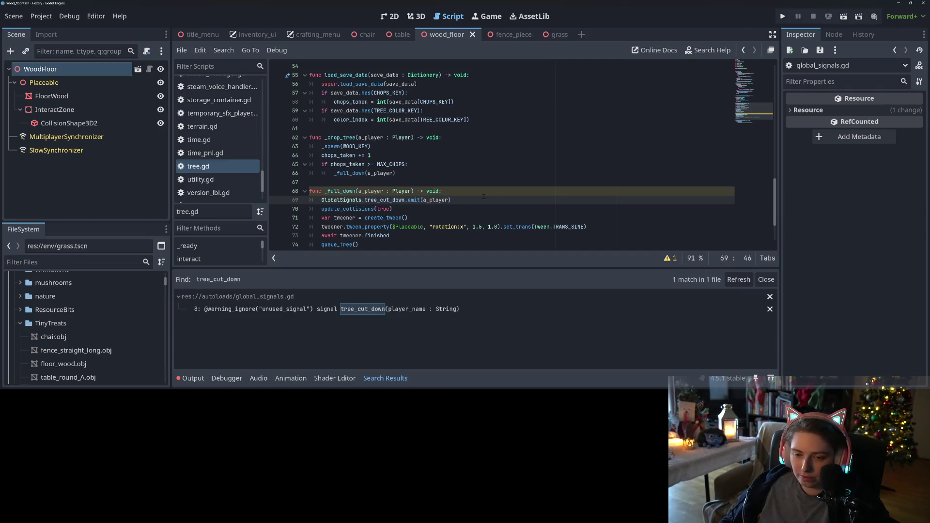
pyautogui.hotkey('ctrl', 's')
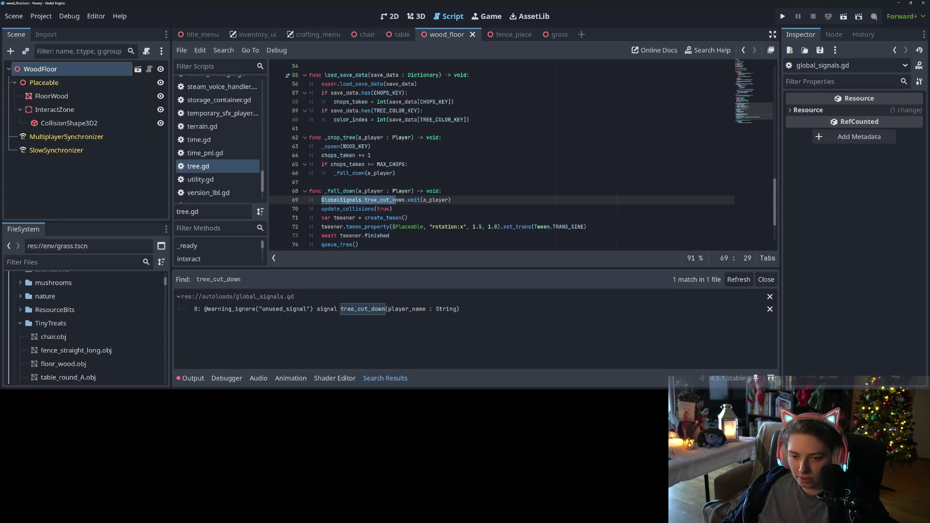
pyautogui.doubleClick(385, 199)
# - In achievements.gd, duplicate the crafted_item signal connection line in _ready
pyautogui.scroll(10, 247, 145)
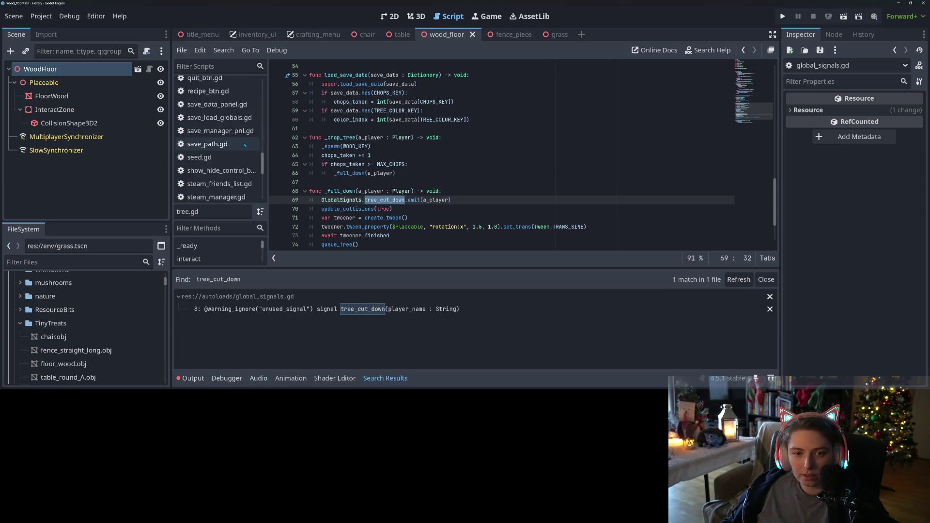
pyautogui.scroll(6, 247, 145)
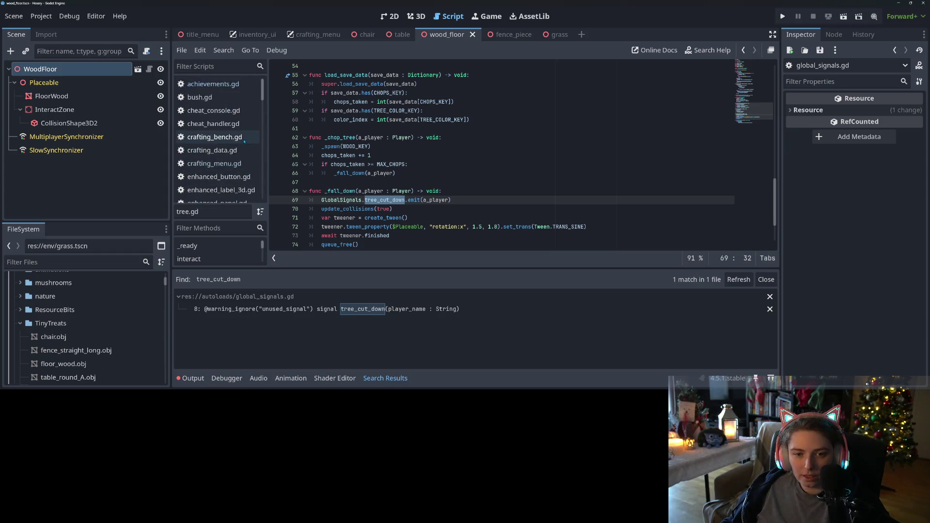
pyautogui.click(225, 86)
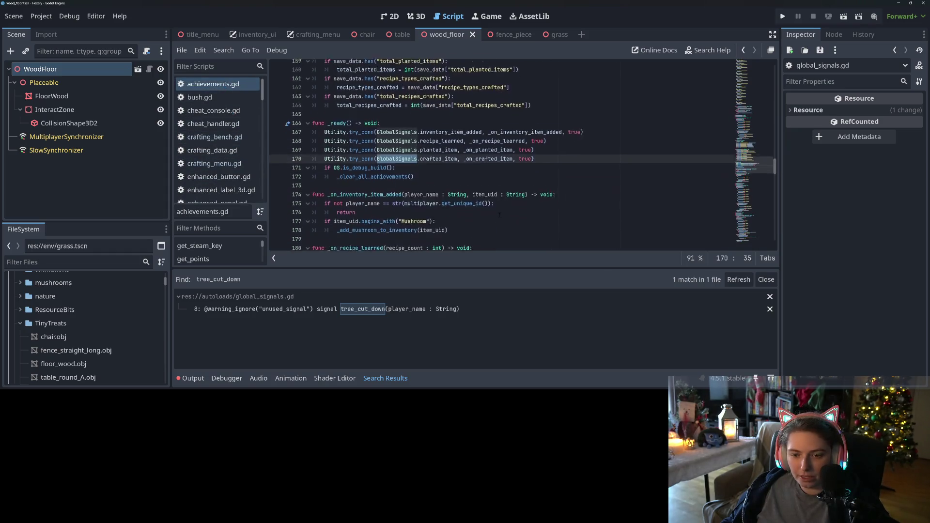
pyautogui.click(570, 111)
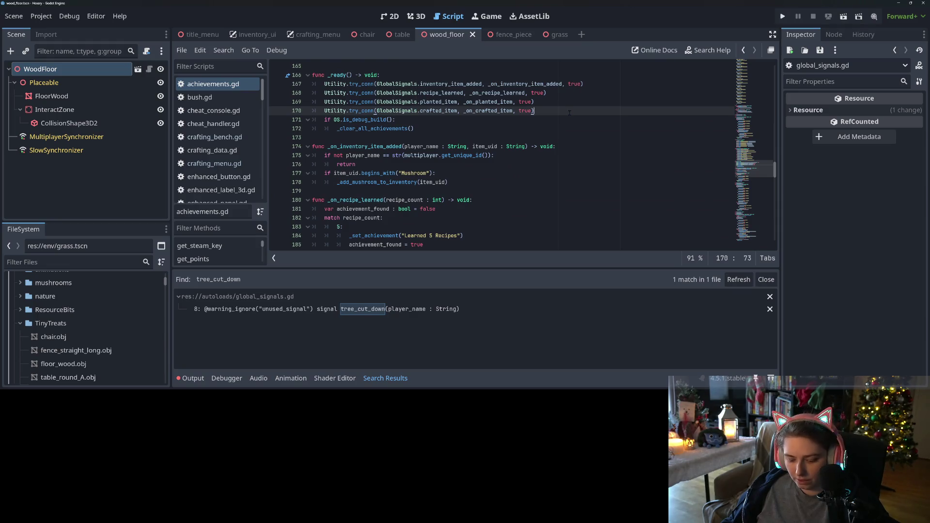
pyautogui.hotkey('ctrl', 'shift', 'd')
# - Change the duplicated line to connect tree_cut_down to _on_tree_cut_down
pyautogui.doubleClick(499, 120)
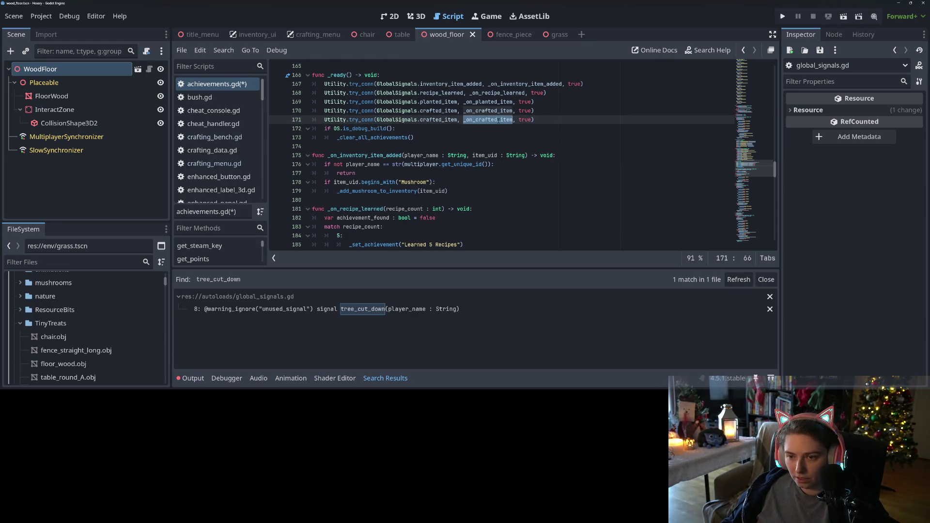
pyautogui.doubleClick(443, 120)
pyautogui.write('tree_cut_down')
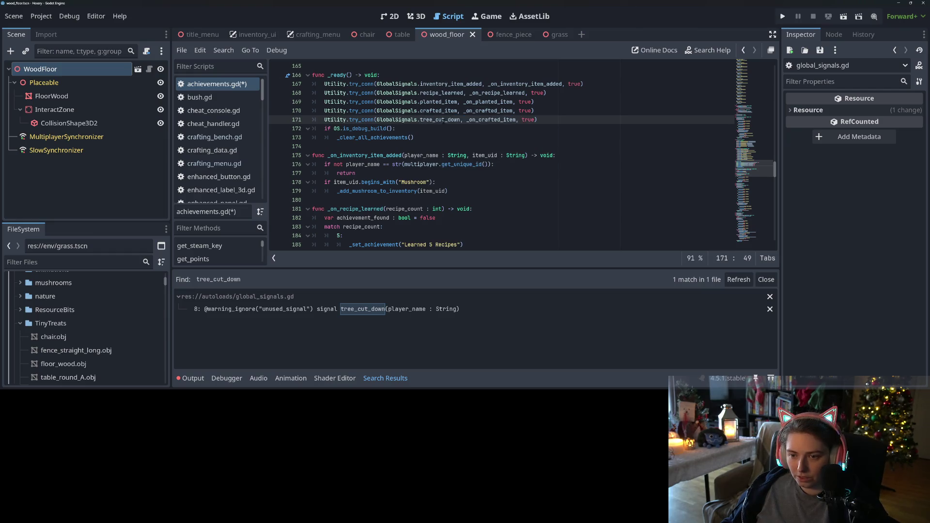
pyautogui.doubleClick(446, 120)
pyautogui.hotkey('ctrl', 'c')
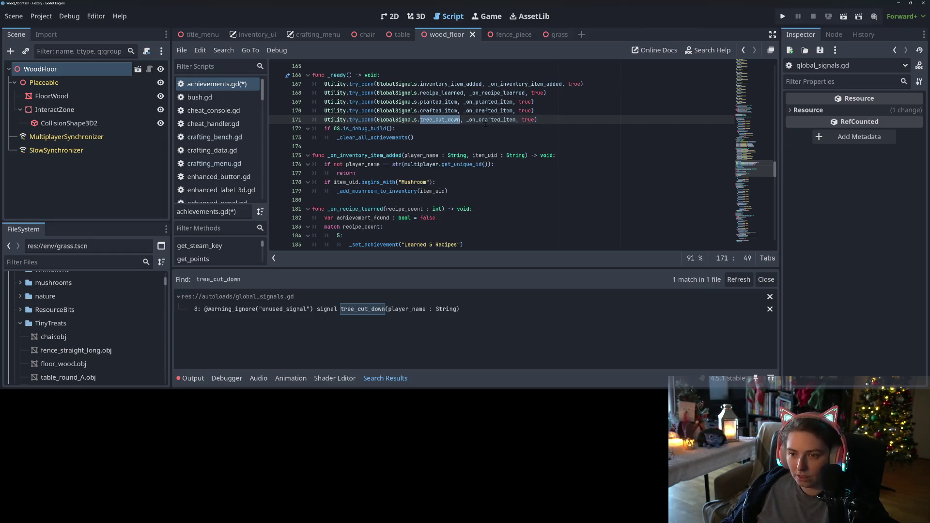
pyautogui.moveTo(478, 119); pyautogui.dragTo(514, 120)
pyautogui.hotkey('ctrl', 'v')
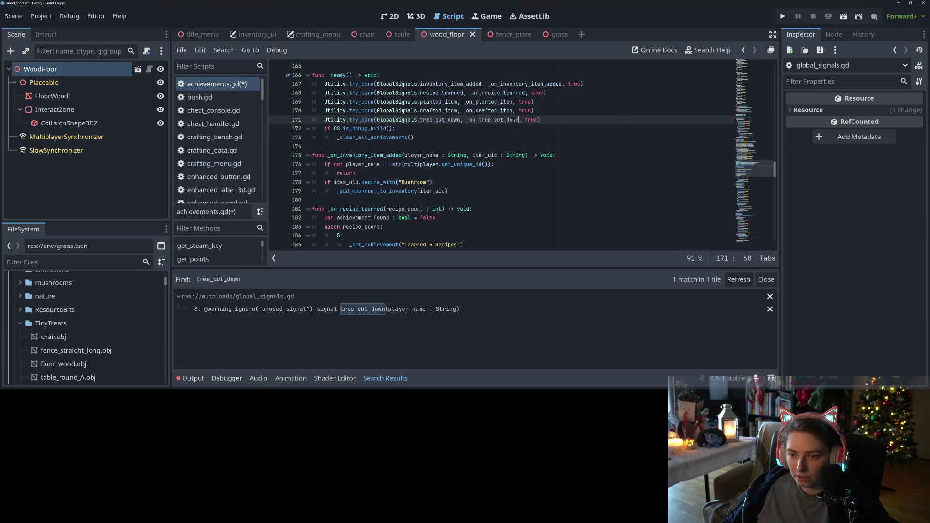
pyautogui.doubleClick(497, 120)
# - Save achievements.gd and delete the stray empty line 262
pyautogui.scroll(-2, 497, 119)
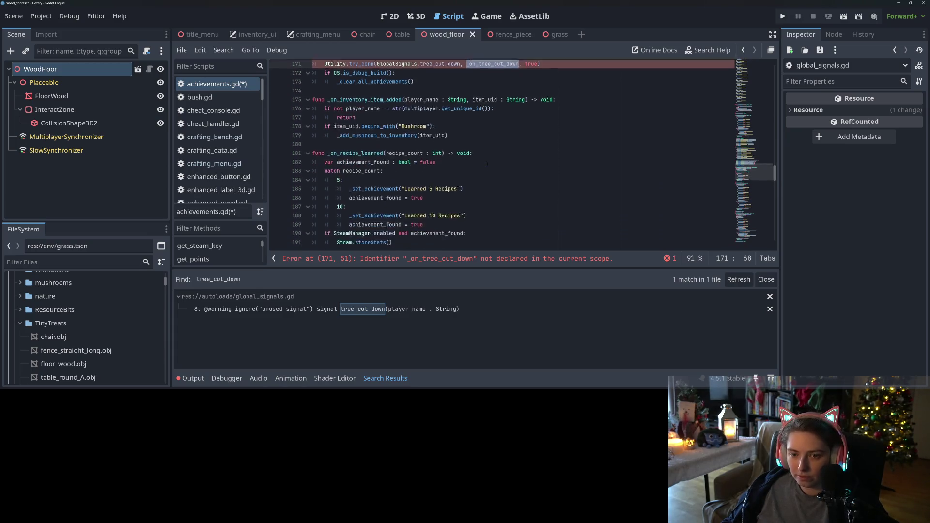
pyautogui.scroll(2, 497, 120)
pyautogui.hotkey('ctrl', 's')
pyautogui.scroll(-10, 464, 179)
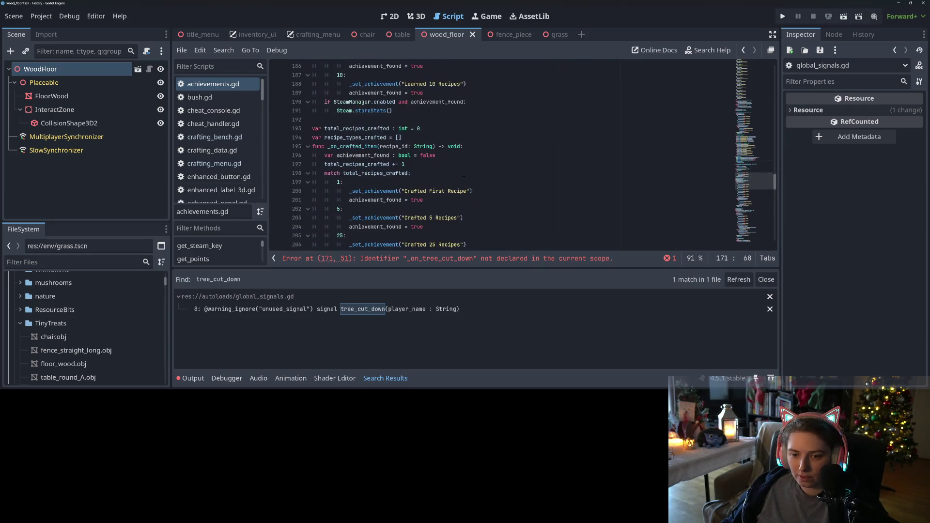
pyautogui.scroll(-19, 463, 179)
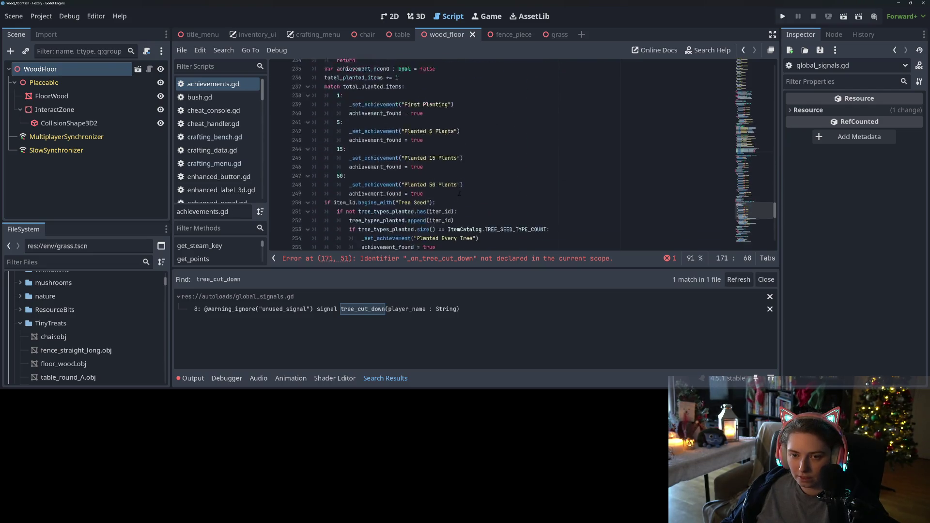
pyautogui.scroll(-1, 439, 196)
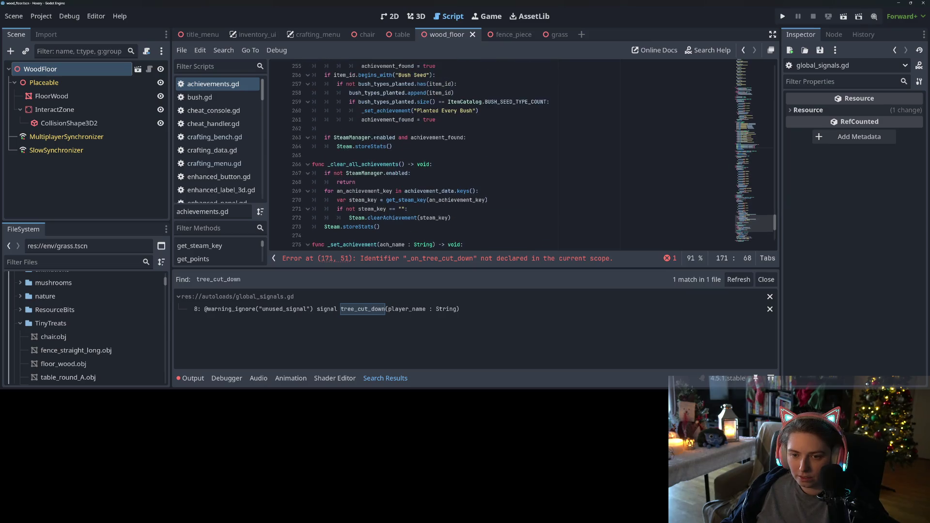
pyautogui.click(329, 129)
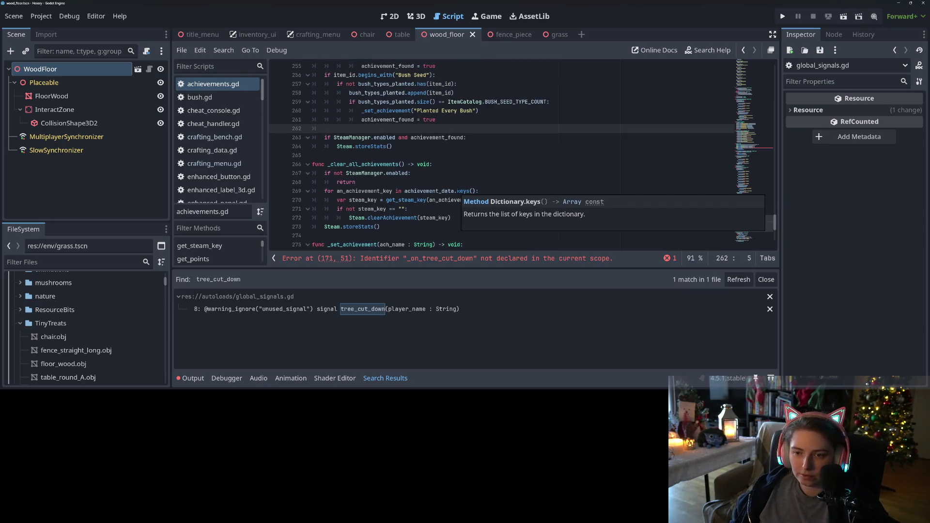
pyautogui.press('BackSpace')
pyautogui.press('BackSpace')
pyautogui.hotkey('ctrl', 's')
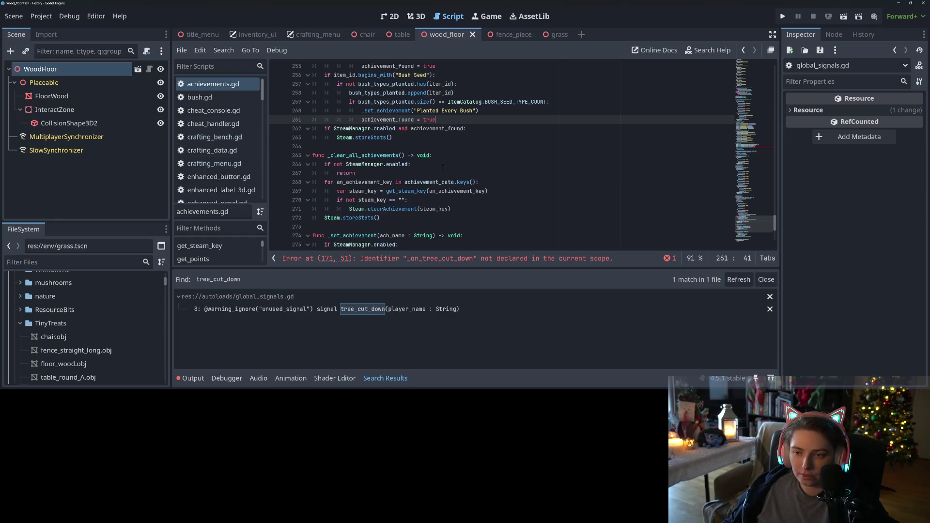
# - Add func _on_tree_cut_down(a_player_name : String) -> void: above _clear_all_achievements
pyautogui.click(408, 165)
pyautogui.click(397, 143)
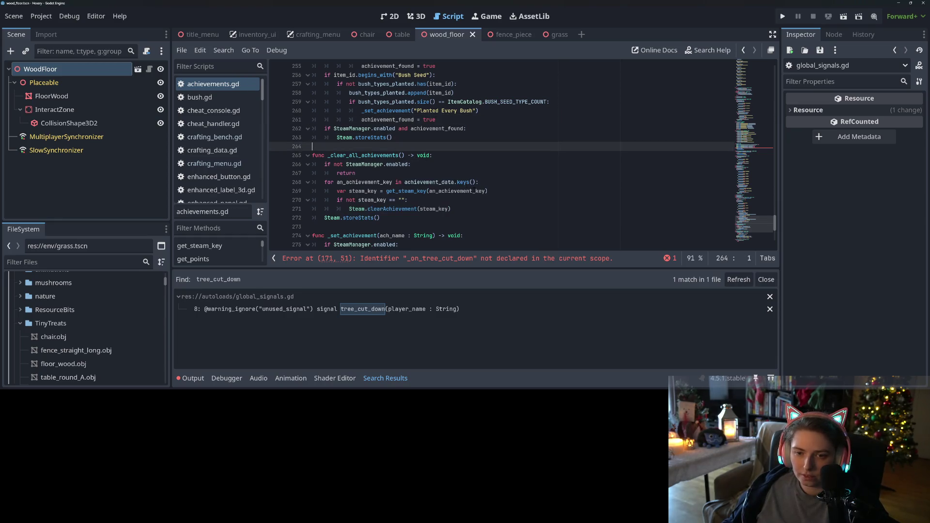
pyautogui.press('Return')
pyautogui.press('Return')
pyautogui.press('Up')
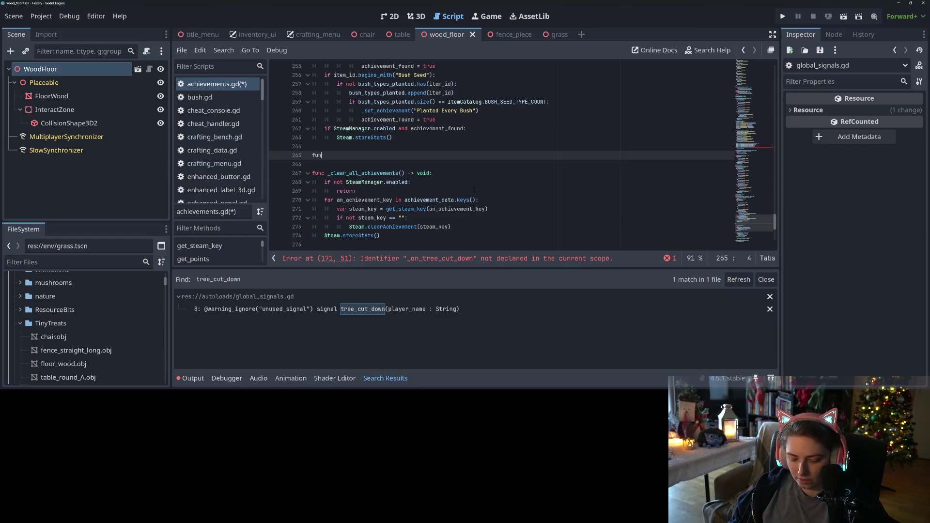
pyautogui.write('c _on_tree_cut_down(a_player')
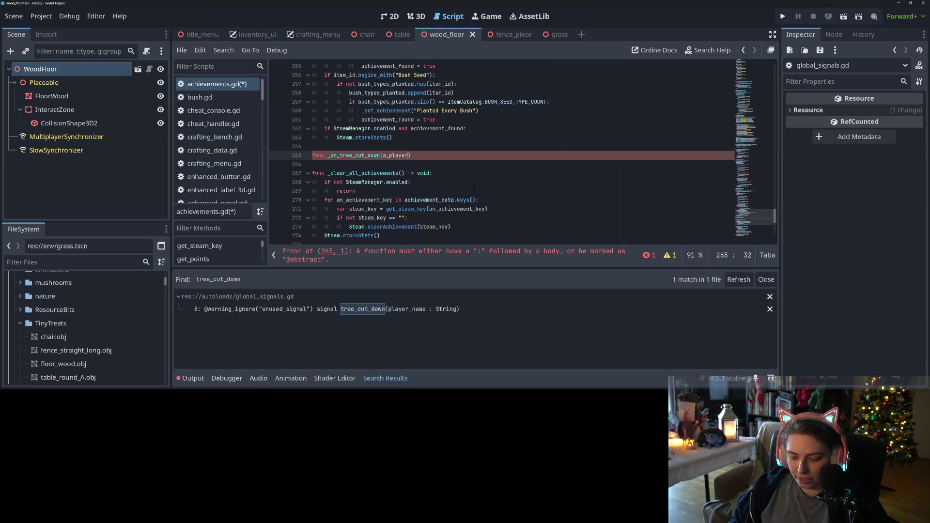
pyautogui.write('_name : String) -> void:')
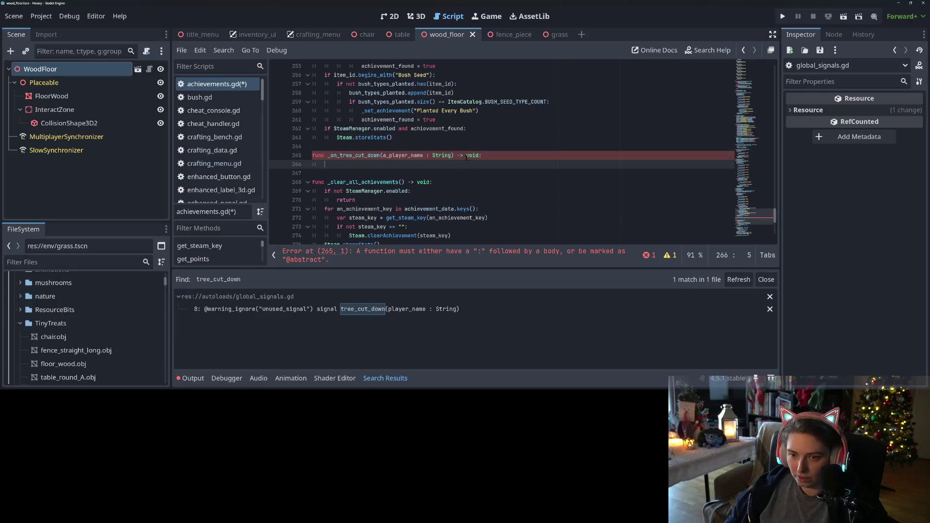
pyautogui.press('Return')
# - Paste the local-player unique-id check and return into the new function's body
pyautogui.scroll(6, 474, 190)
pyautogui.scroll(4, 474, 155)
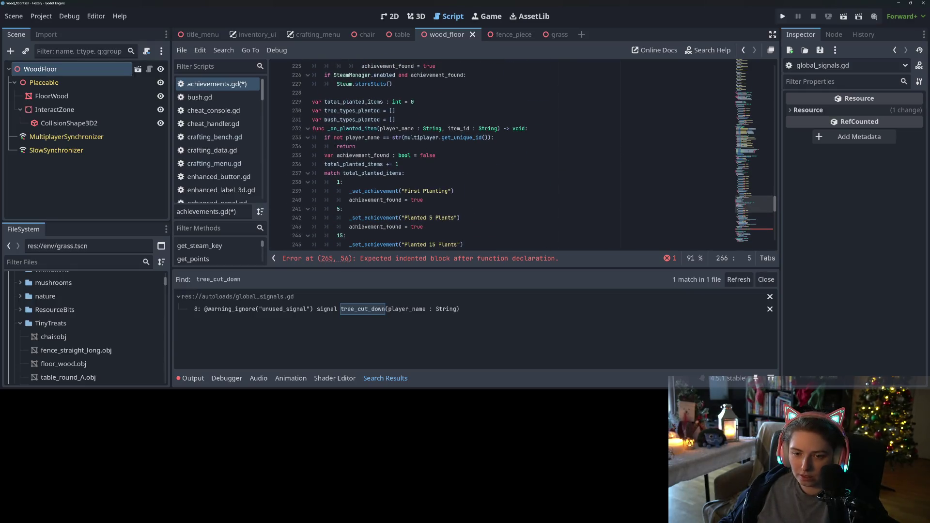
pyautogui.moveTo(324, 137)
pyautogui.mouseDown()
pyautogui.moveTo(494, 137)
pyautogui.moveTo(357, 147)
pyautogui.mouseUp()
pyautogui.hotkey('ctrl', 'c')
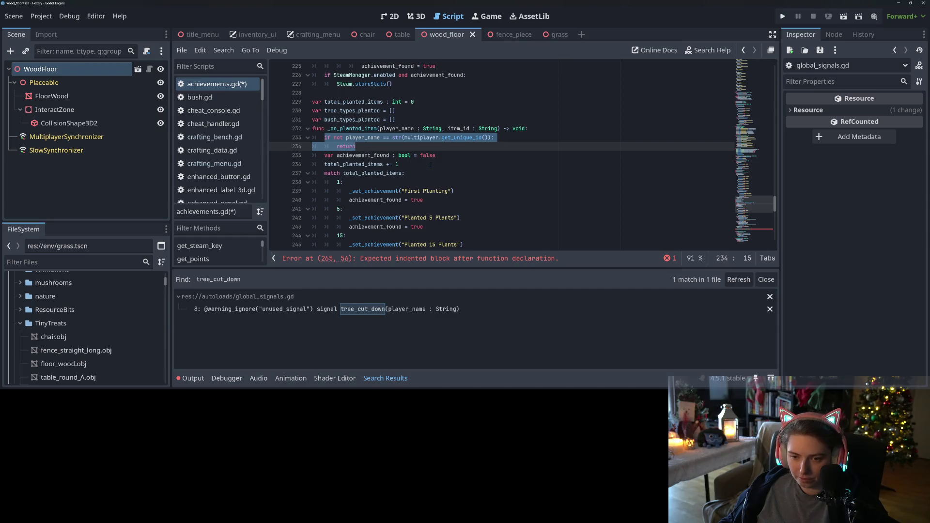
pyautogui.scroll(-12, 430, 165)
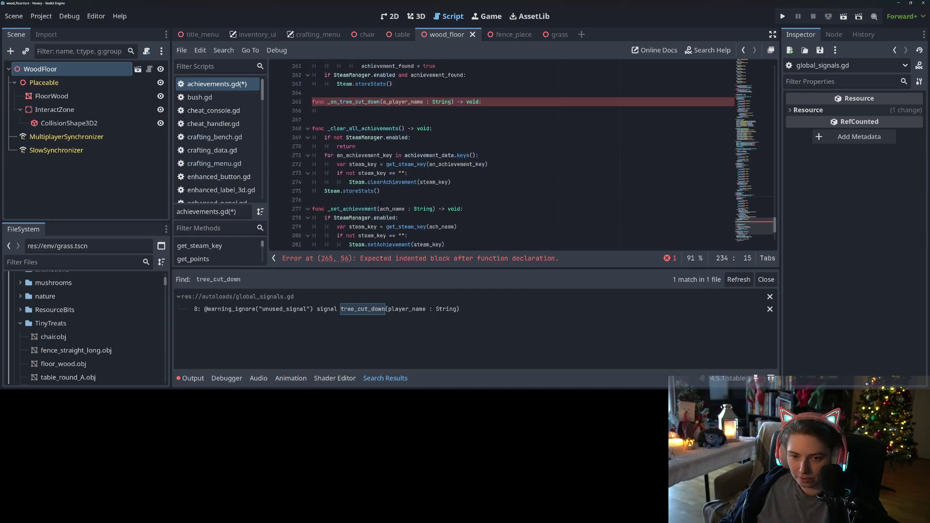
pyautogui.scroll(1, 381, 203)
pyautogui.click(365, 138)
pyautogui.hotkey('ctrl', 'v')
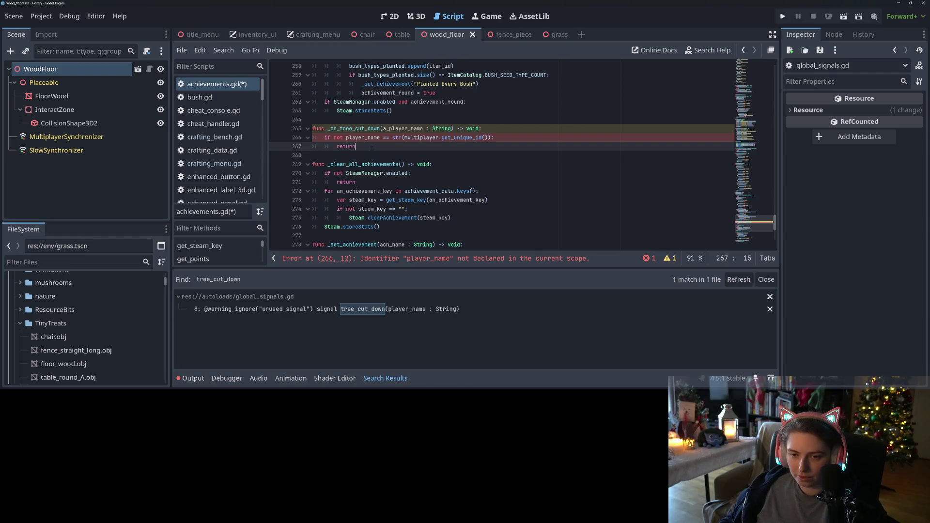
pyautogui.press('Return')
pyautogui.press('Up')
pyautogui.press('Up')
pyautogui.press('Up')
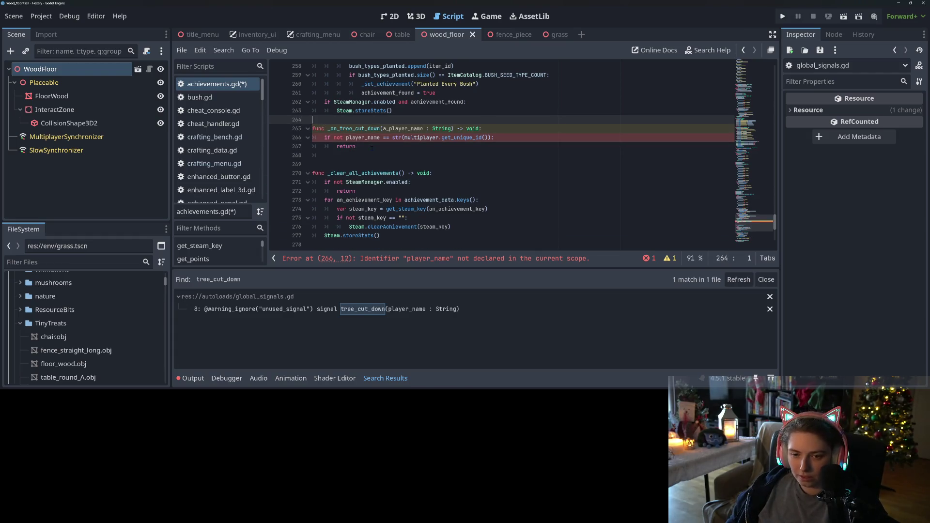
pyautogui.press('Return')
# - Declare var total_trees_cut_down = 0 above the tree-cut handler
pyautogui.write('var')
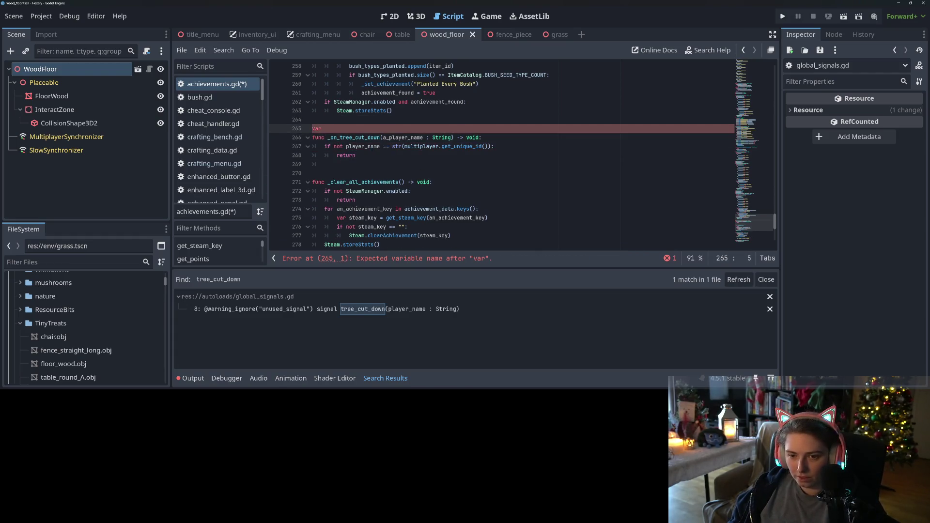
pyautogui.write(' trees_cut')
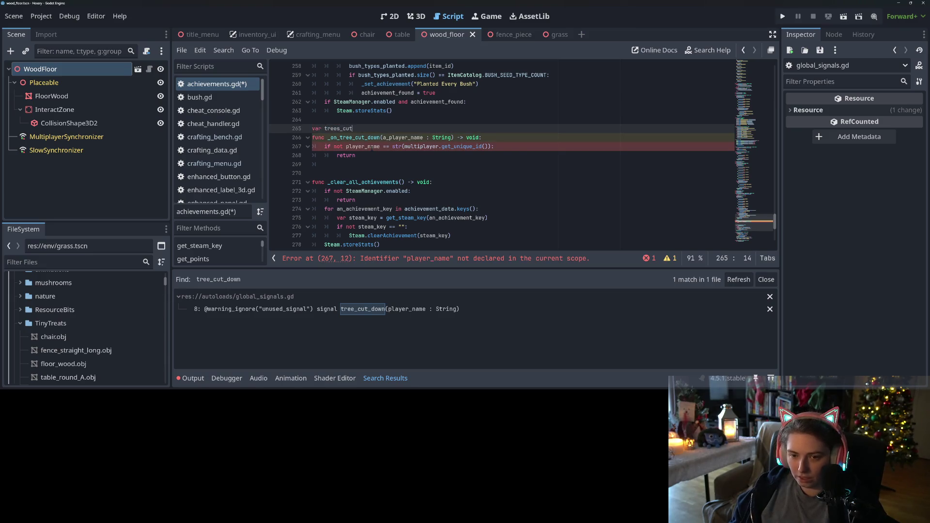
pyautogui.write('_down')
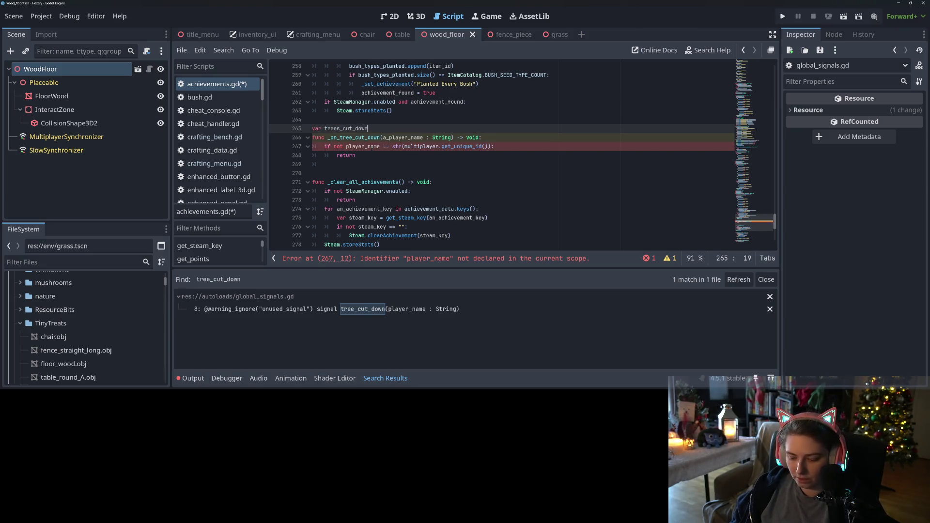
pyautogui.press('Left')
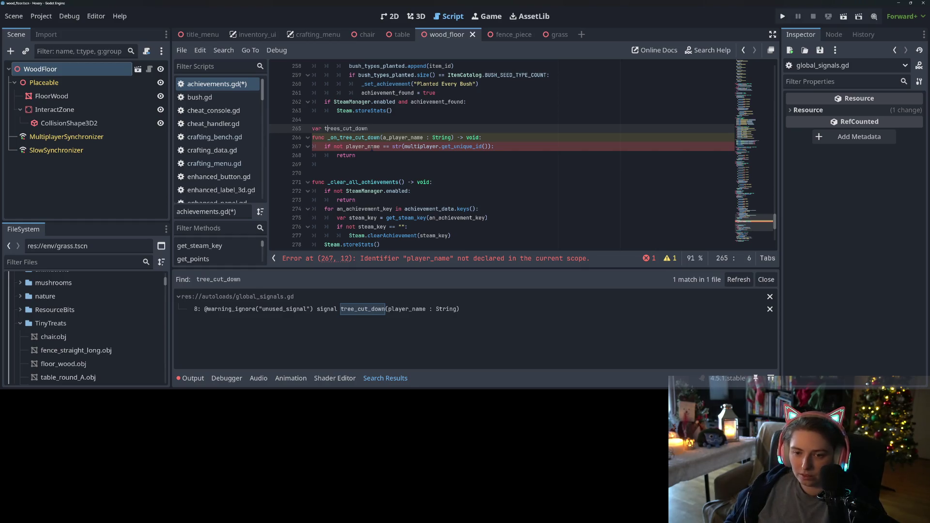
pyautogui.write('total_')
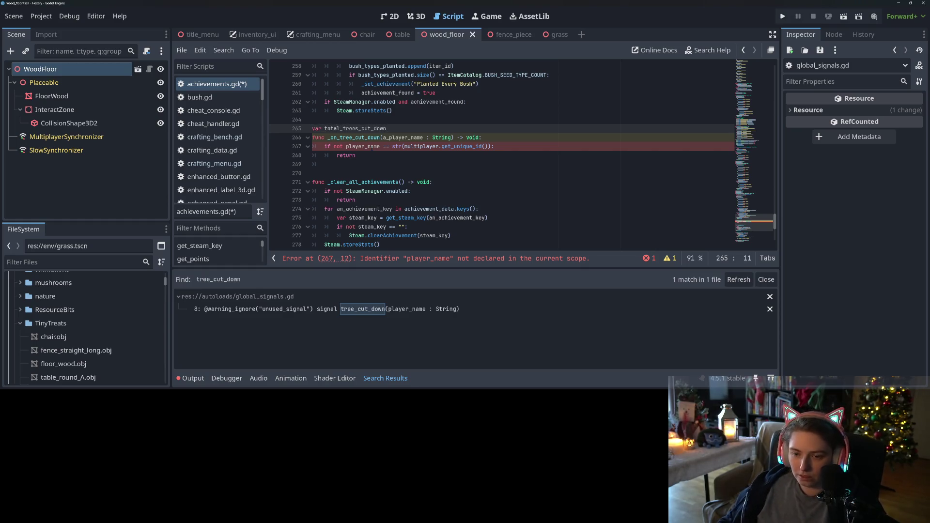
pyautogui.write('t = 0')
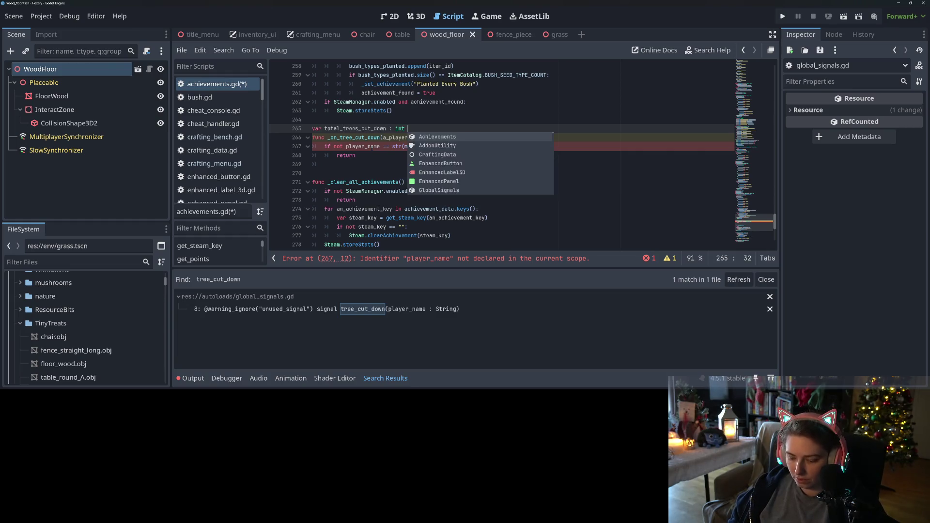
# - Add 'total_trees_cut_down += 1' after the return and rename the parameter to player_name
pyautogui.doubleClick(357, 129)
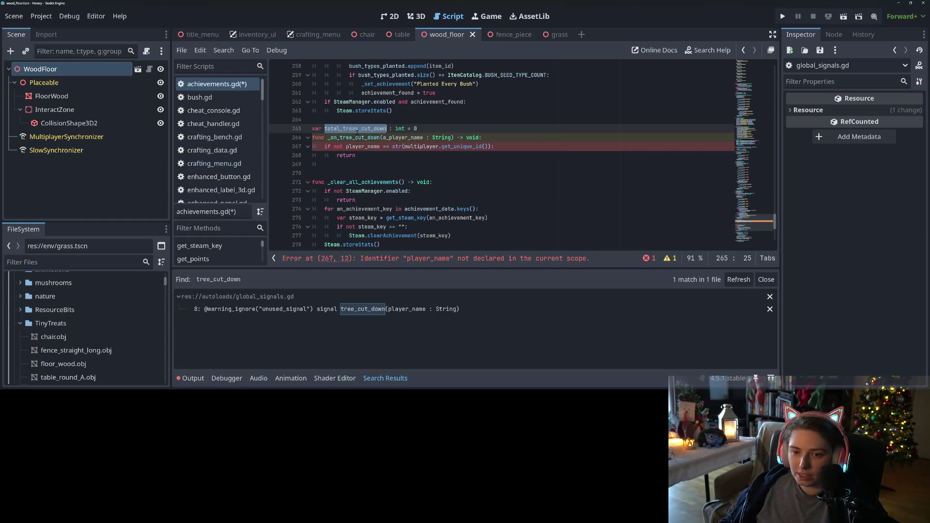
pyautogui.click(360, 156)
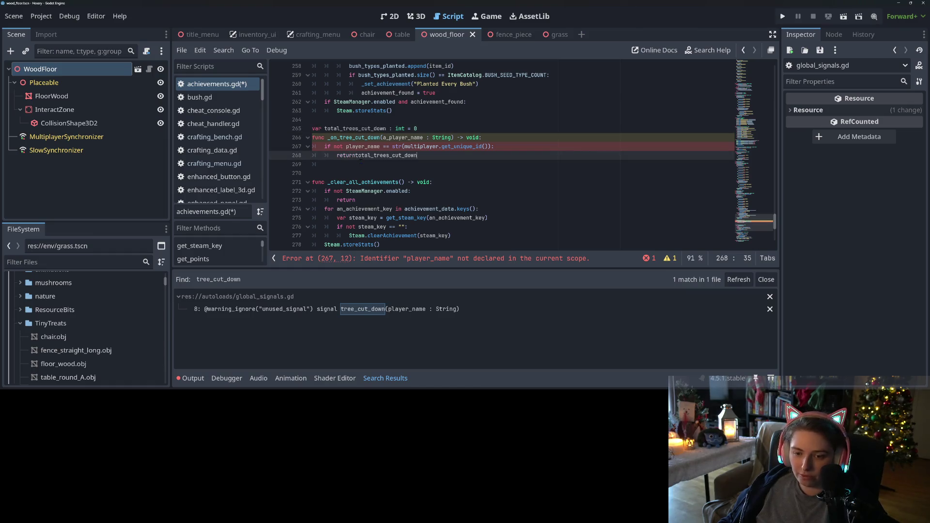
pyautogui.click(347, 165)
pyautogui.write('total_trees_cut_down +=')
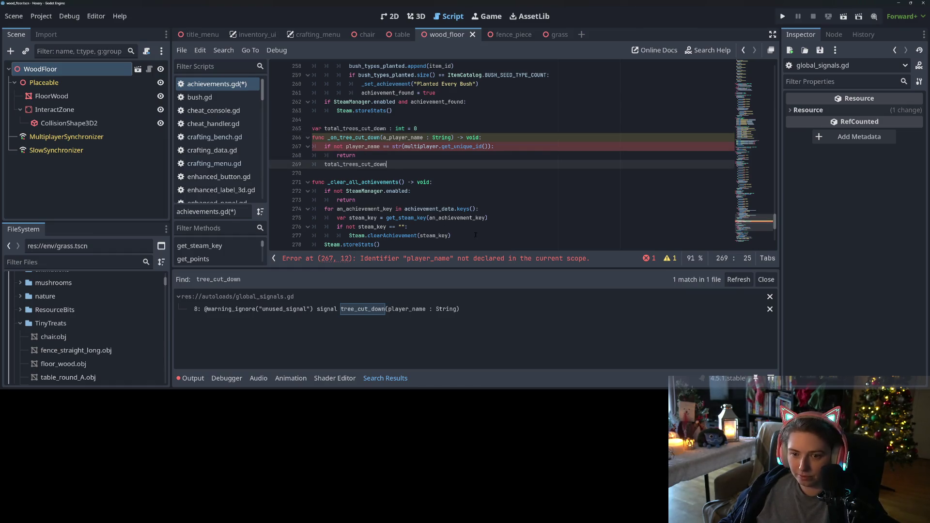
pyautogui.write(' 1')
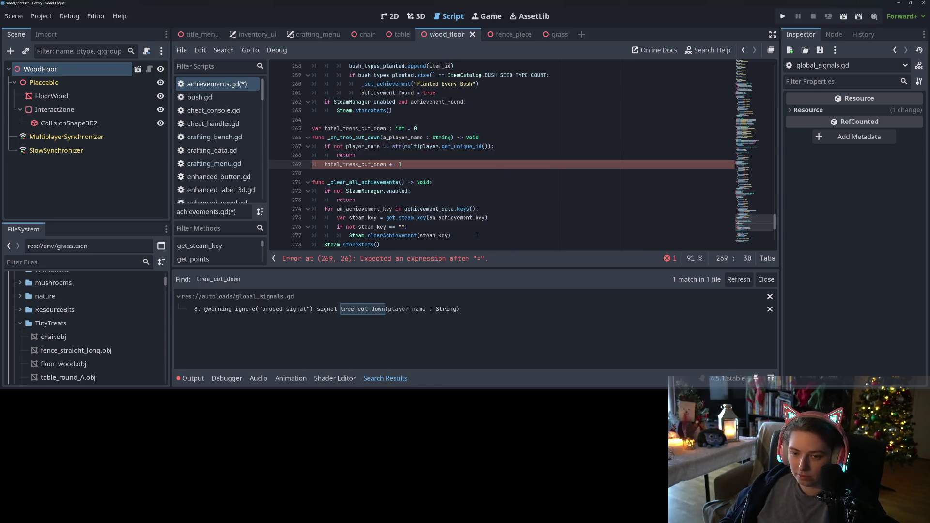
pyautogui.press('Return')
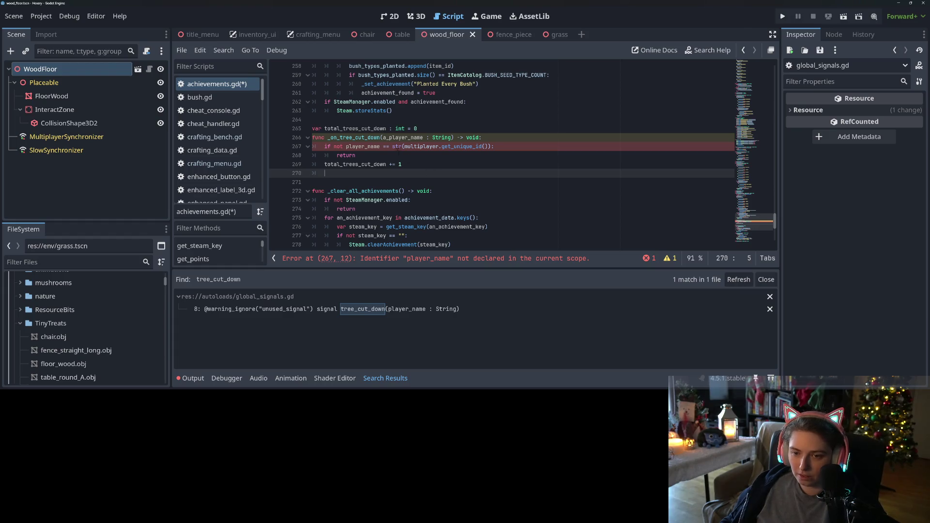
pyautogui.click(389, 138)
pyautogui.press('BackSpace')
pyautogui.press('BackSpace')
# - Save, then add 'match total_trees_cut_down:' with a '1:' case after the increment
pyautogui.hotkey('ctrl', 's')
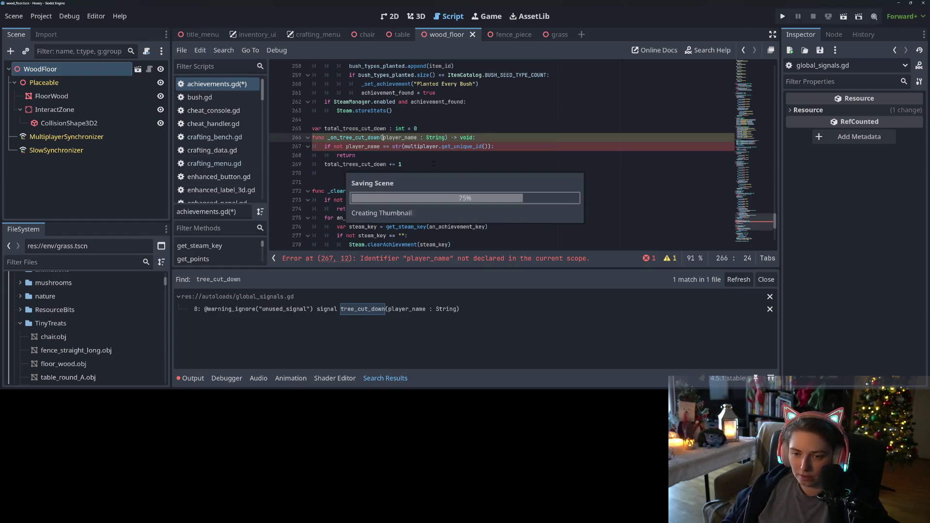
pyautogui.click(401, 177)
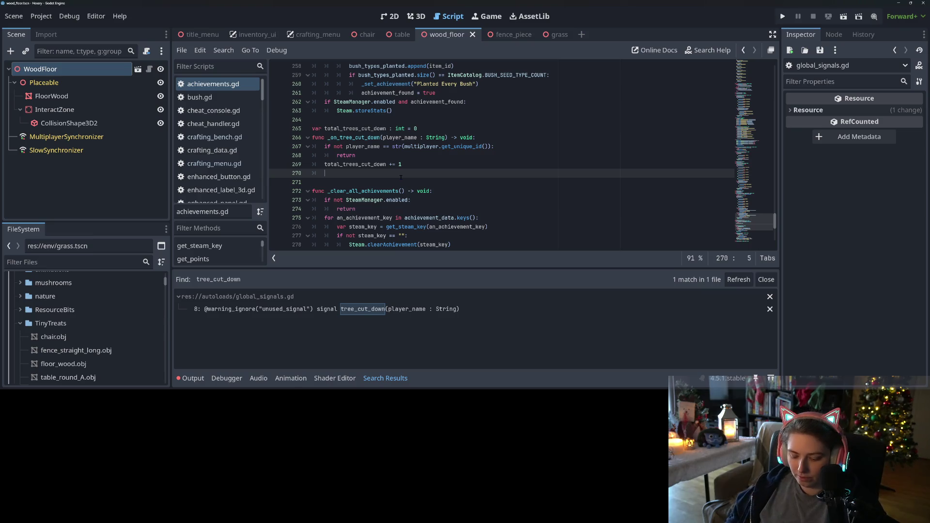
pyautogui.write('match total')
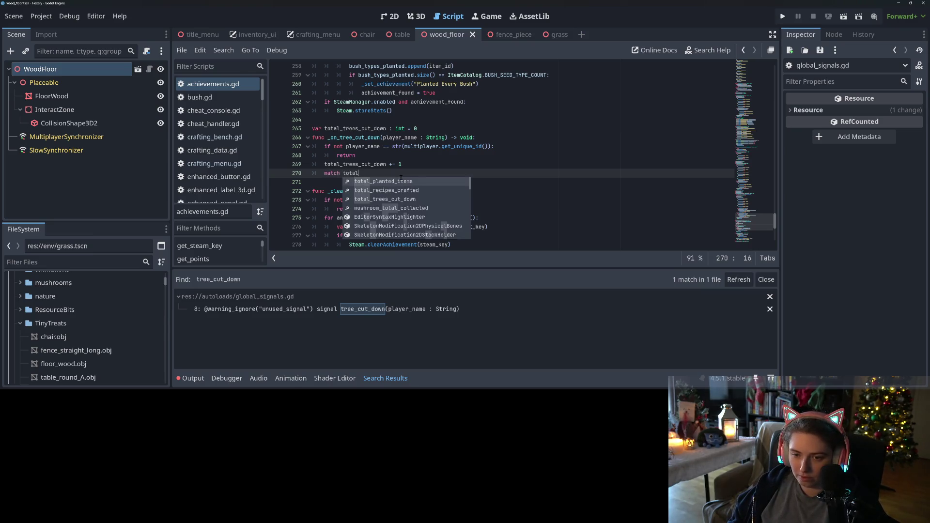
pyautogui.press('Down')
pyautogui.press('Down')
pyautogui.press('Return')
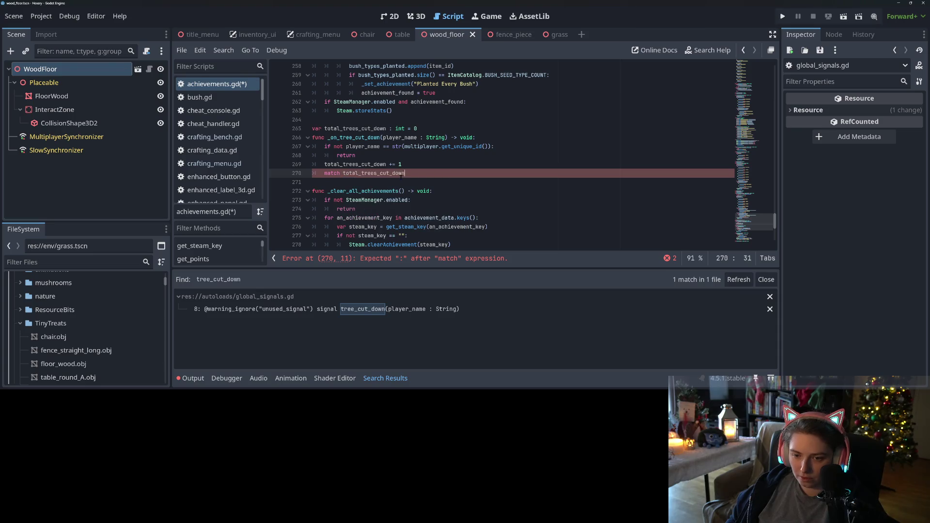
pyautogui.write(':')
pyautogui.press('Return')
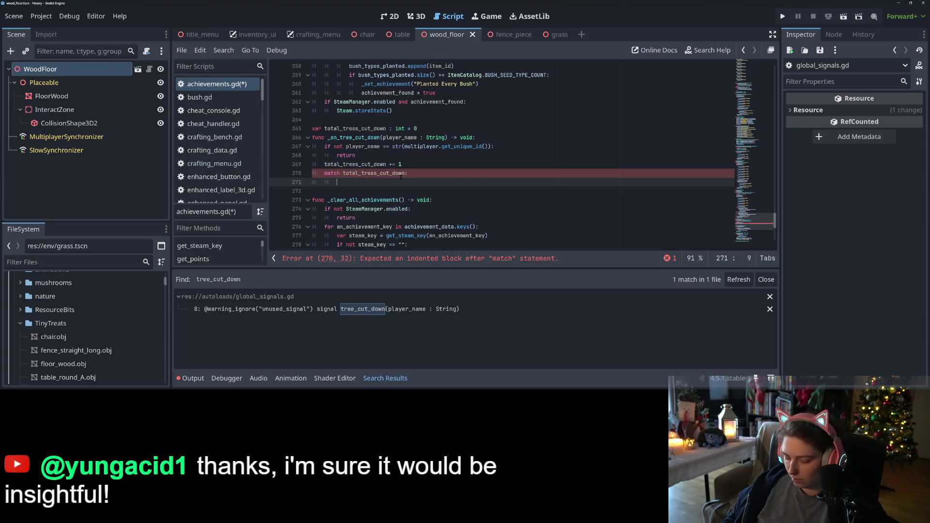
pyautogui.write('1:')
pyautogui.press('Return')
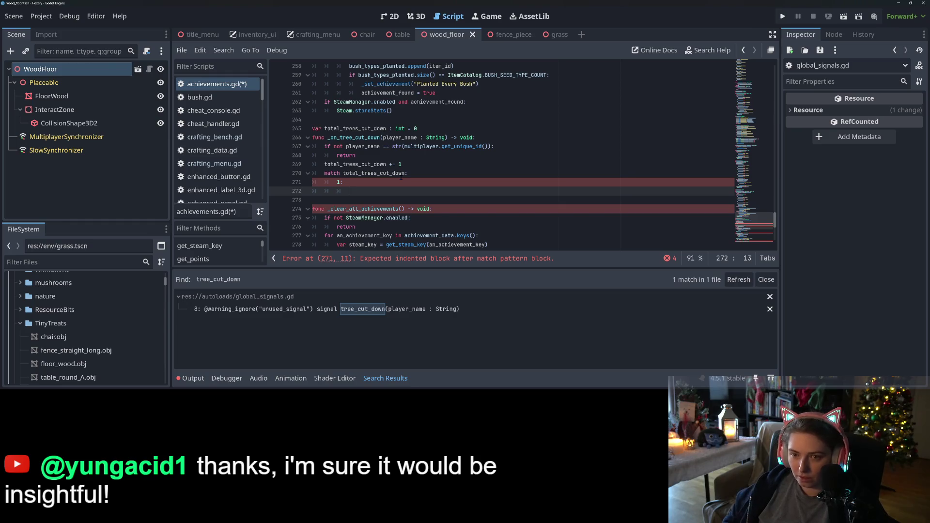
# - Copy the _set_achievement and achievement_found = true lines under the 1: case and fix indentation
pyautogui.moveTo(361, 111); pyautogui.dragTo(450, 120)
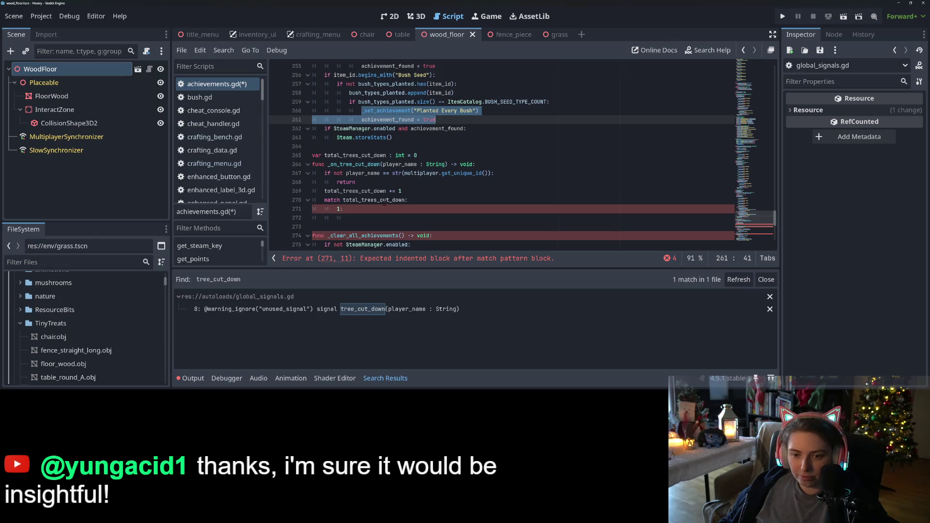
pyautogui.hotkey('ctrl', 'c')
pyautogui.scroll(-2, 384, 201)
pyautogui.click(369, 164)
pyautogui.hotkey('ctrl', 'v')
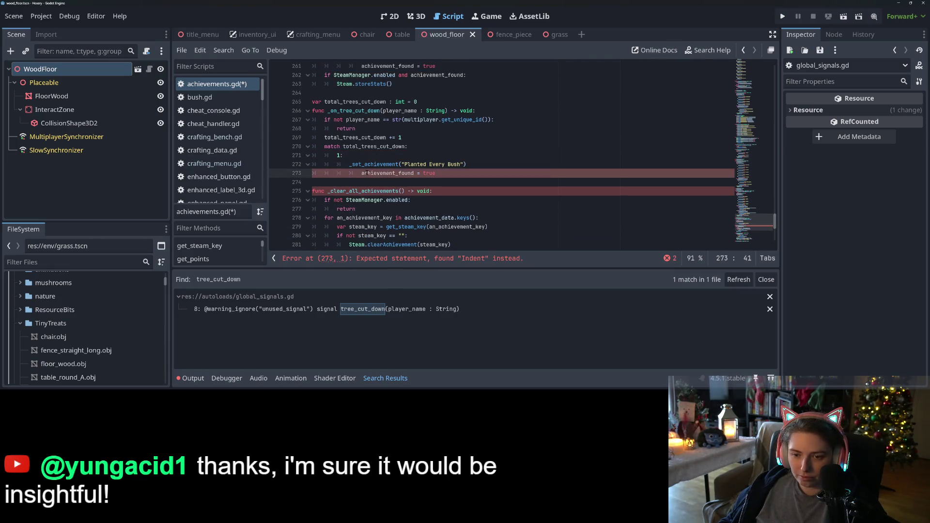
pyautogui.click(361, 173)
pyautogui.press('BackSpace')
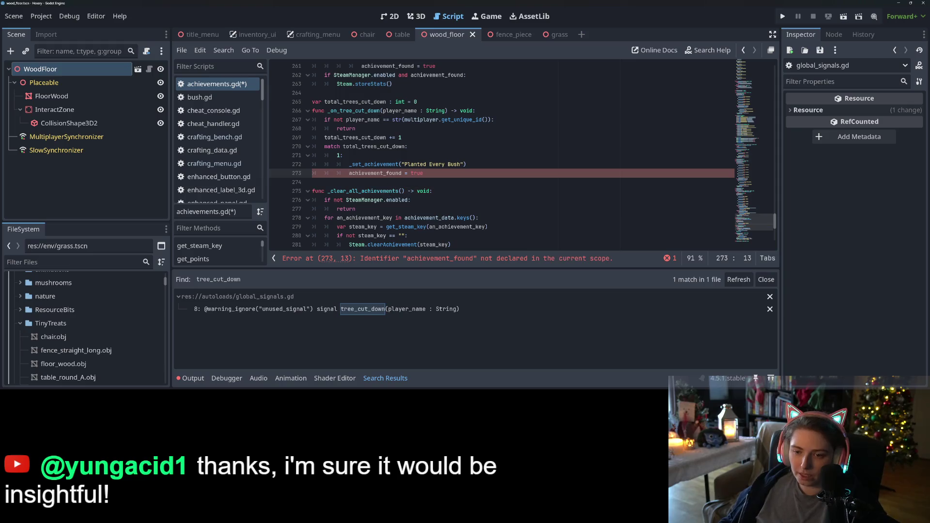
pyautogui.scroll(10, 355, 154)
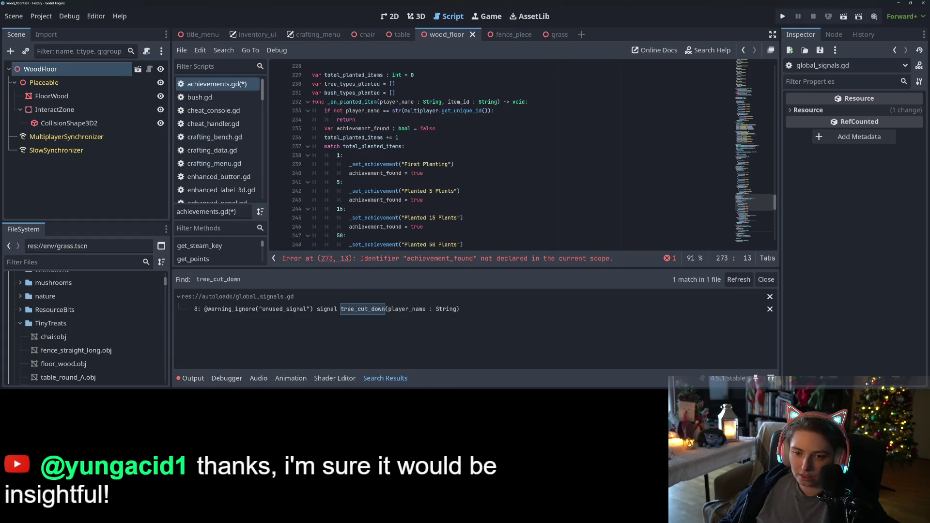
pyautogui.moveTo(324, 128); pyautogui.dragTo(471, 133)
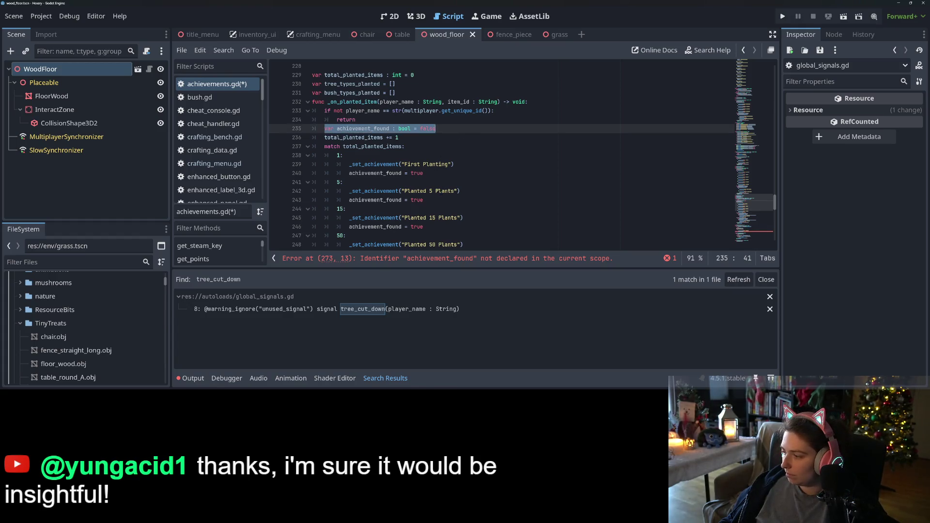
pyautogui.scroll(-2, 504, 154)
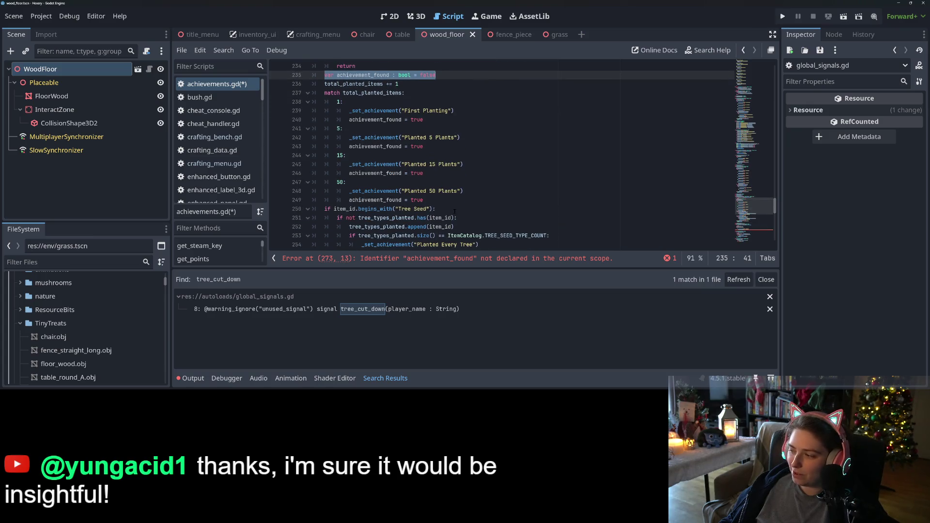
# - Declare var achievement_found : bool = false after the return and save
pyautogui.scroll(-3, 454, 212)
pyautogui.scroll(-7, 451, 212)
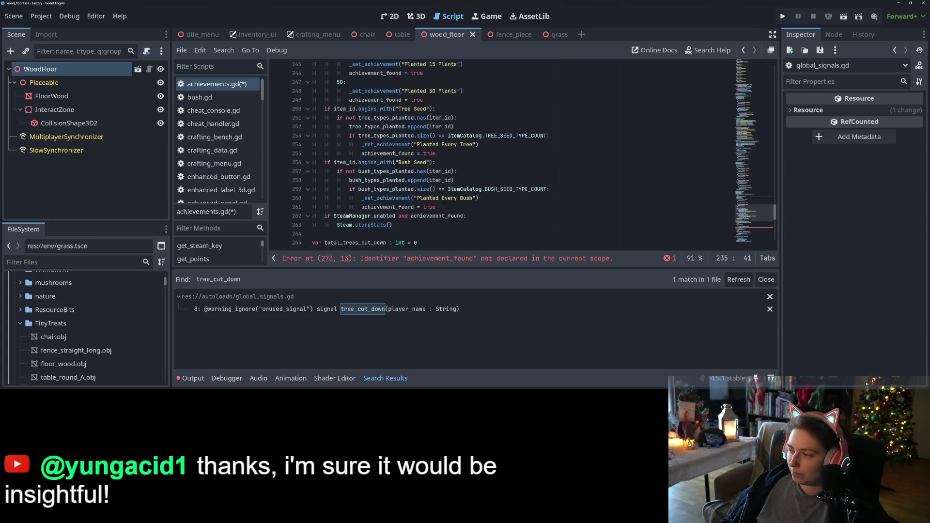
pyautogui.scroll(1, 382, 145)
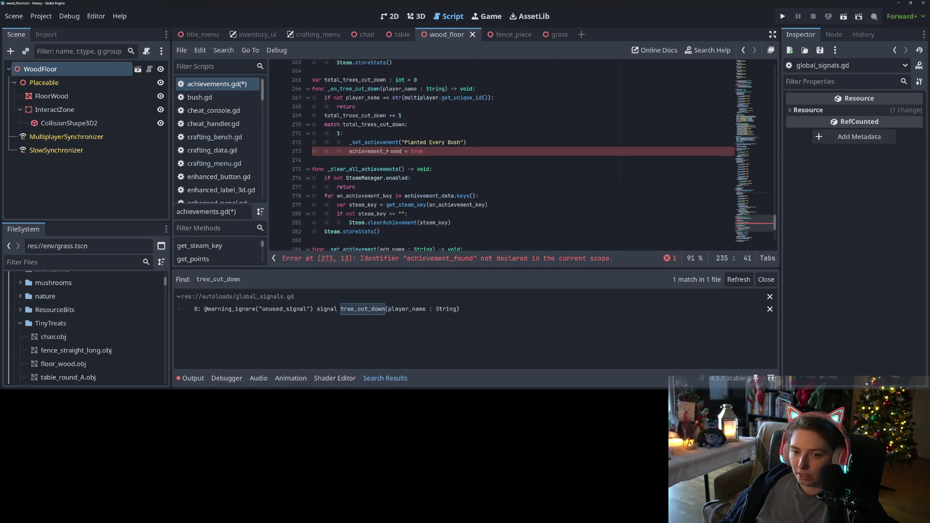
pyautogui.click(381, 128)
pyautogui.press('Return')
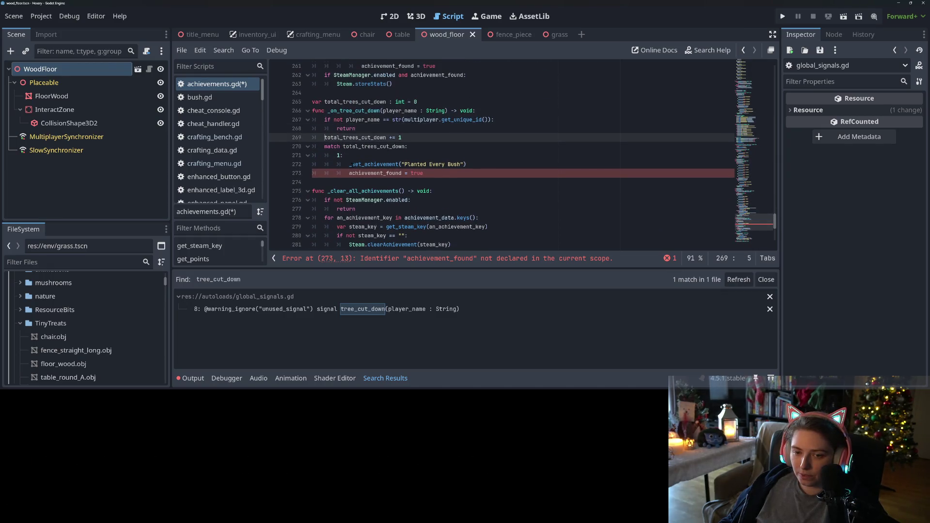
pyautogui.write('var achievement_found : bool = false')
pyautogui.hotkey('ctrl', 's')
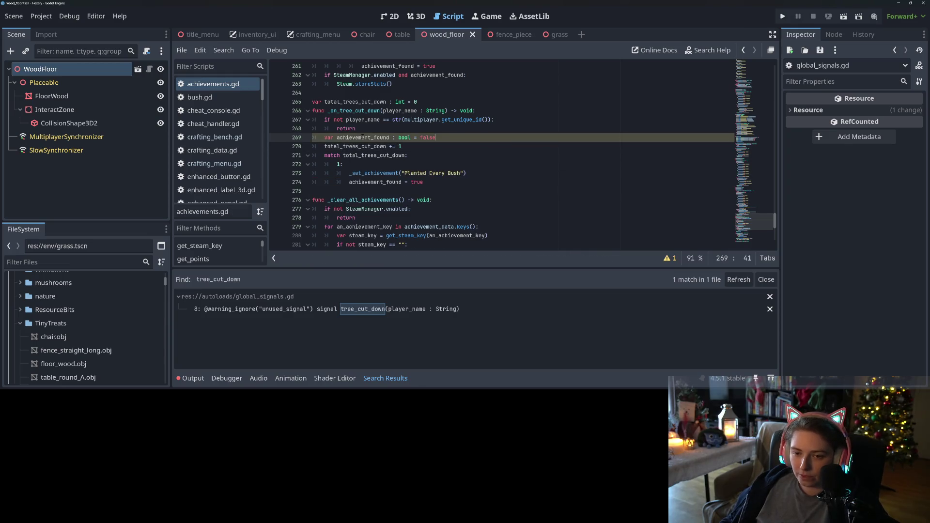
pyautogui.doubleClick(362, 138)
# - Paste the SteamManager-enabled Steam.storeStats() block after the match cases
pyautogui.scroll(1, 364, 146)
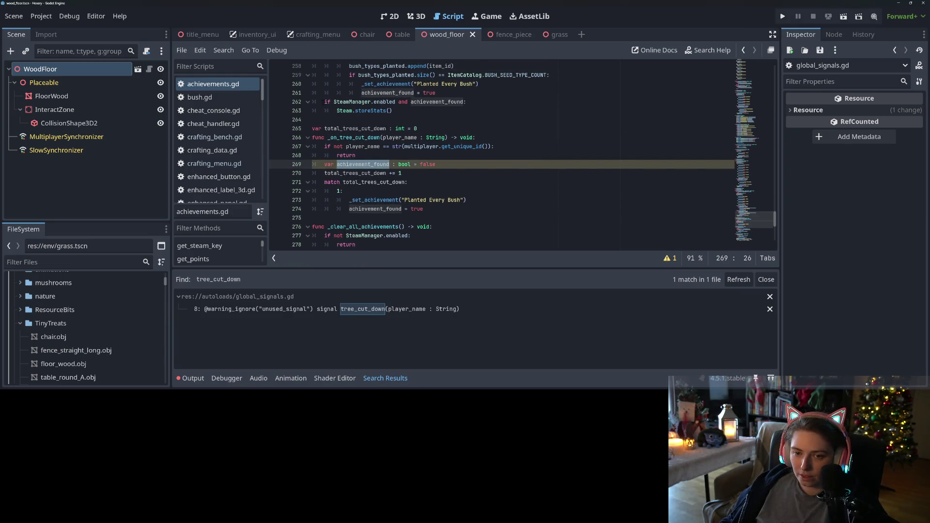
pyautogui.moveTo(324, 101); pyautogui.dragTo(400, 113)
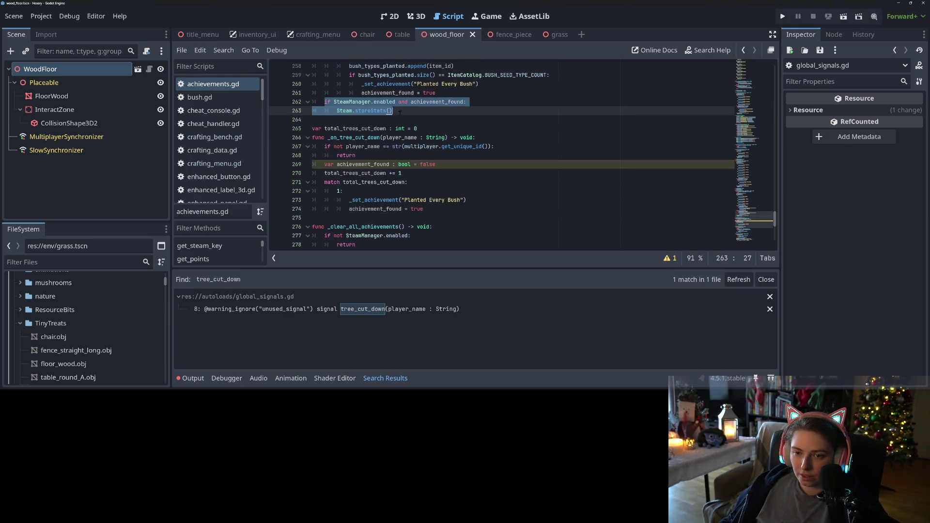
pyautogui.click(335, 218)
pyautogui.press('Return')
pyautogui.press('Up')
pyautogui.hotkey('ctrl', 'v')
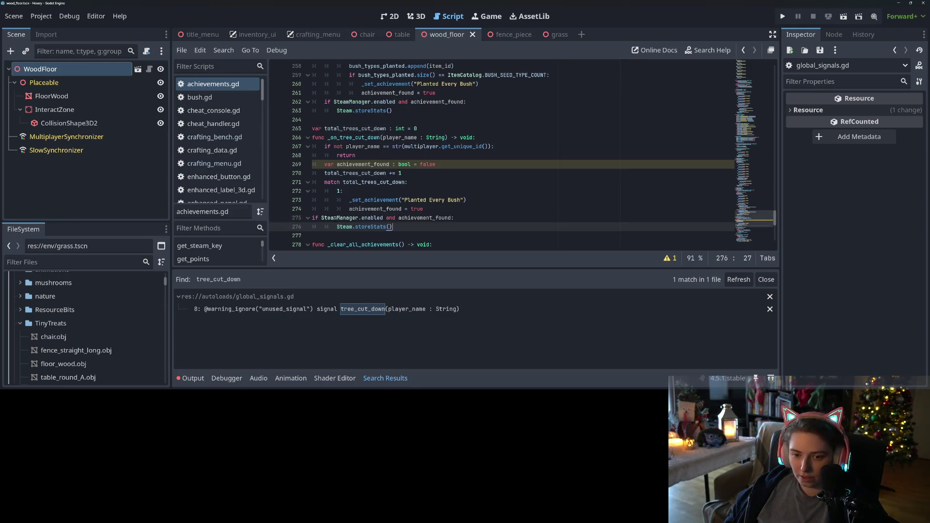
pyautogui.click(334, 218)
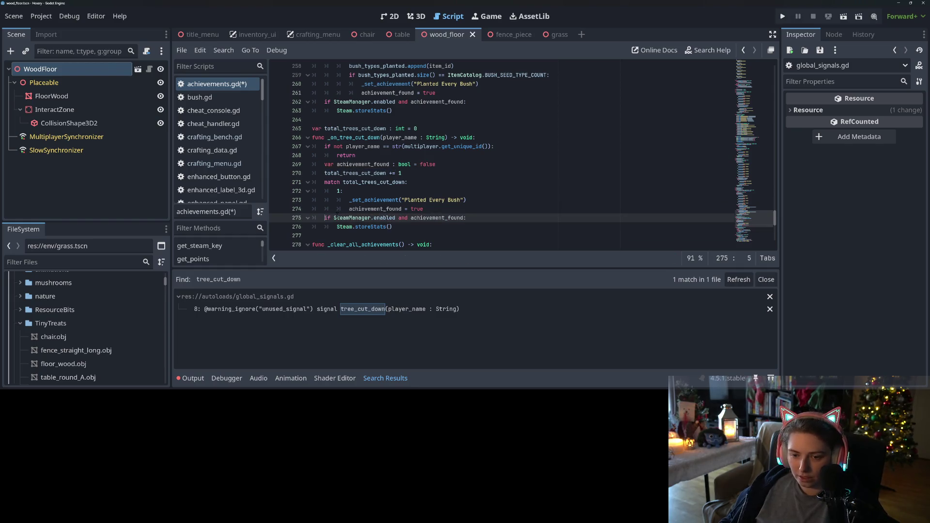
pyautogui.click(436, 192)
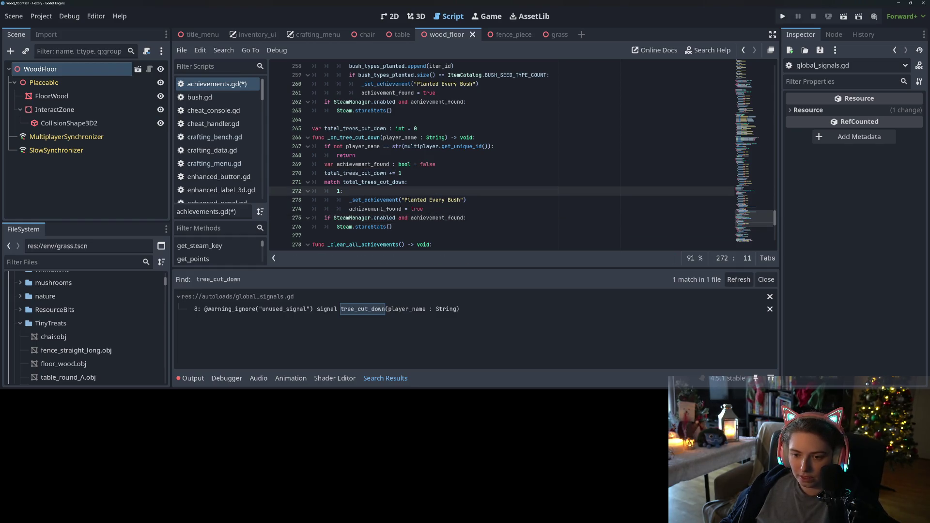
pyautogui.click(440, 200)
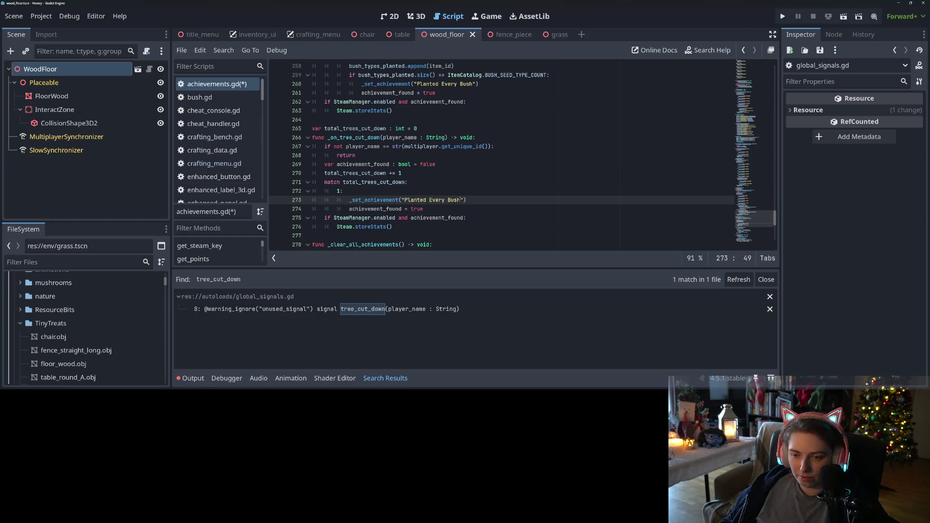
# - Replace "Planted Every Bush" with "Chopped Down First Tree" on line 273 and save
pyautogui.moveTo(463, 199); pyautogui.dragTo(405, 199)
pyautogui.write('C')
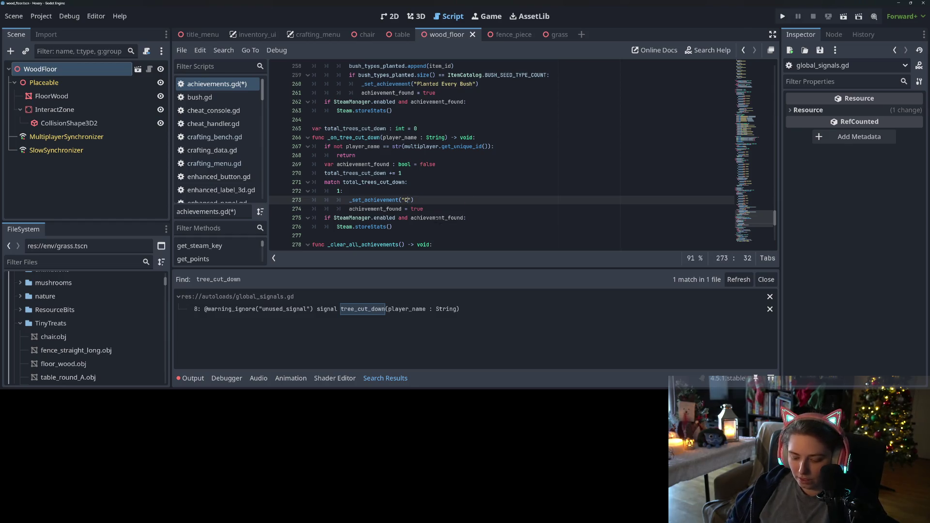
pyautogui.write('hoppe')
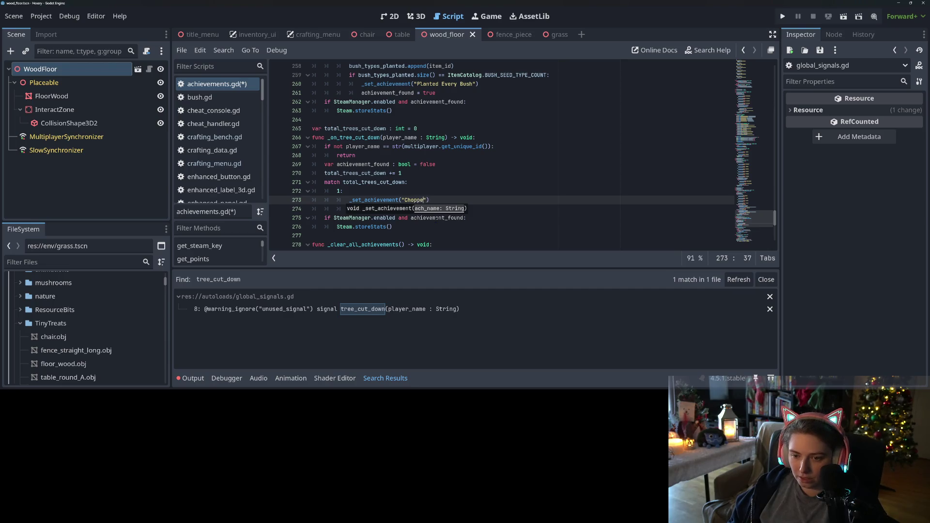
pyautogui.write('d ')
pyautogui.write('Down First')
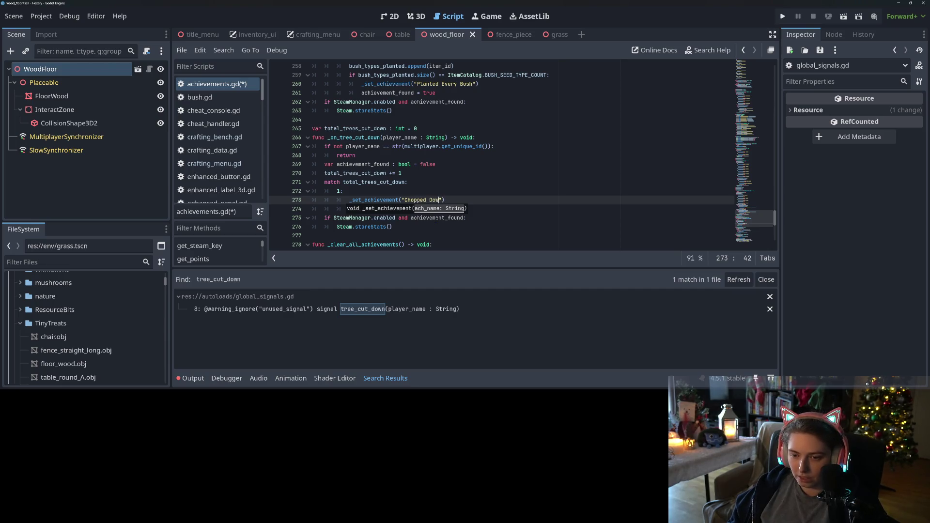
pyautogui.write(' Tree')
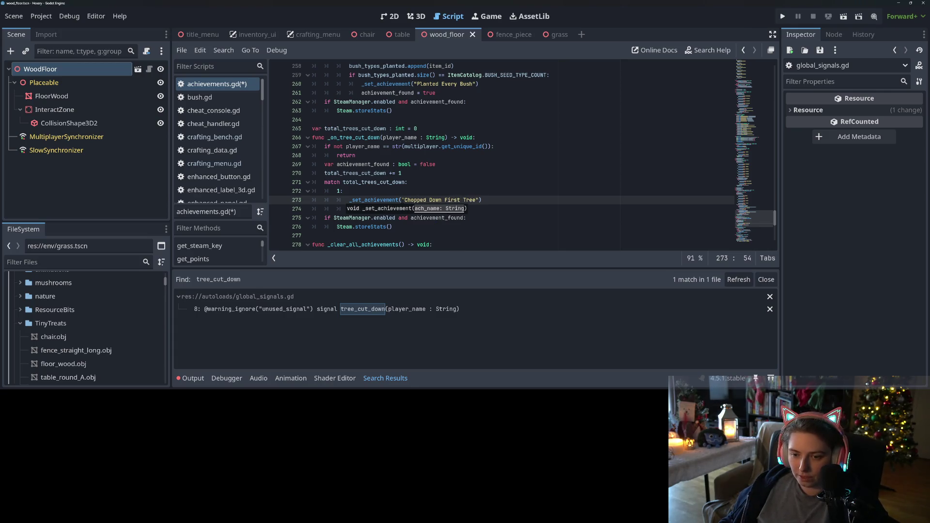
pyautogui.moveTo(402, 199); pyautogui.dragTo(480, 199)
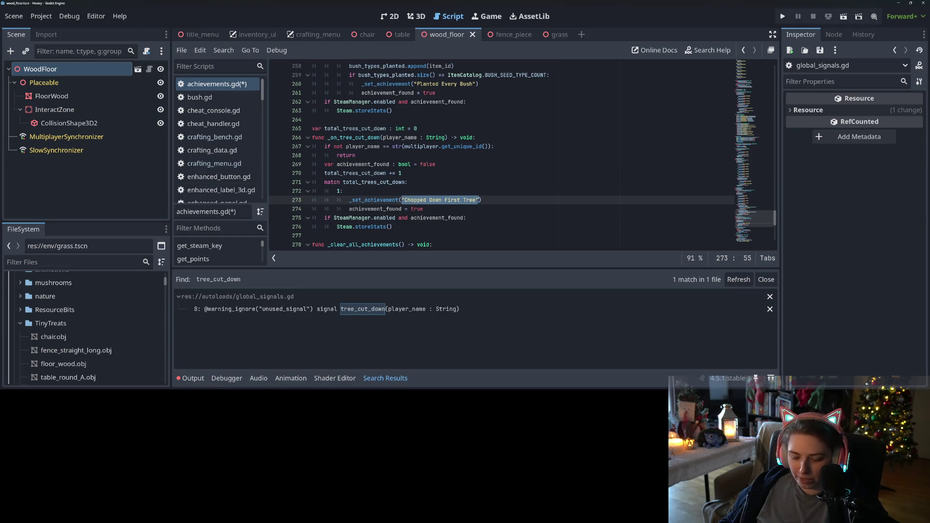
pyautogui.hotkey('ctrl', 's')
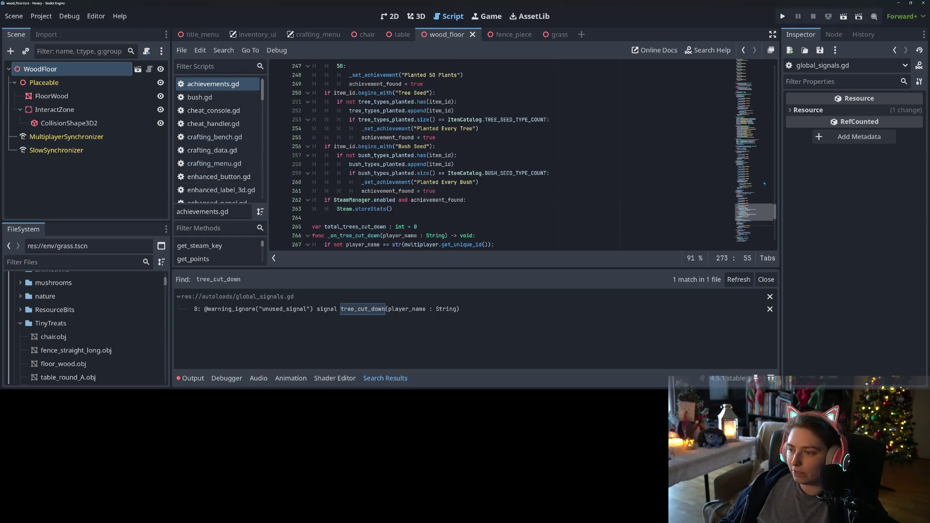
# - Add a new "Chopped Down First Tree" key after the last achievement entry
pyautogui.moveTo(756, 213); pyautogui.dragTo(756, 85)
pyautogui.scroll(-8, 354, 174)
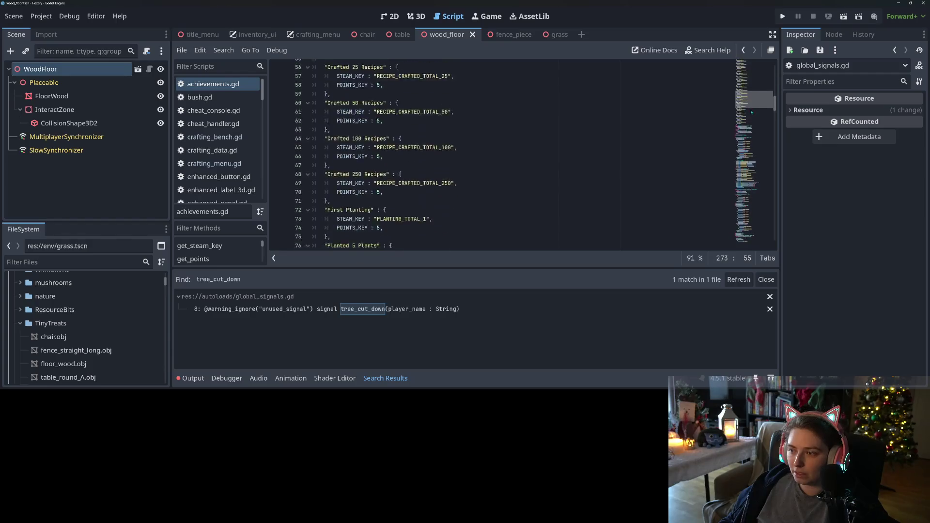
pyautogui.click(354, 175)
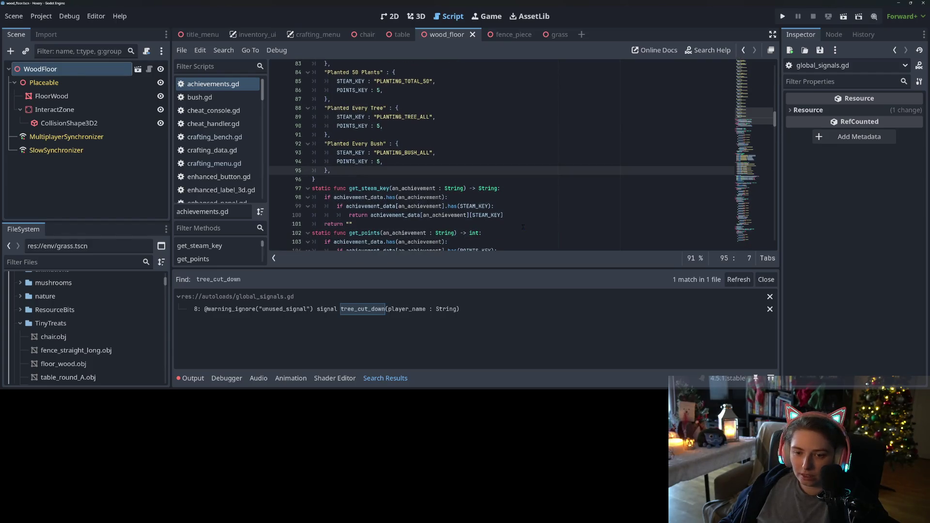
pyautogui.press('Return')
pyautogui.write('"Chopped Down First Tree"')
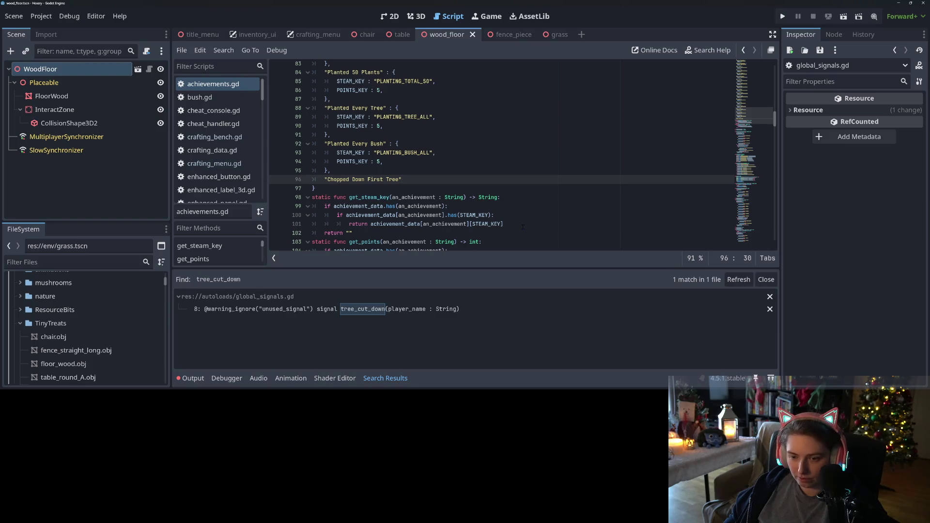
pyautogui.write(' :')
pyautogui.press('Return')
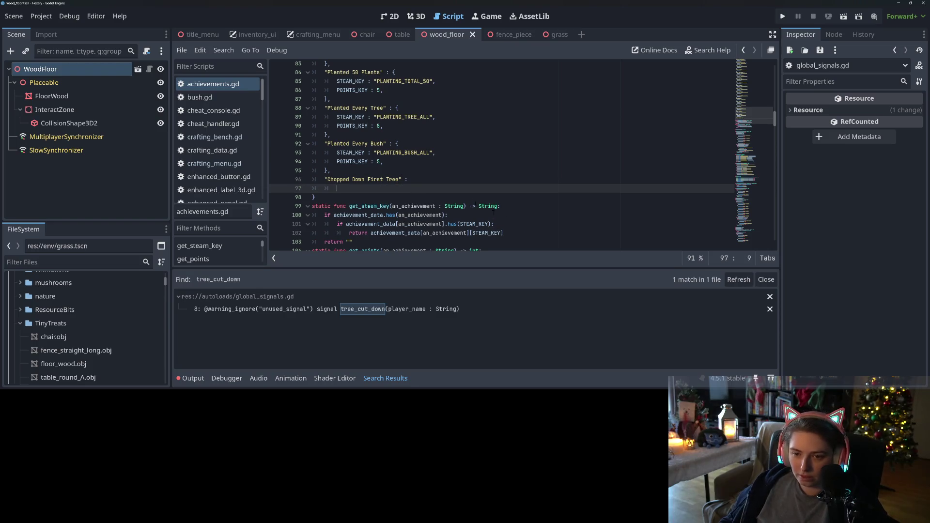
# - Copy the Planted Every Bush value block under the new key, set STEAM_KEY to TREE_CUT_DOWN_TOTAL_1, and save
pyautogui.moveTo(395, 144)
pyautogui.mouseDown()
pyautogui.moveTo(388, 163)
pyautogui.moveTo(397, 171)
pyautogui.mouseUp()
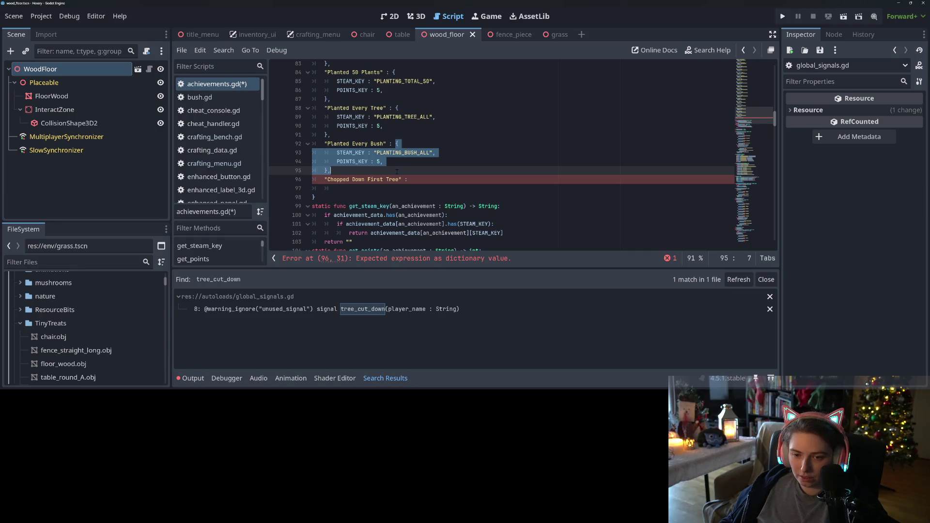
pyautogui.hotkey('ctrl', 'c')
pyautogui.click(410, 179)
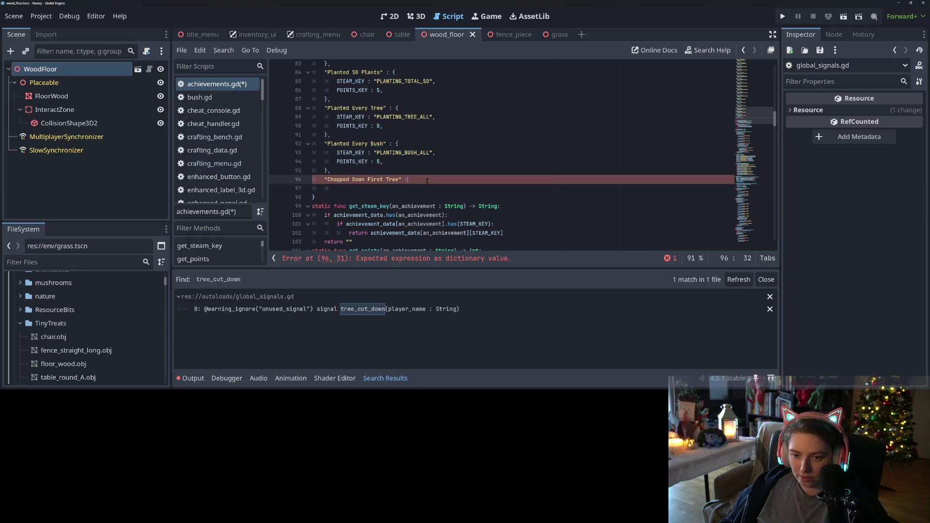
pyautogui.hotkey('ctrl', 'v')
pyautogui.doubleClick(423, 194)
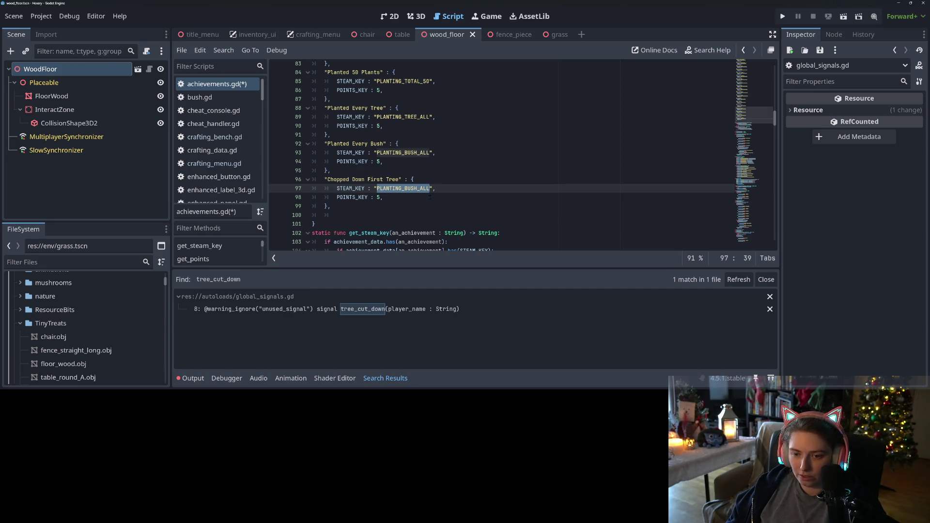
pyautogui.write('TREE_CUT_D')
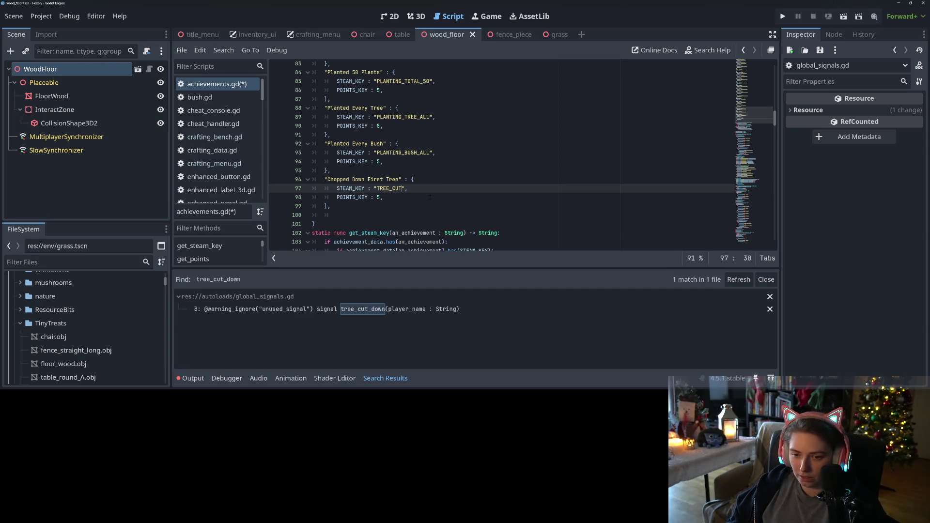
pyautogui.write('OWN_')
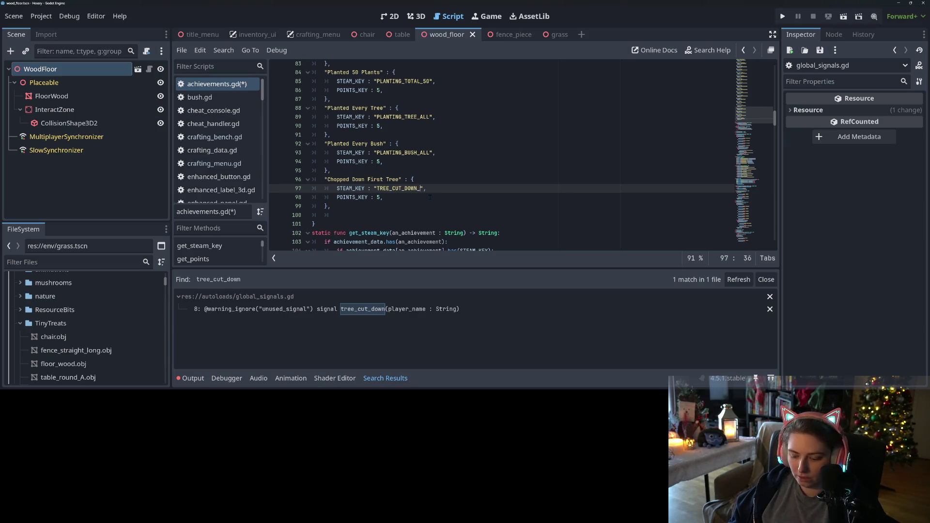
pyautogui.write('TOTAL_')
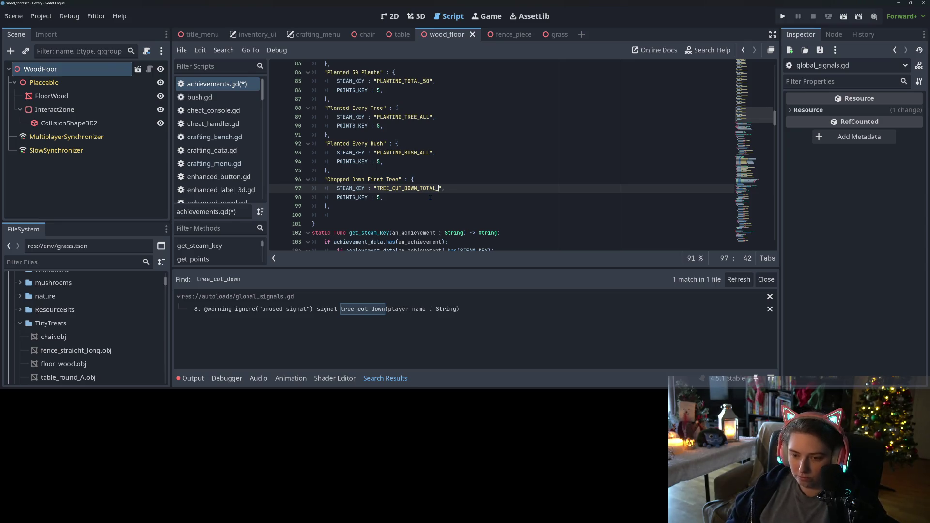
pyautogui.write('1')
pyautogui.hotkey('ctrl', 's')
# - Select the whole Chopped Down First Tree entry and move to the empty line below it
pyautogui.doubleClick(359, 179)
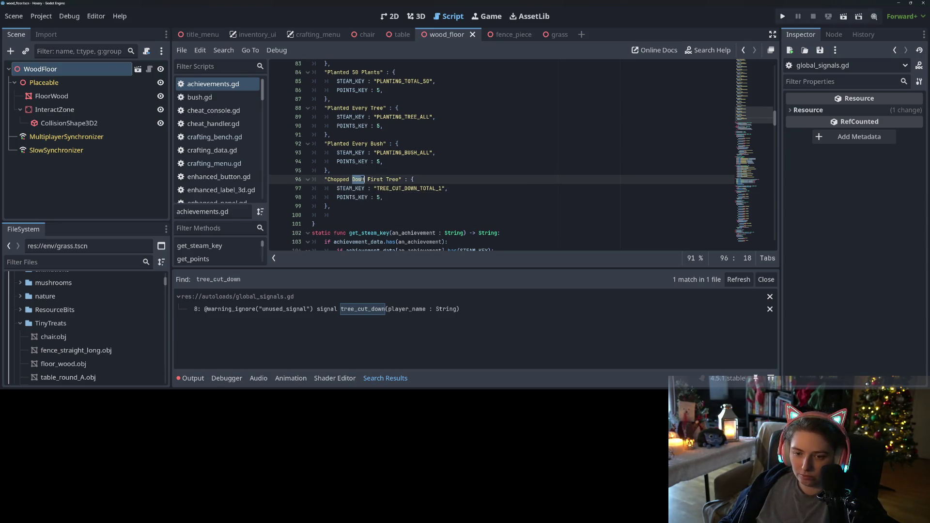
pyautogui.doubleClick(391, 188)
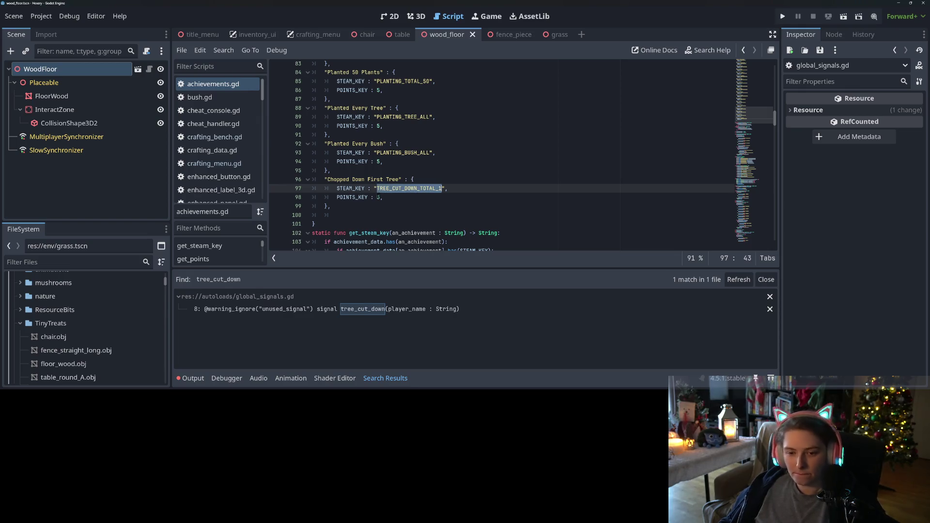
pyautogui.press('Down')
pyautogui.press('Down')
pyautogui.press('Down')
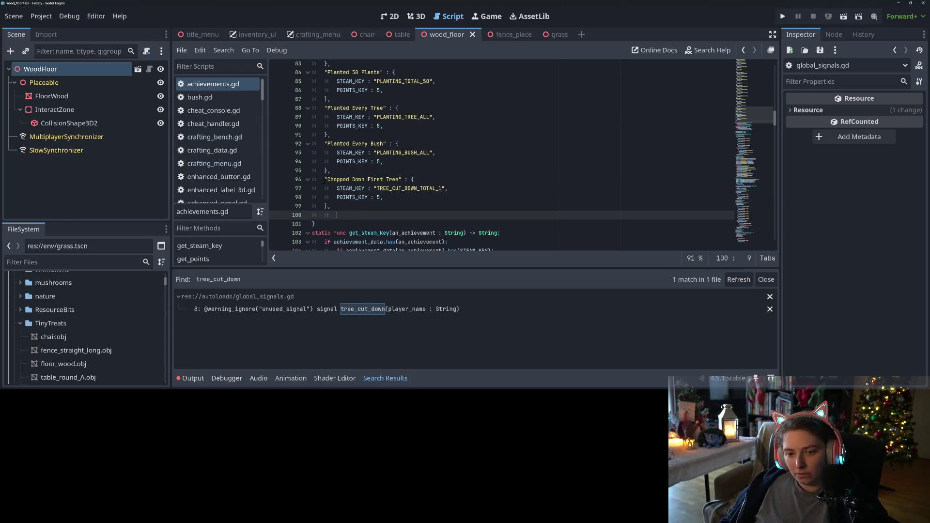
pyautogui.moveTo(324, 179); pyautogui.dragTo(332, 206)
pyautogui.click(337, 215)
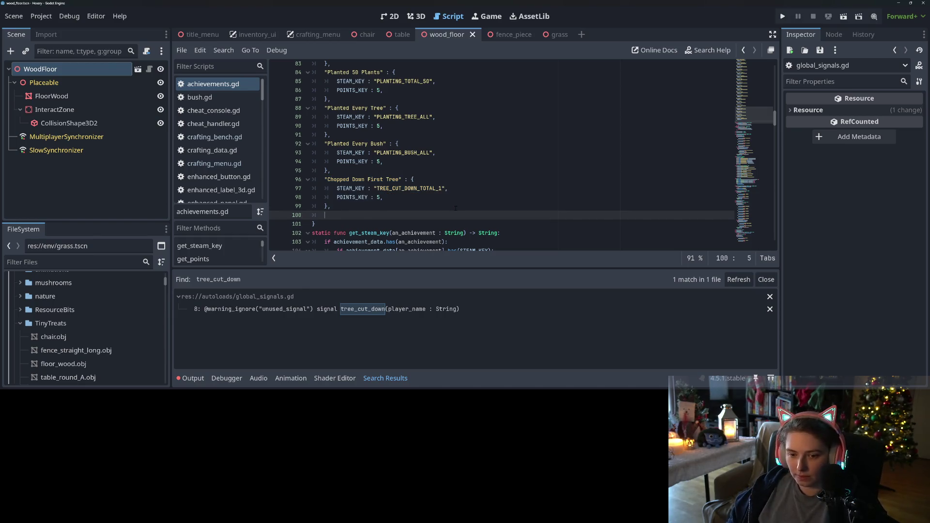
# - Paste a copy of the entry renamed "Chopped Down 10 Trees" with key TREE_CUT_DOWN_TOTAL_10
pyautogui.hotkey('ctrl', 'v')
pyautogui.moveTo(368, 218); pyautogui.dragTo(399, 218)
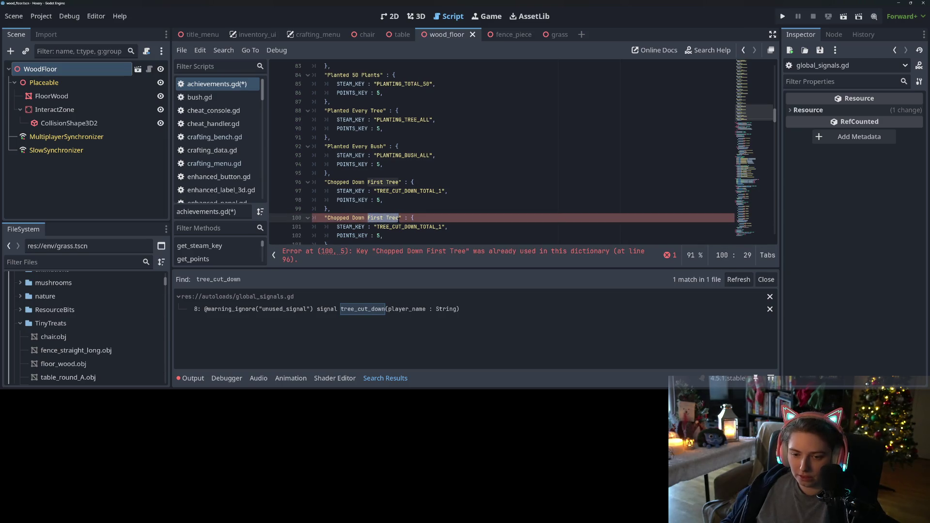
pyautogui.write('10 Trees')
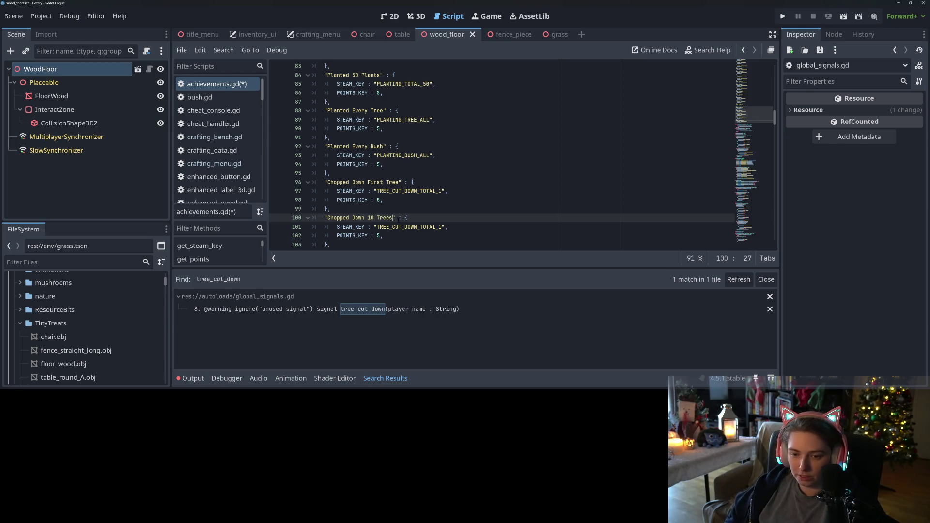
pyautogui.click(443, 227)
pyautogui.write('0')
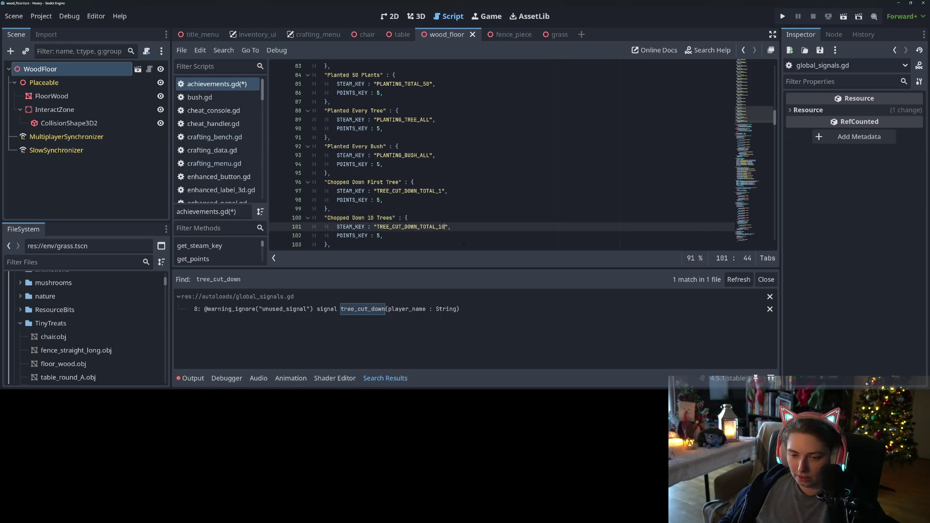
pyautogui.scroll(-5, 459, 225)
pyautogui.scroll(2, 460, 226)
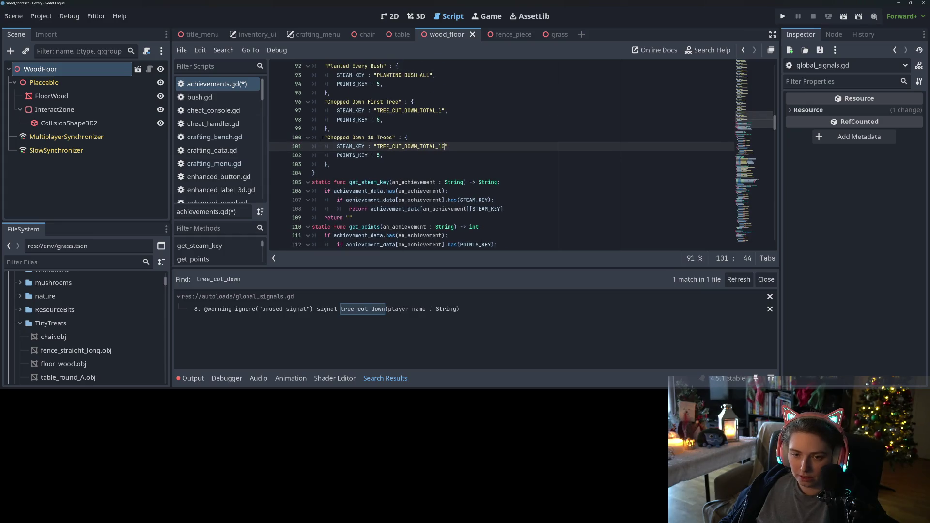
# - Paste another copy renamed "Chopped Down 50 Trees" with key TREE_CUT_DOWN_TOTAL_50
pyautogui.moveTo(324, 137)
pyautogui.mouseDown()
pyautogui.moveTo(337, 147)
pyautogui.moveTo(334, 164)
pyautogui.mouseUp()
pyautogui.click(343, 165)
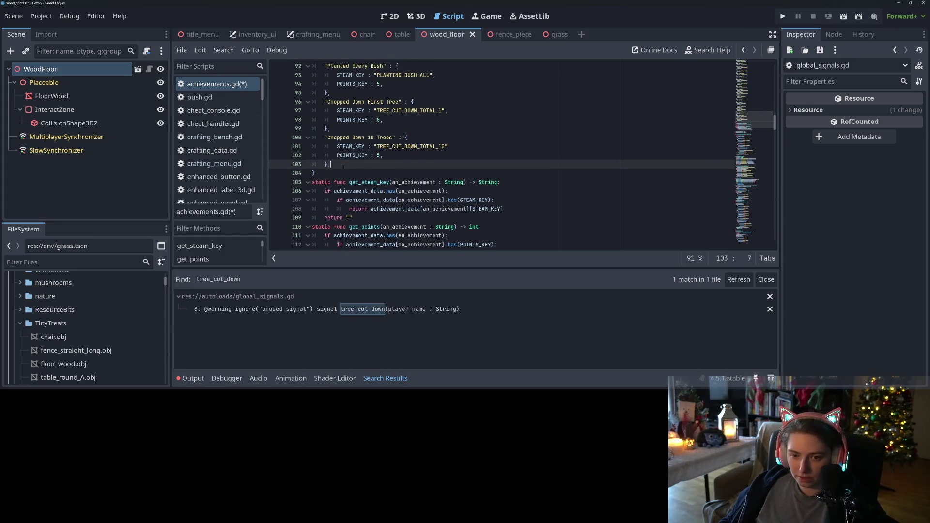
pyautogui.press('Return')
pyautogui.hotkey('ctrl', 'v')
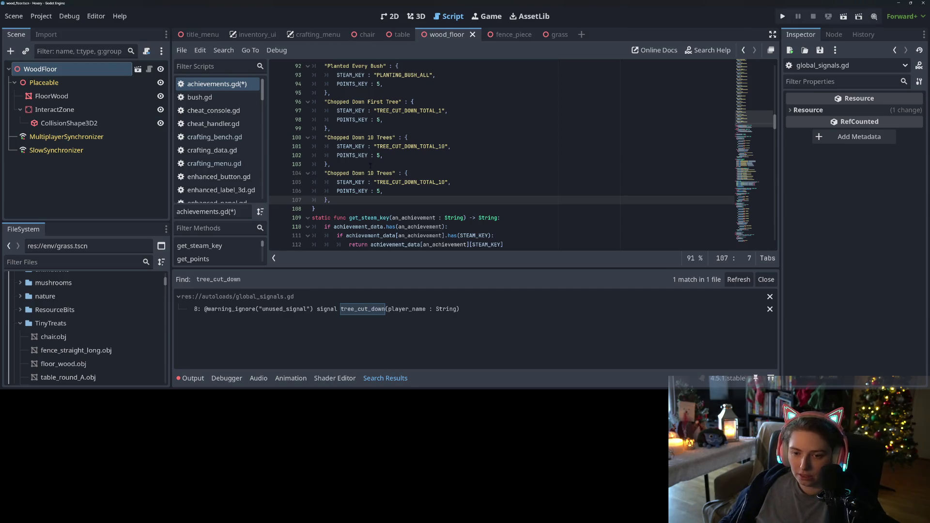
pyautogui.click(370, 173)
pyautogui.press('BackSpace')
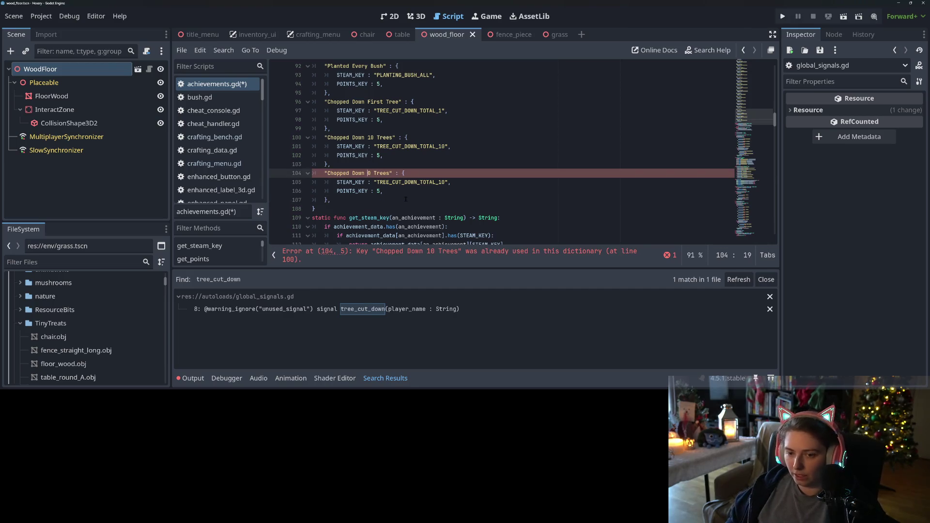
pyautogui.write('5')
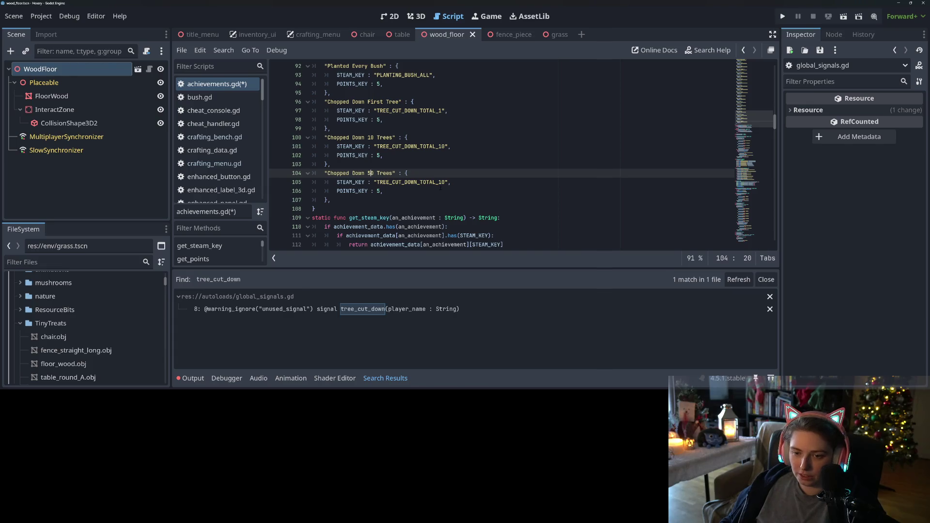
pyautogui.click(442, 182)
pyautogui.write('5')
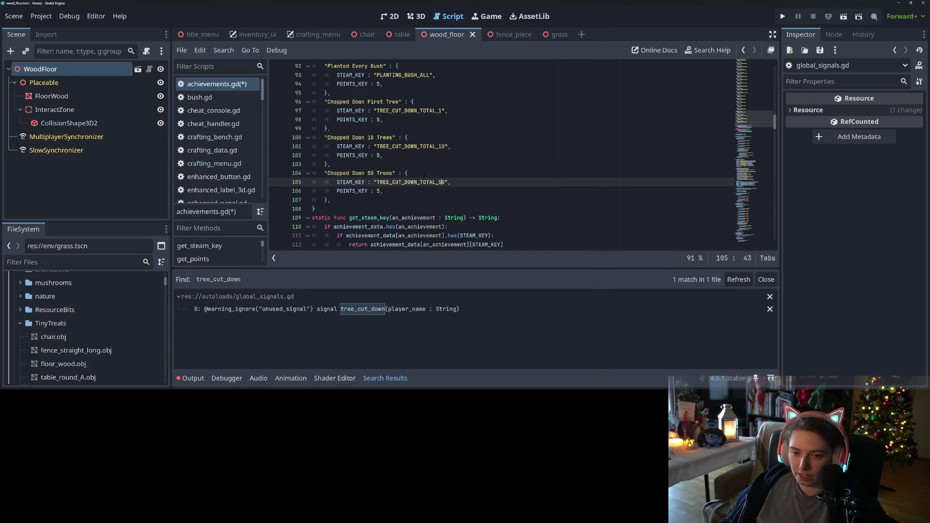
pyautogui.doubleClick(358, 173)
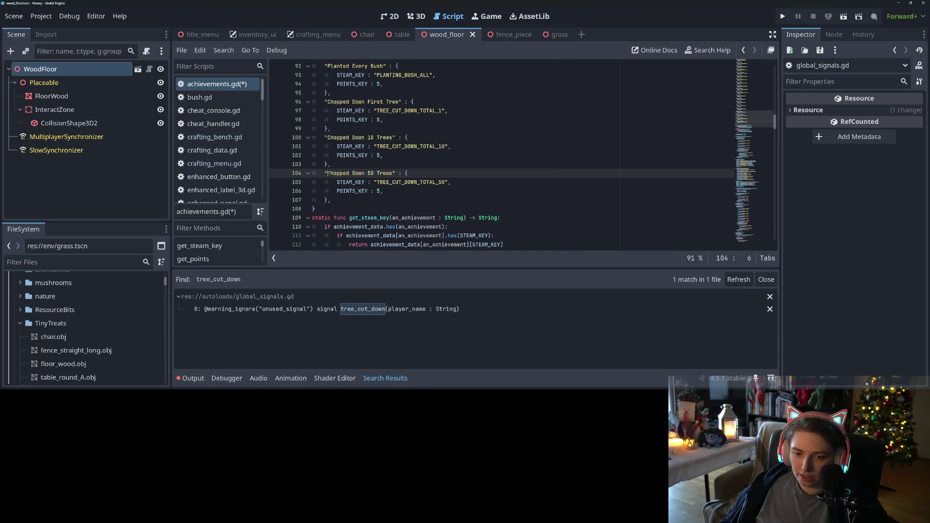
pyautogui.moveTo(328, 173)
pyautogui.mouseDown()
pyautogui.moveTo(379, 173)
pyautogui.moveTo(328, 173)
pyautogui.mouseUp()
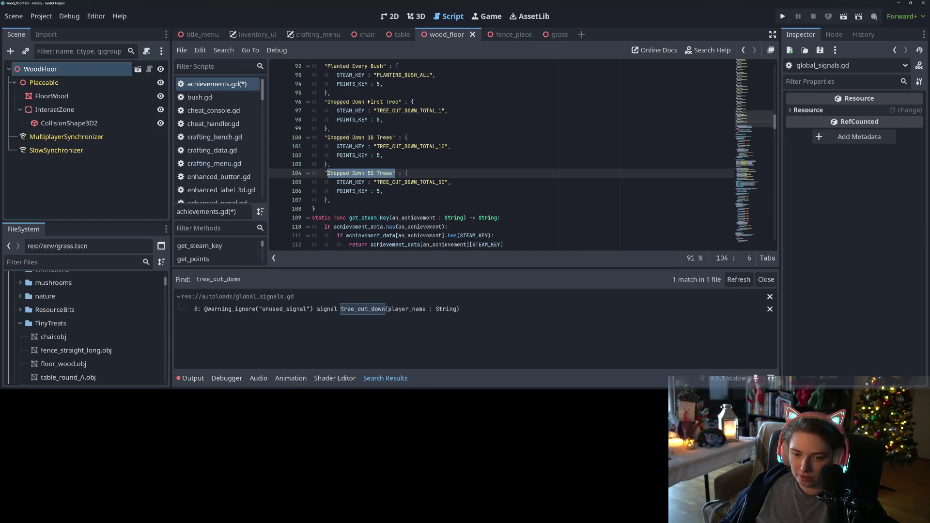
# - Save achievements.gd and scroll down to the _on_tree_cut_down function near line 277
pyautogui.hotkey('ctrl', 's')
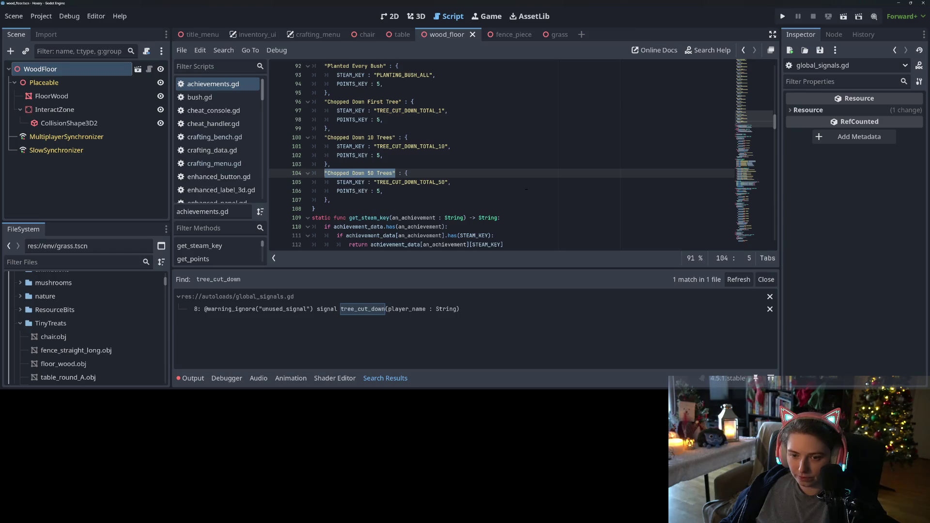
pyautogui.scroll(-5, 754, 144)
pyautogui.scroll(-20, 754, 144)
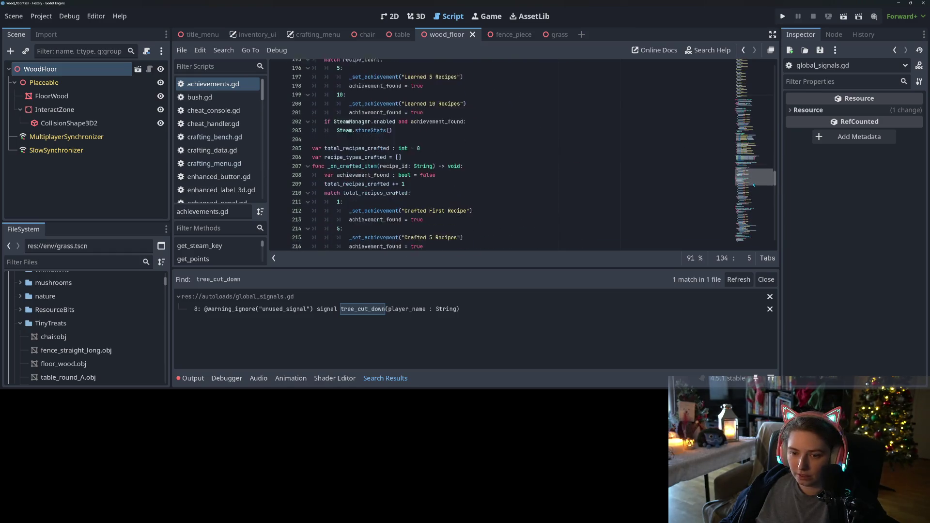
pyautogui.moveTo(752, 192); pyautogui.dragTo(742, 231)
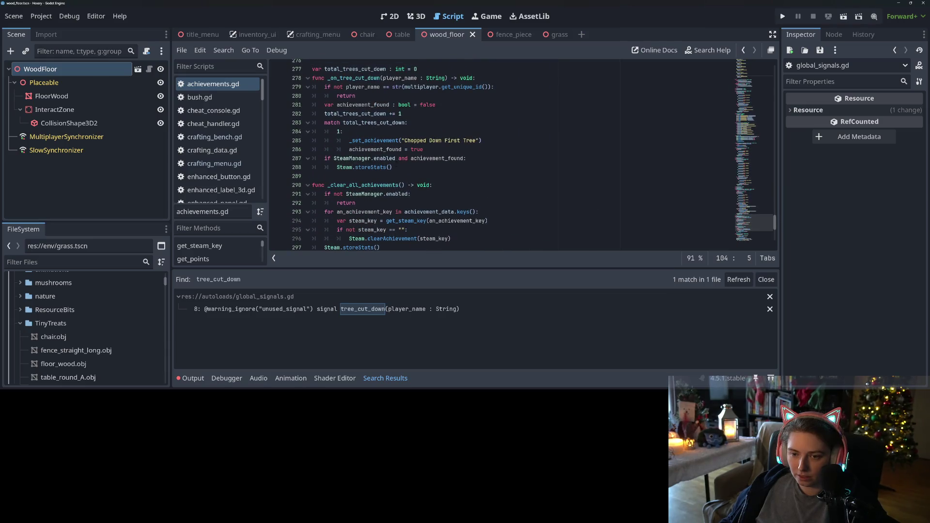
# - Add a 10: case below the 1: case and paste the first-tree award lines under it
pyautogui.click(533, 149)
pyautogui.press('Return')
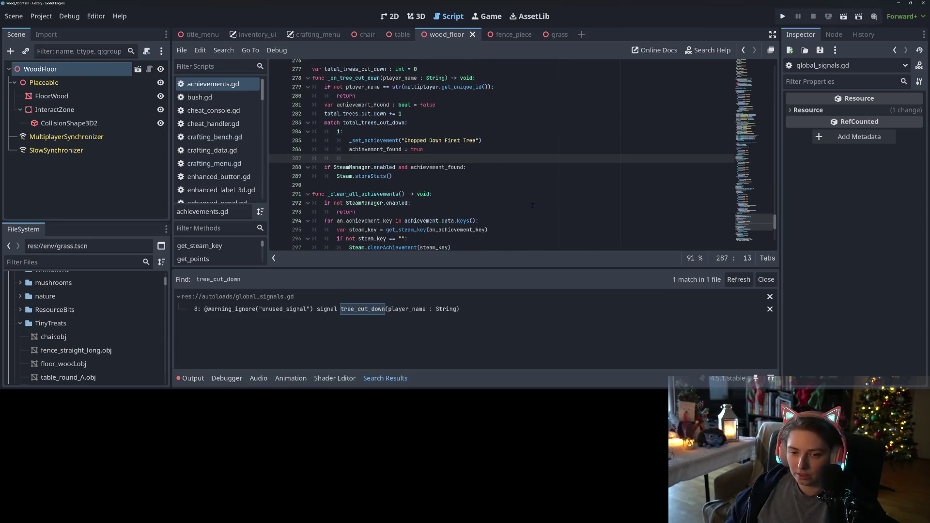
pyautogui.press('BackSpace')
pyautogui.write('10: ')
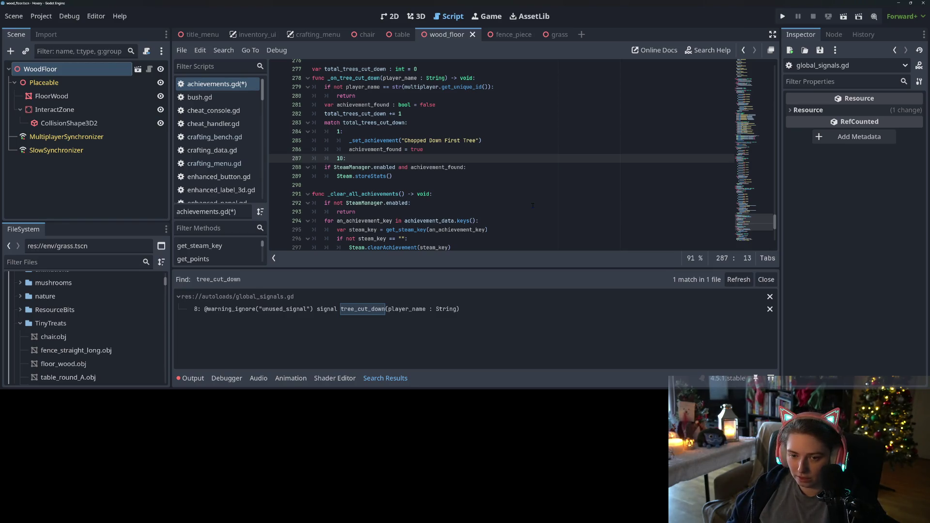
pyautogui.write('"Chopped Down 50 Trees"')
pyautogui.press('Return')
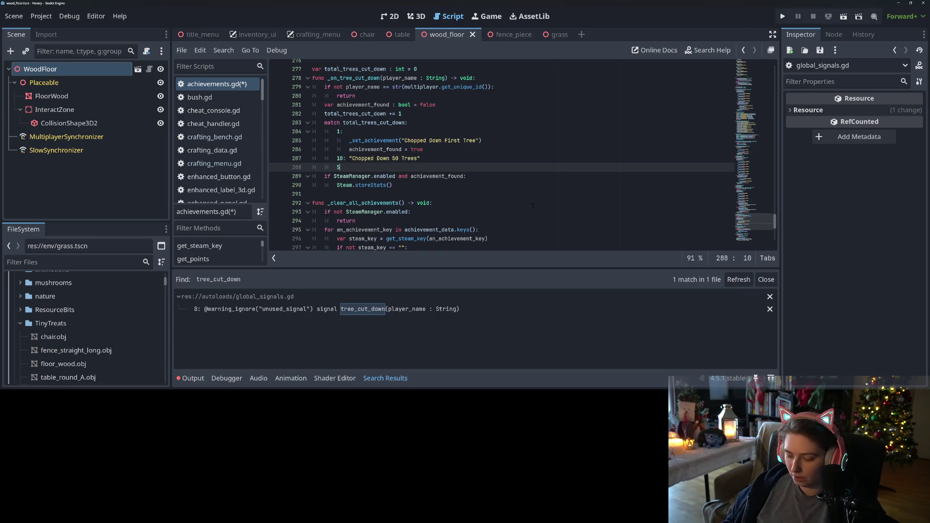
pyautogui.write('0:')
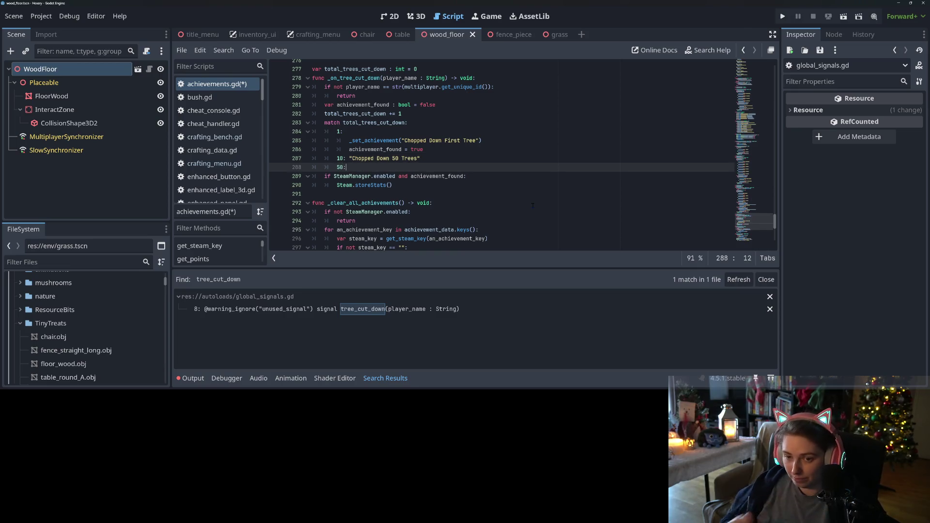
pyautogui.moveTo(350, 141); pyautogui.dragTo(444, 148)
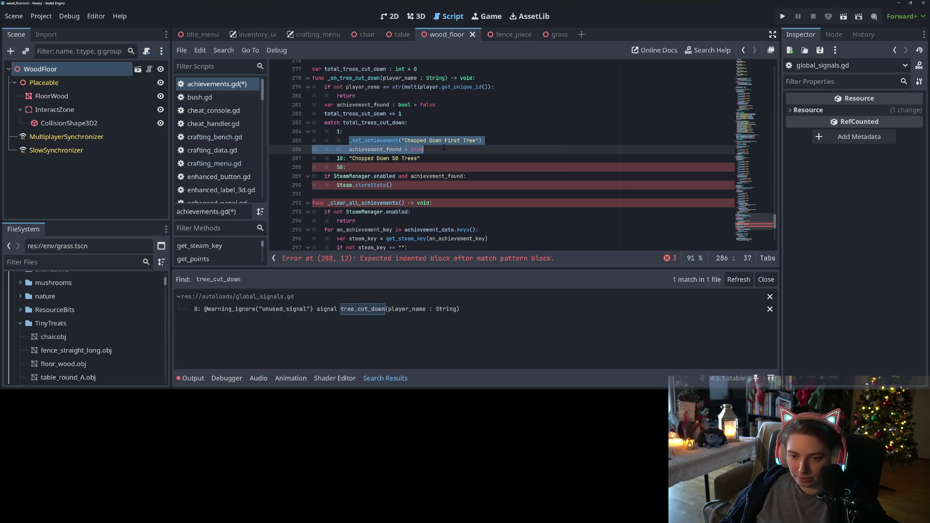
pyautogui.click(350, 159)
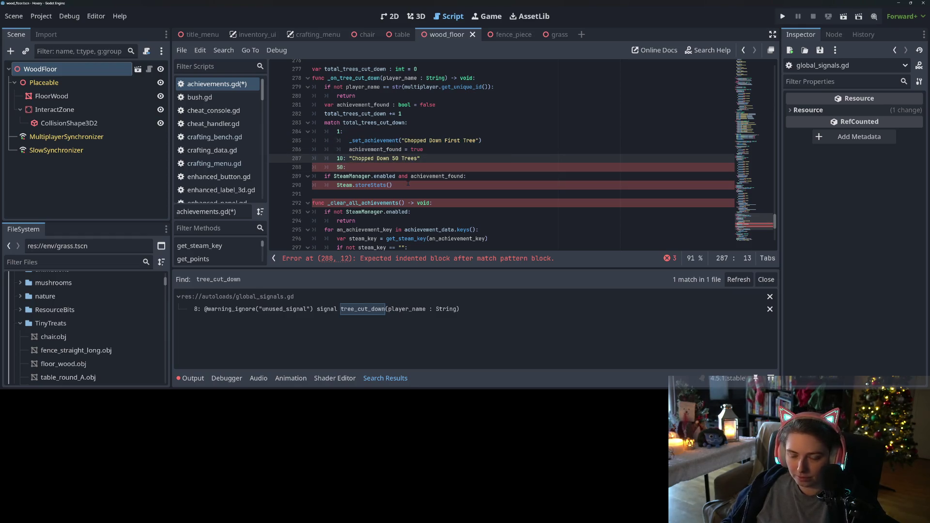
pyautogui.press('Return')
pyautogui.press('Return')
pyautogui.press('Up')
pyautogui.write('_set_achievement("Chopped Down First Tree") \t\t\tachievement_found = true')
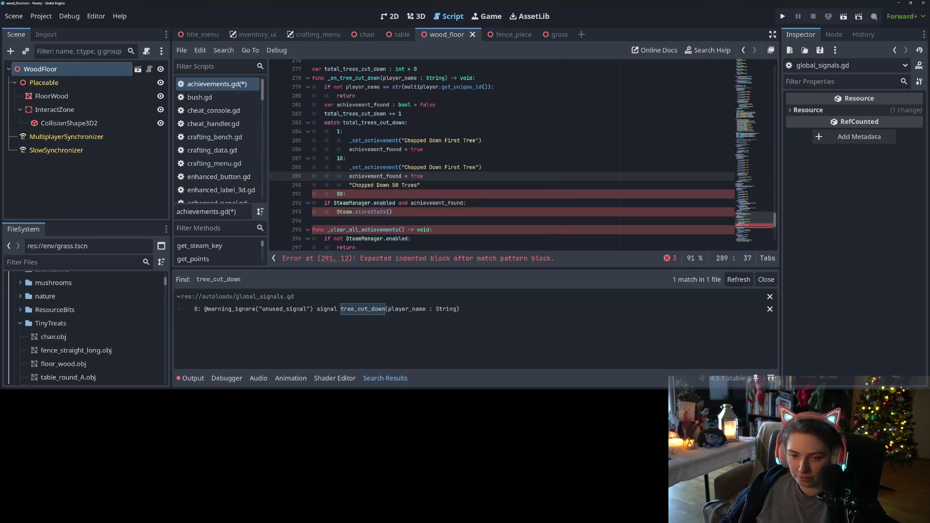
# - Give the 50: case the award lines for "Chopped Down 50 Trees" and remove the leftover blank line
pyautogui.click(370, 194)
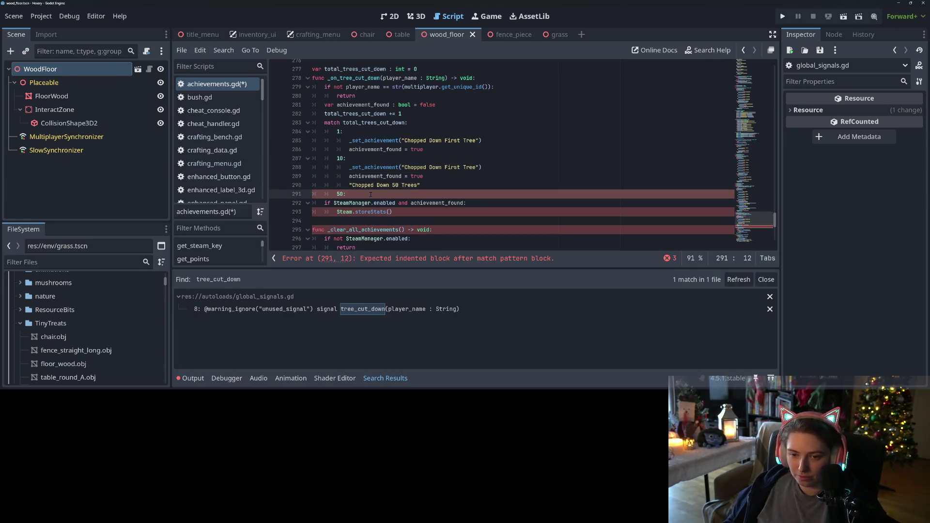
pyautogui.press('Return')
pyautogui.write('_set_achievement("Chopped Down First Tree") \t\t\tachievement_found = true')
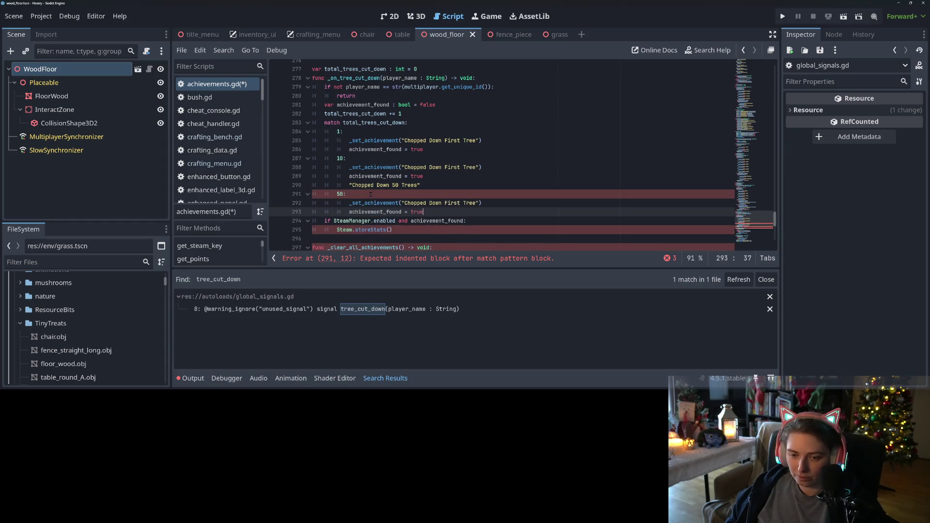
pyautogui.moveTo(349, 185)
pyautogui.mouseDown()
pyautogui.moveTo(417, 187)
pyautogui.moveTo(409, 203)
pyautogui.moveTo(478, 203)
pyautogui.mouseUp()
pyautogui.hotkey('ctrl', 'x')
pyautogui.hotkey('ctrl', 'v')
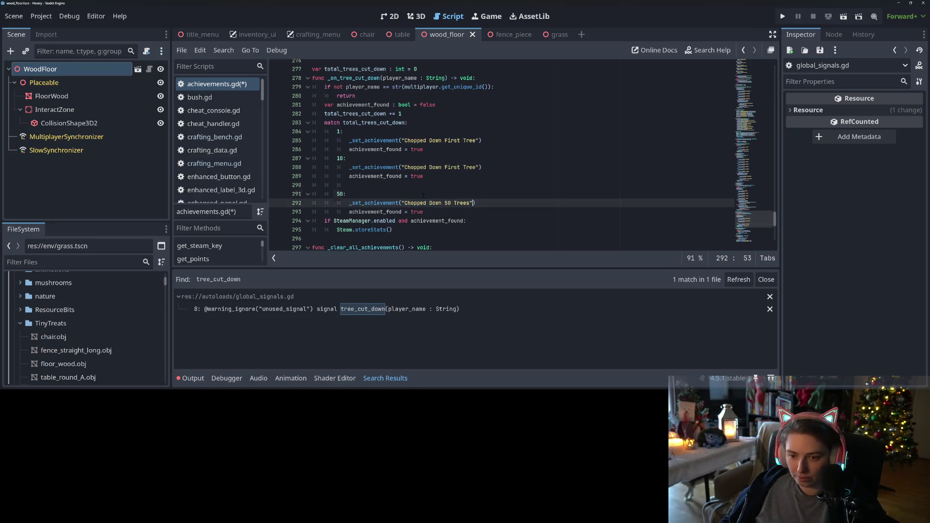
pyautogui.moveTo(350, 185); pyautogui.dragTo(361, 191)
pyautogui.click(361, 189)
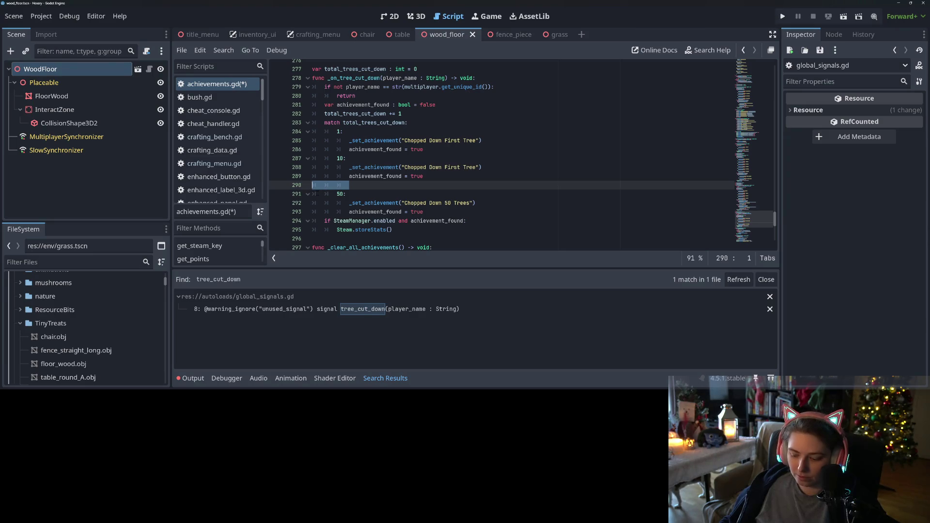
pyautogui.press('BackSpace')
pyautogui.press('BackSpace')
pyautogui.press('BackSpace')
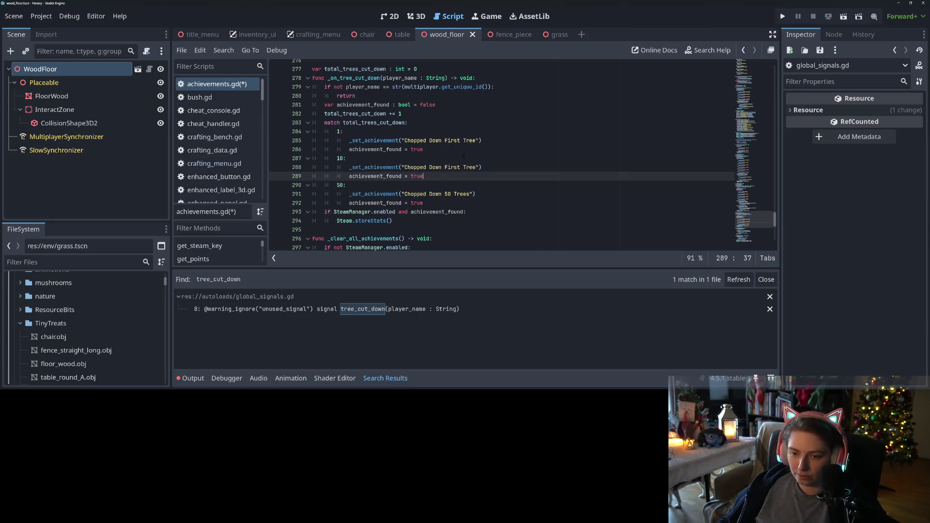
# - Change the 10 branch's award name to "Chopped Down 10 Trees" and save
pyautogui.click(478, 168)
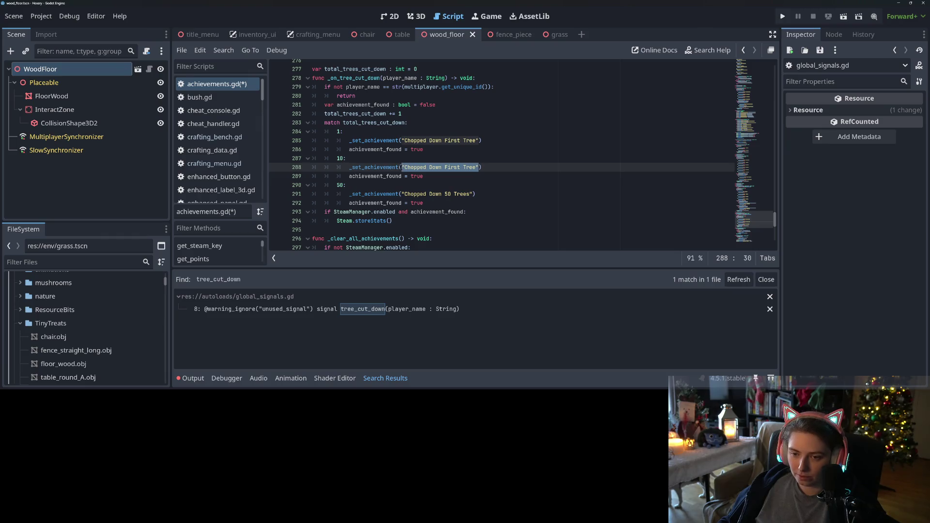
pyautogui.hotkey('ctrl', 'v')
pyautogui.press('BackSpace')
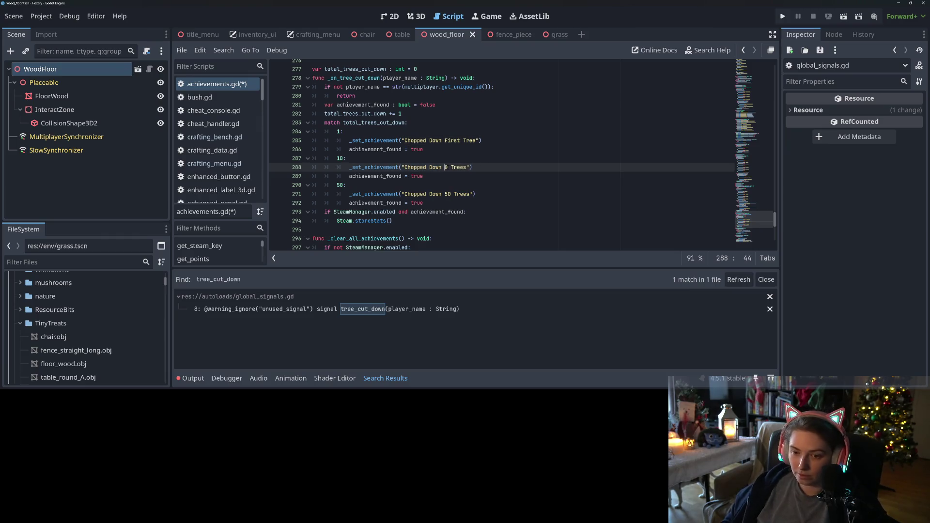
pyautogui.write('1')
pyautogui.hotkey('ctrl', 's')
pyautogui.doubleClick(397, 167)
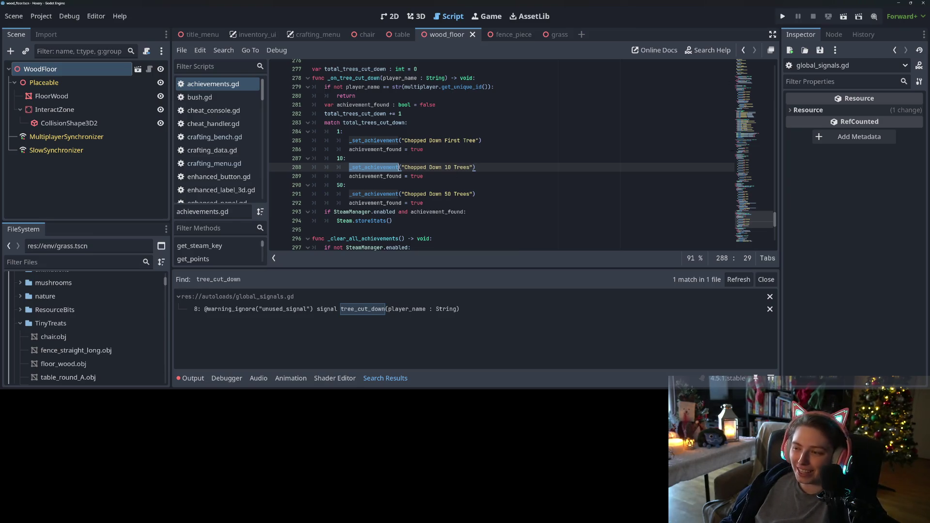
# - Scroll through achievements.gd, checking total_trees_cut_down, up to get_save_data near line 151
pyautogui.scroll(2, 752, 217)
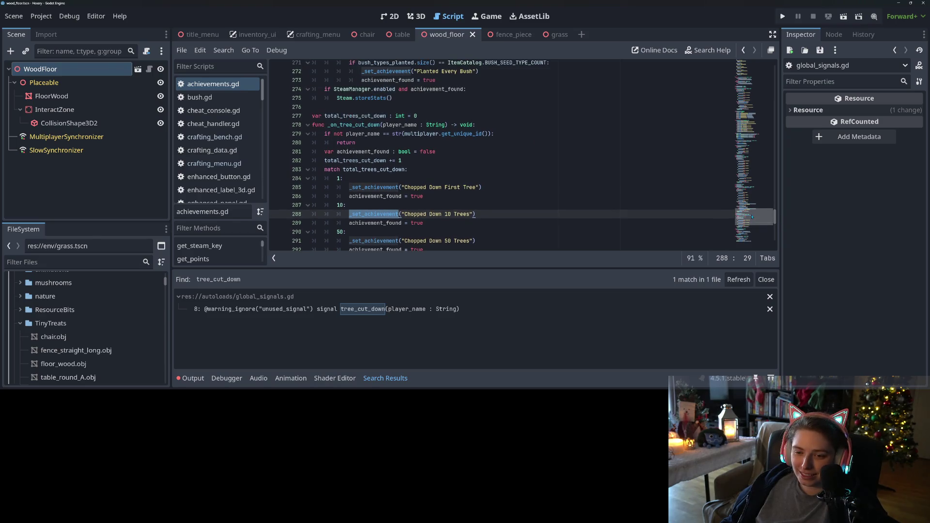
pyautogui.scroll(-2, 753, 217)
pyautogui.scroll(1, 751, 221)
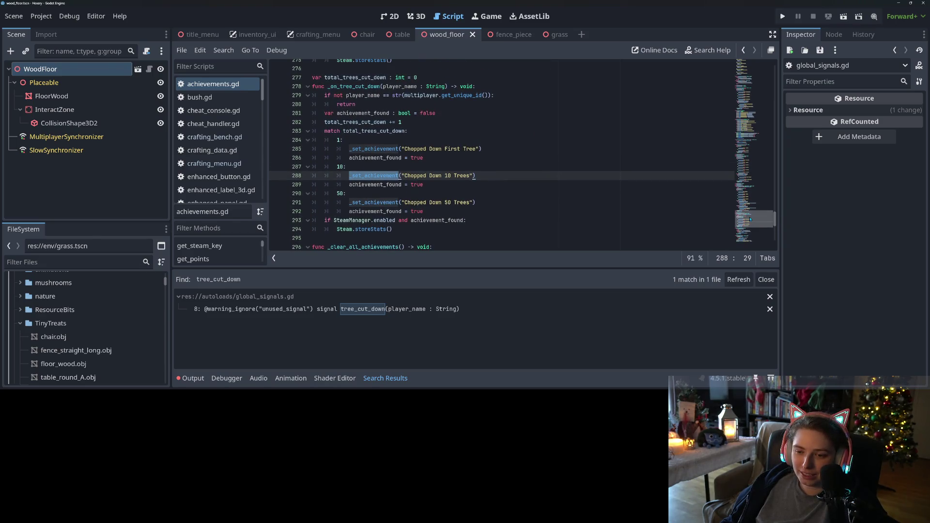
pyautogui.moveTo(751, 219)
pyautogui.mouseDown()
pyautogui.moveTo(745, 85)
pyautogui.moveTo(739, 111)
pyautogui.mouseUp()
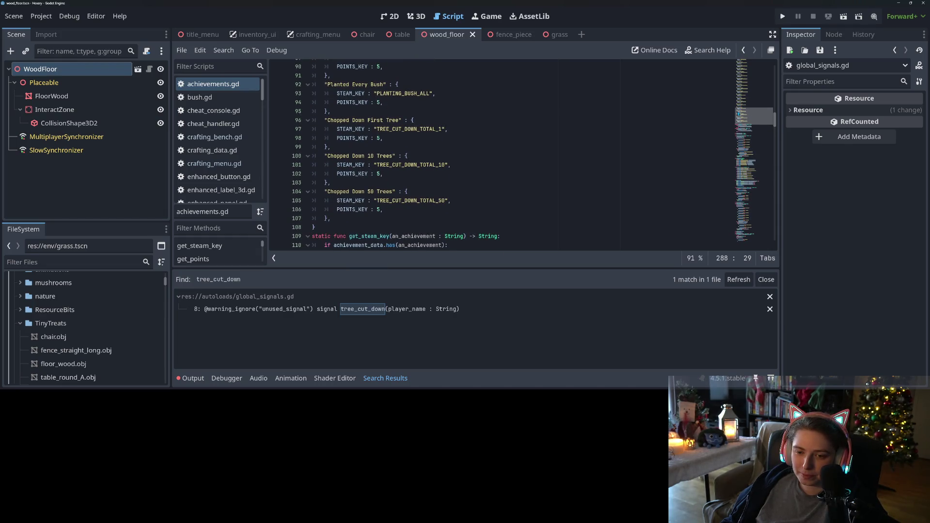
pyautogui.scroll(-7, 436, 195)
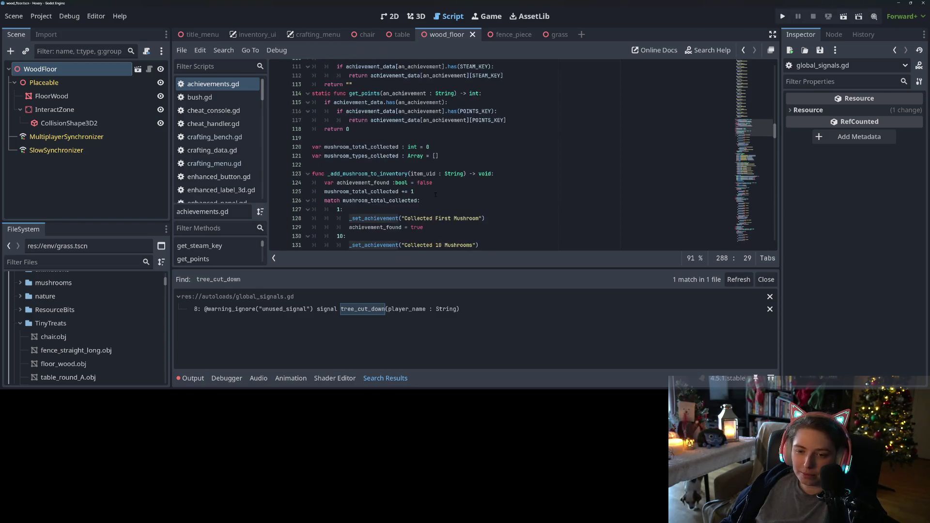
pyautogui.scroll(-20, 436, 194)
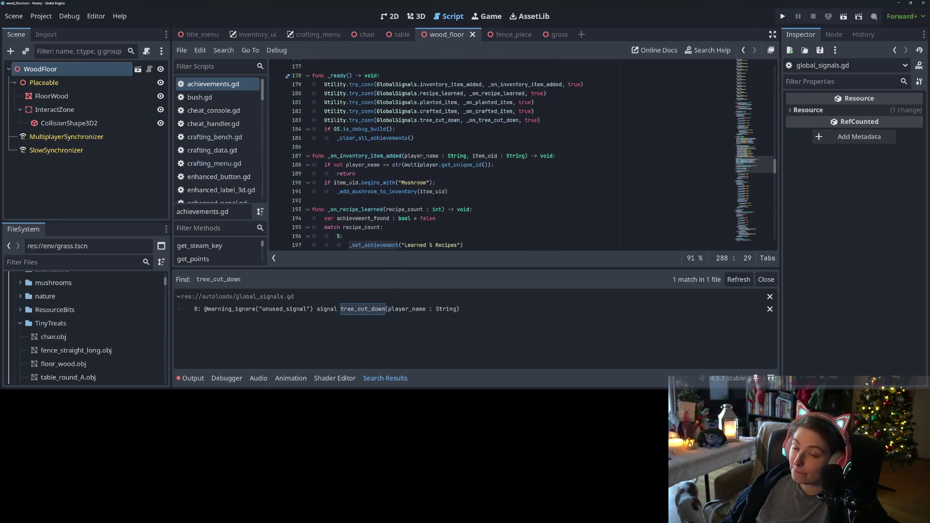
pyautogui.scroll(-19, 435, 197)
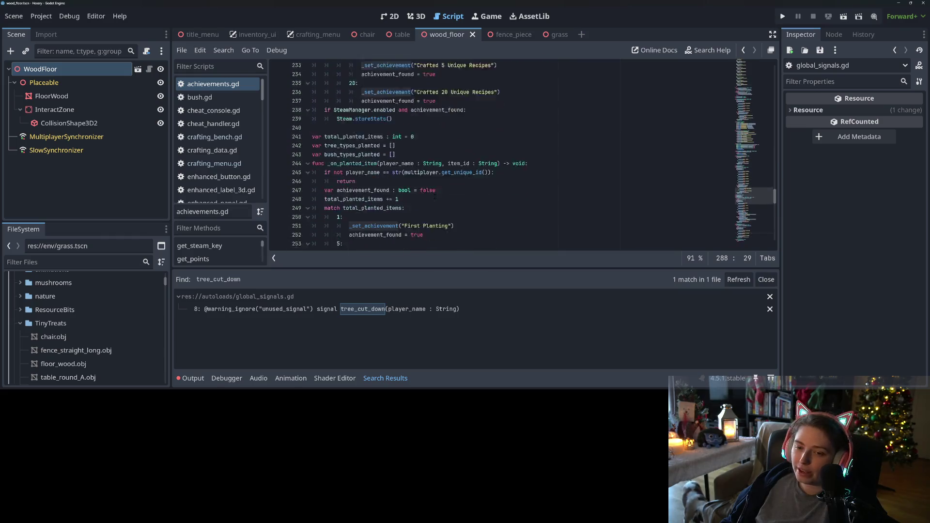
pyautogui.scroll(-5, 434, 196)
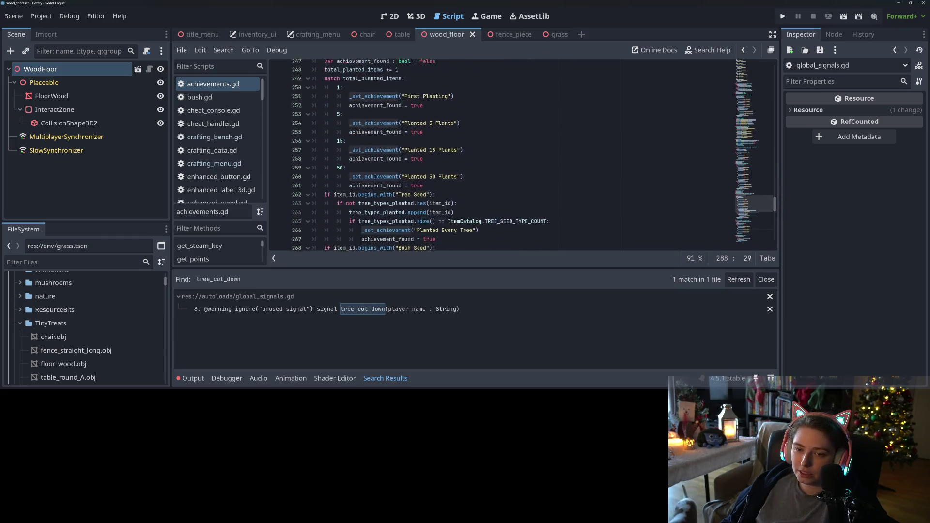
pyautogui.scroll(-8, 376, 176)
pyautogui.doubleClick(355, 101)
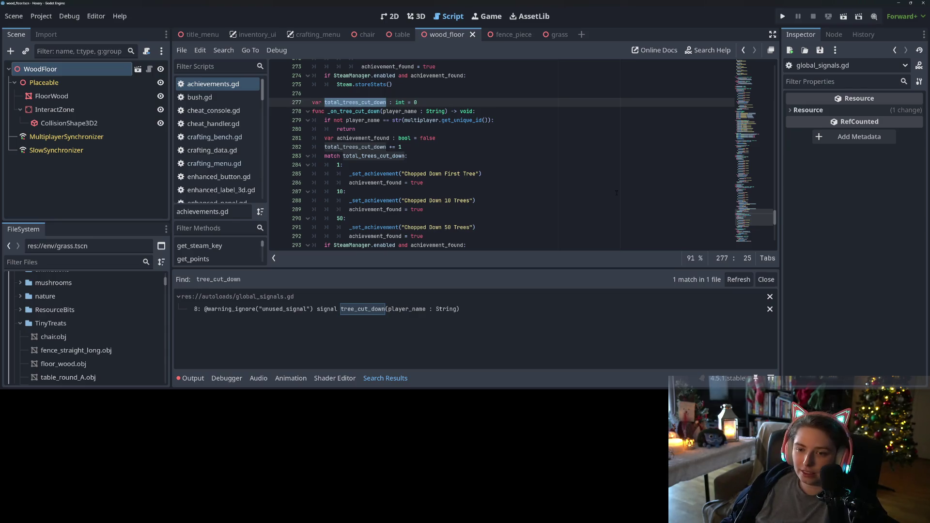
pyautogui.scroll(20, 617, 193)
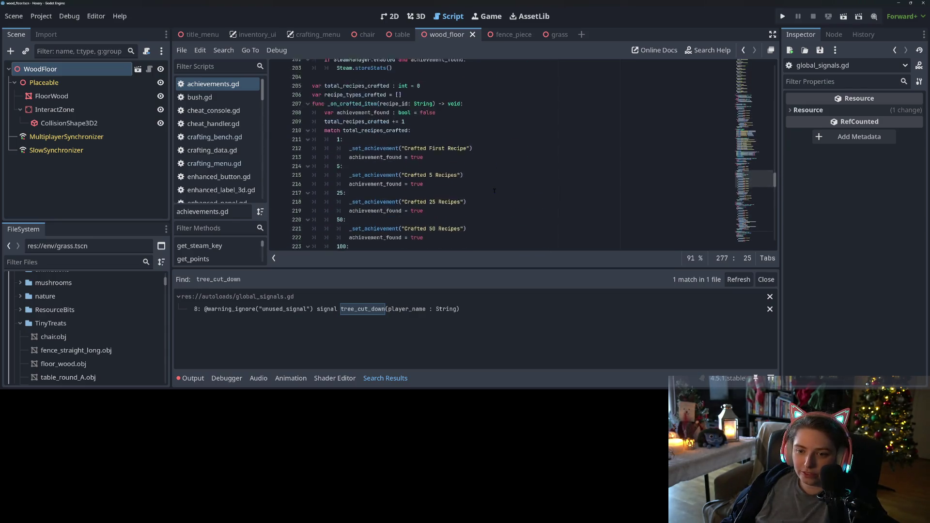
pyautogui.scroll(10, 494, 191)
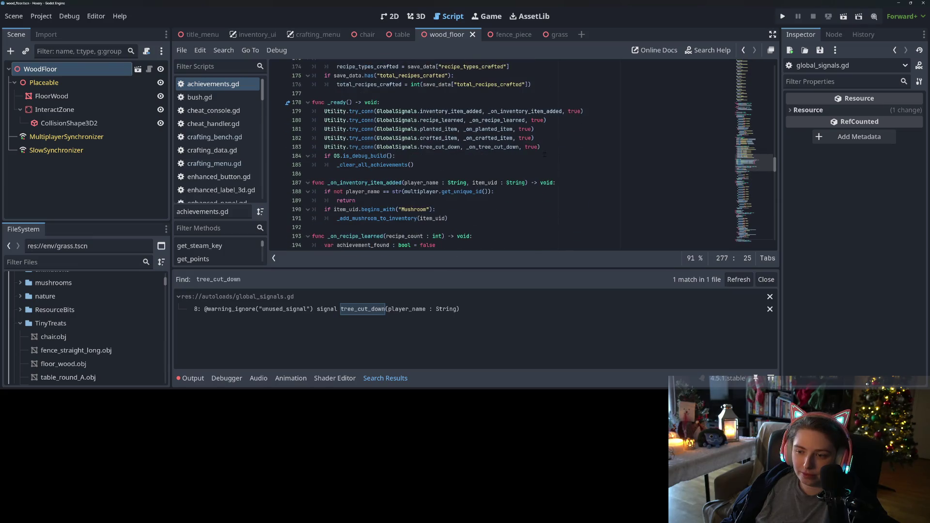
pyautogui.click(556, 147)
pyautogui.scroll(9, 406, 176)
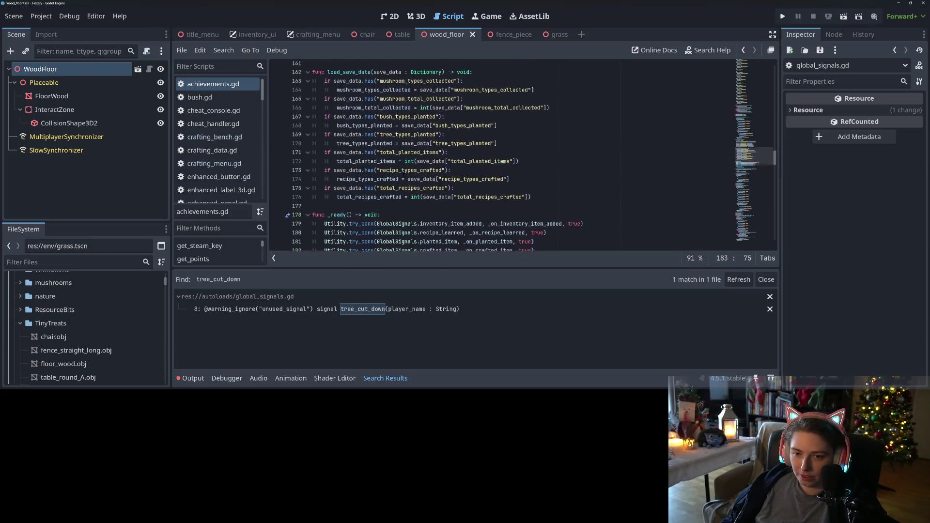
# - Duplicate the total_recipes_crafted merge line and change its key and value to total_trees_cut_down
pyautogui.click(557, 180)
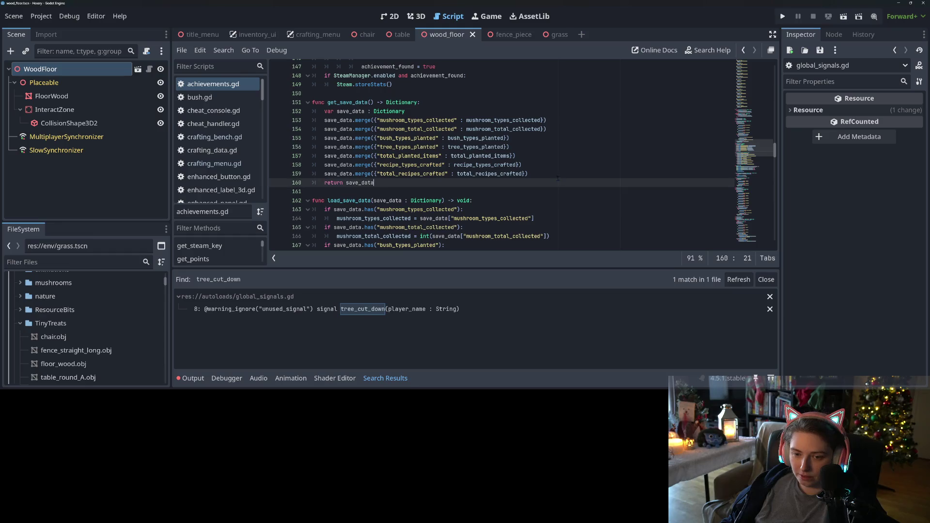
pyautogui.click(561, 173)
pyautogui.hotkey('ctrl', 'shift', 'd')
pyautogui.doubleClick(418, 183)
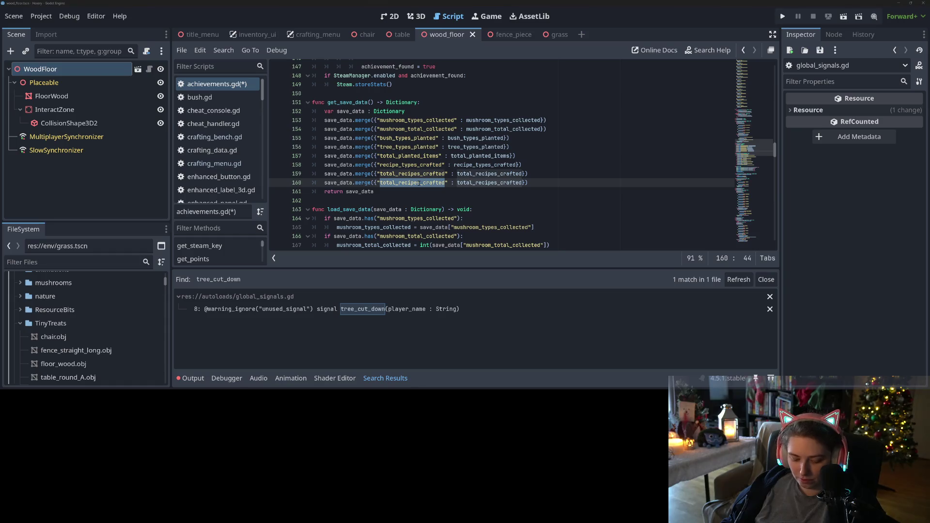
pyautogui.press('super+v')
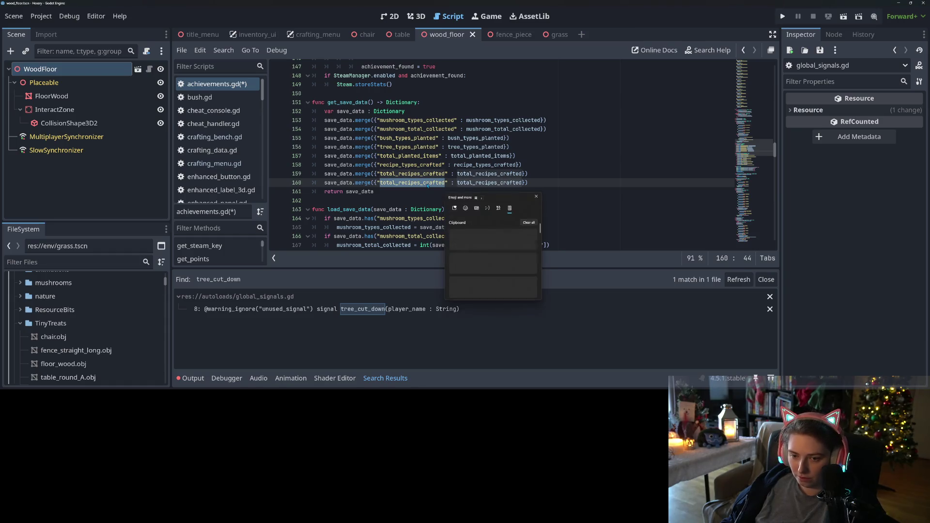
pyautogui.press('Down')
pyautogui.press('Return')
pyautogui.doubleClick(486, 182)
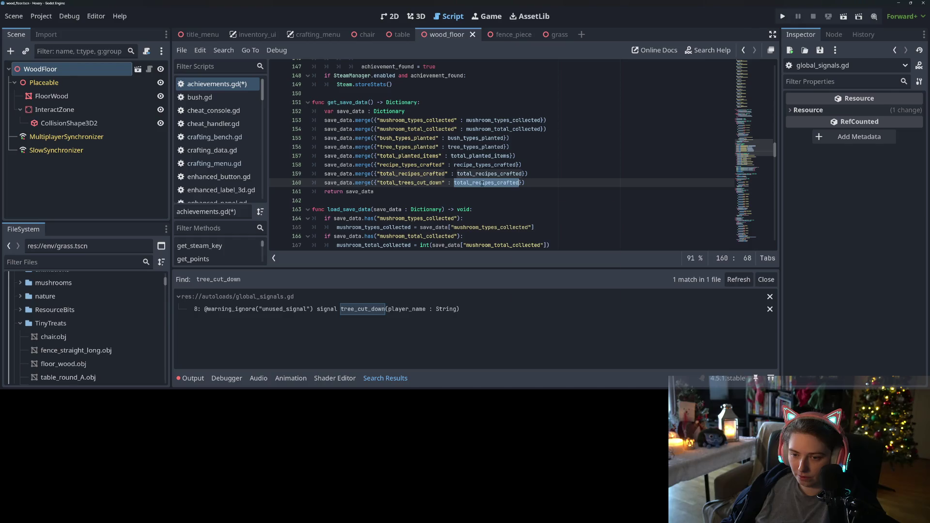
pyautogui.press('super+v')
pyautogui.click(562, 259)
pyautogui.scroll(-5, 475, 206)
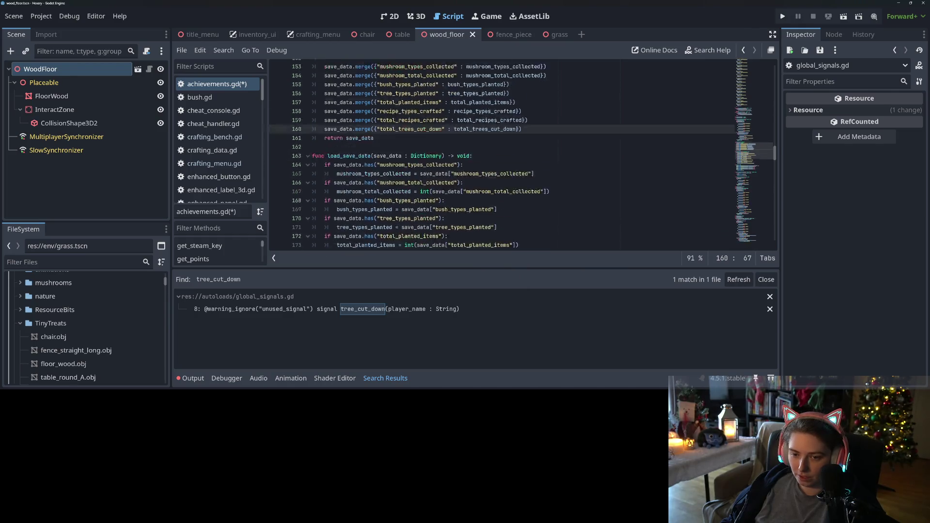
# - Duplicate the total_recipes_crafted loading block in load_save_data
pyautogui.moveTo(546, 202)
pyautogui.mouseDown()
pyautogui.moveTo(315, 191)
pyautogui.moveTo(325, 191)
pyautogui.mouseUp()
pyautogui.hotkey('ctrl', 'c')
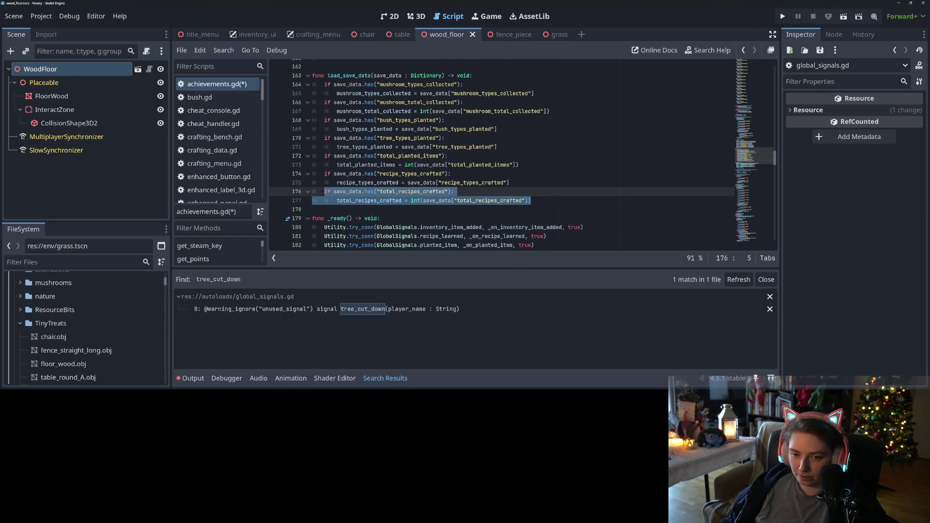
pyautogui.click(543, 202)
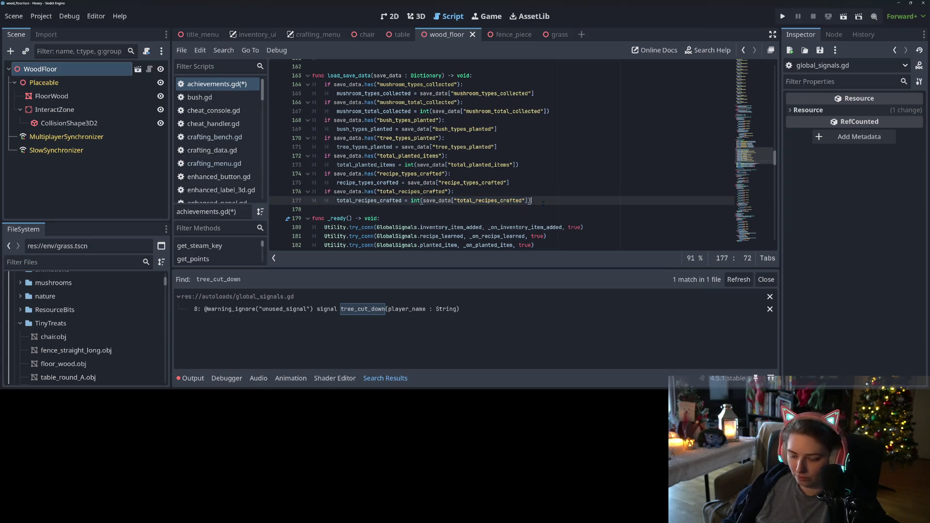
pyautogui.press('Return')
pyautogui.press('BackSpace')
pyautogui.hotkey('ctrl', 'v')
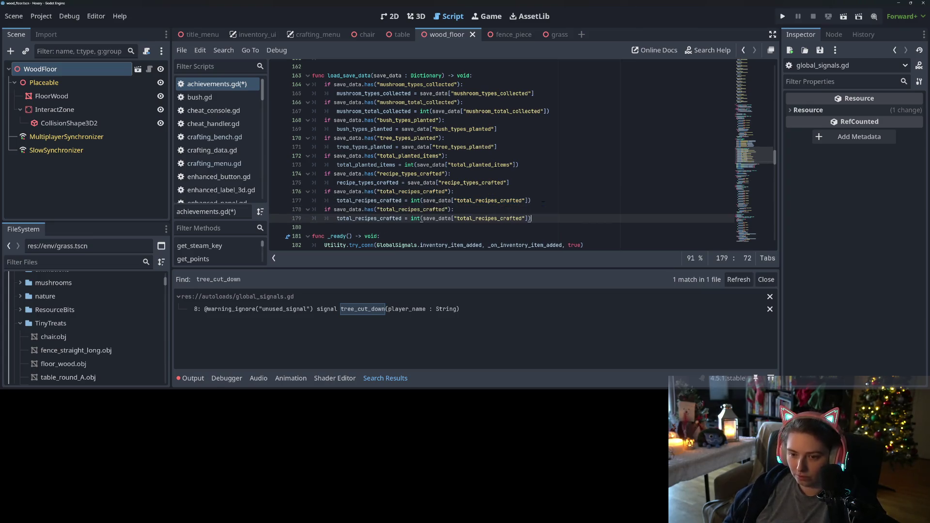
# - Replace the copied block's key and variable names with total_trees_cut_down and save
pyautogui.click(406, 210)
pyautogui.doubleClick(406, 210)
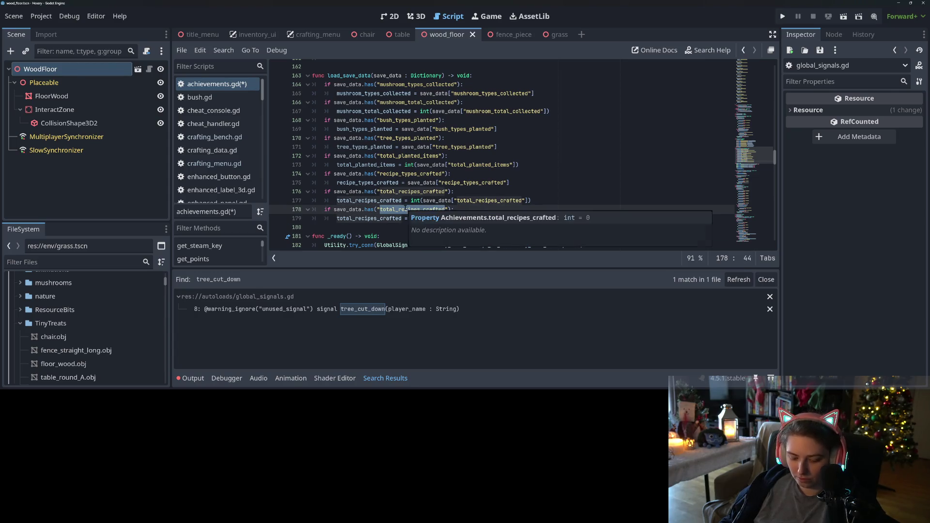
pyautogui.write('total_trees_cut_down')
pyautogui.click(470, 311)
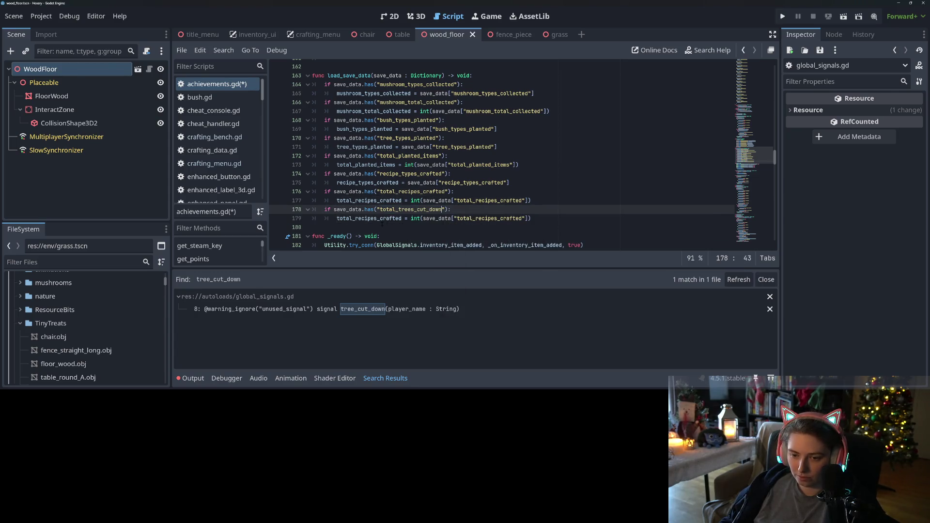
pyautogui.click(383, 219)
pyautogui.doubleClick(383, 219)
pyautogui.write('total_trees_cut_down')
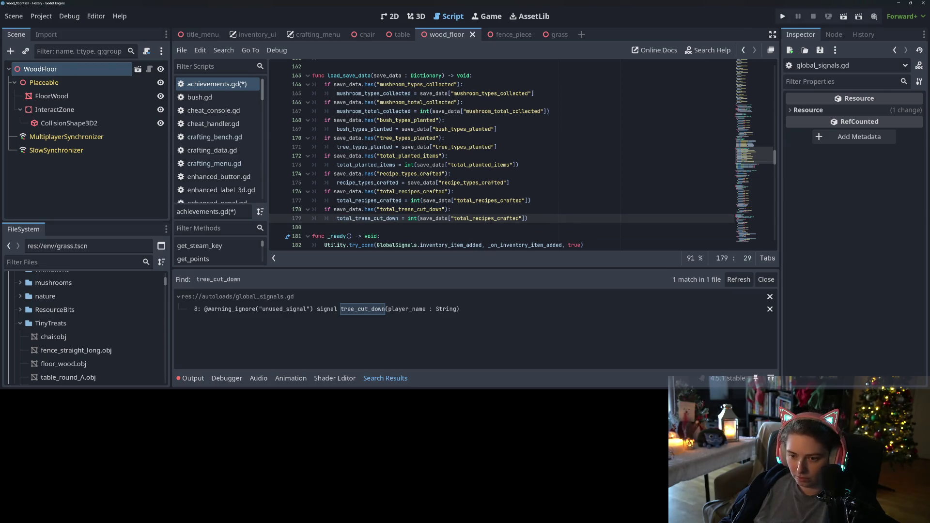
pyautogui.doubleClick(490, 219)
pyautogui.write('total_trees_cut_down')
pyautogui.hotkey('ctrl', 's')
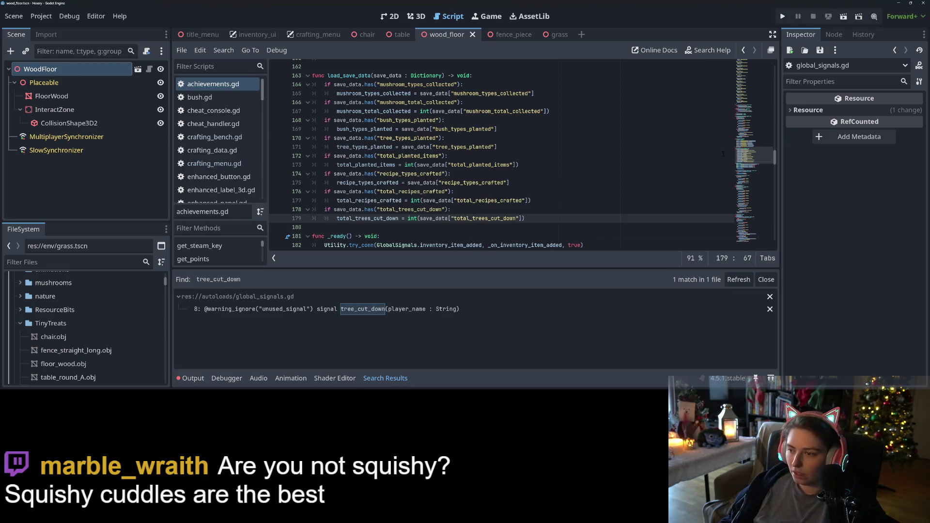
pyautogui.moveTo(747, 156); pyautogui.dragTo(747, 166)
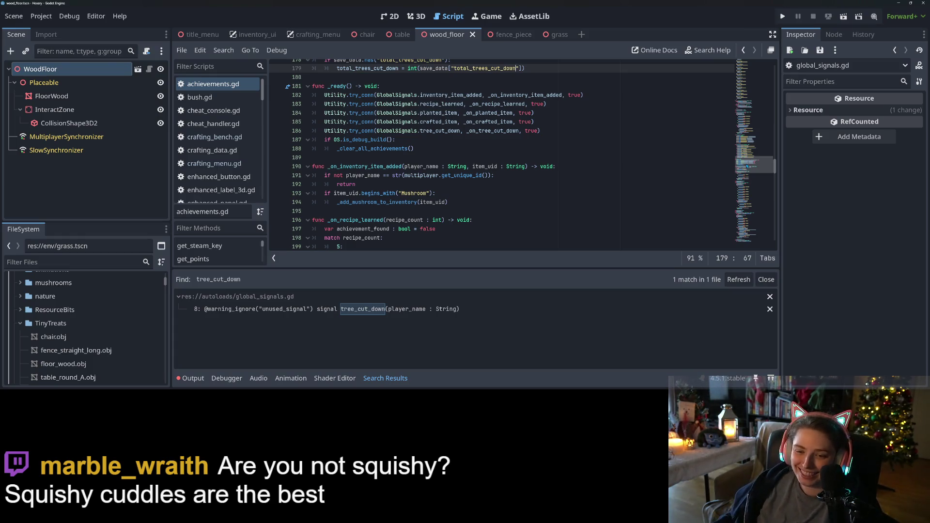
pyautogui.scroll(2, 746, 165)
pyautogui.scroll(20, 484, 155)
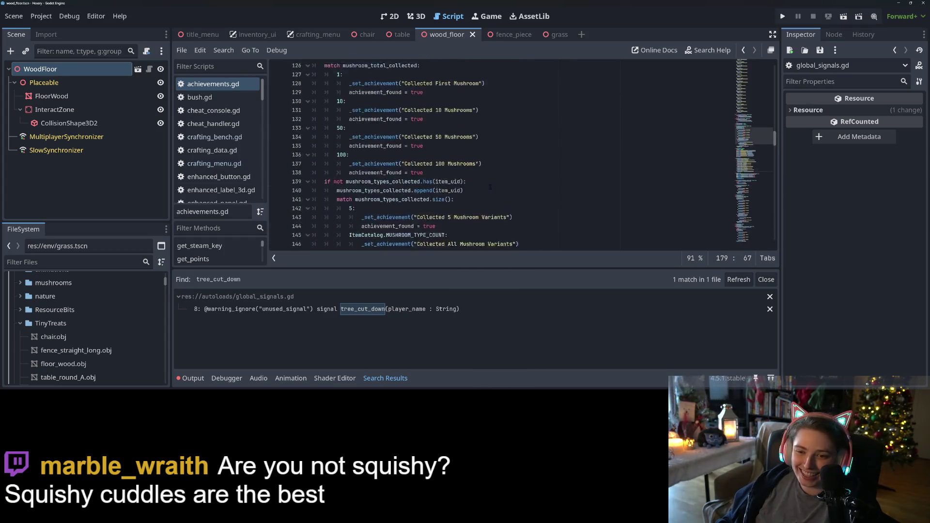
pyautogui.scroll(7, 484, 192)
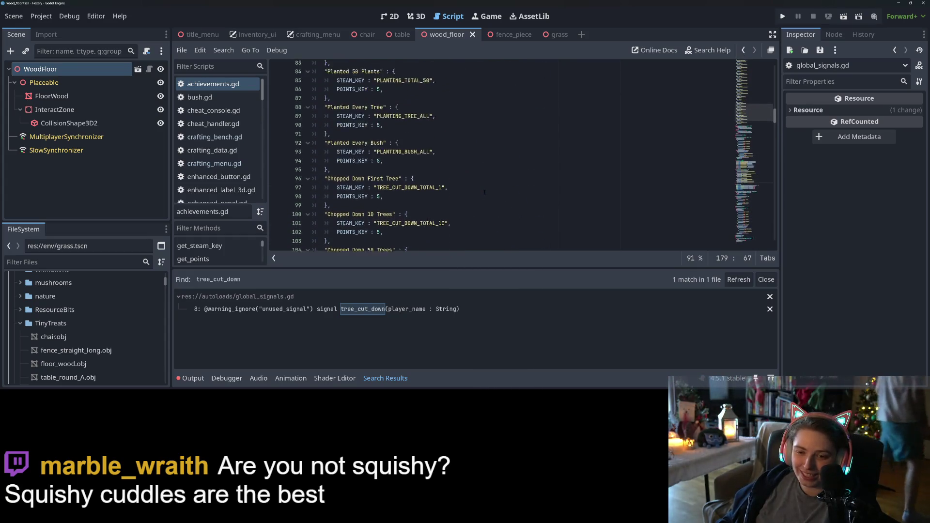
pyautogui.scroll(-12, 484, 192)
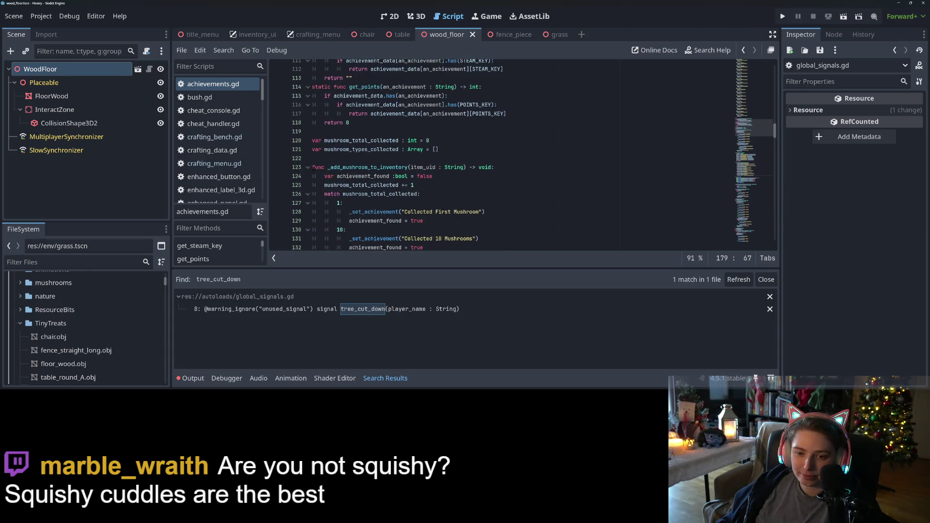
# - Remove blank line 122, save, and cut the mushroom variables and collection function
pyautogui.click(349, 158)
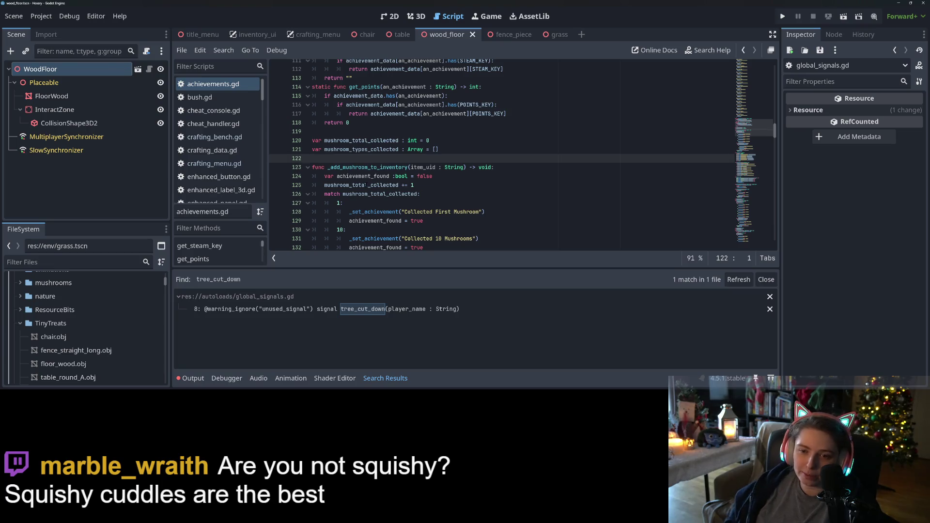
pyautogui.press('BackSpace')
pyautogui.hotkey('ctrl', 's')
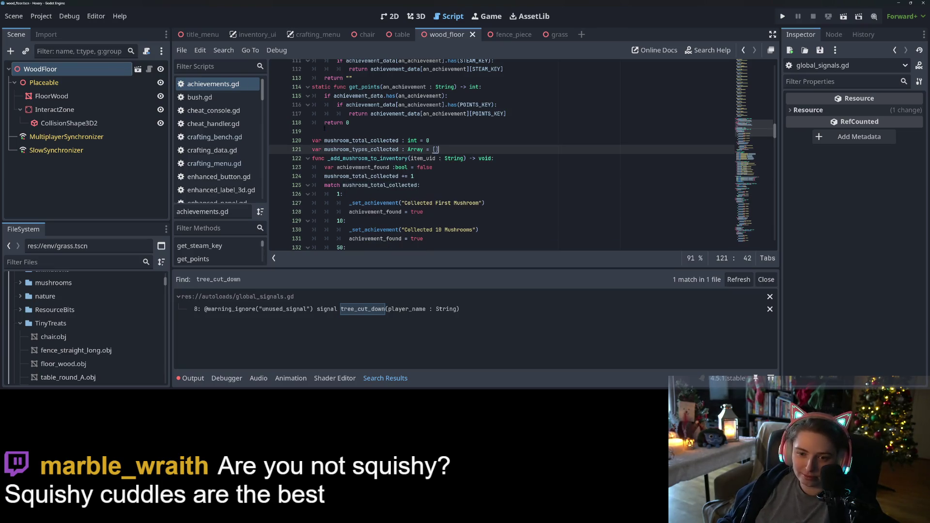
pyautogui.moveTo(313, 141)
pyautogui.mouseDown()
pyautogui.moveTo(436, 152)
pyautogui.moveTo(436, 245)
pyautogui.moveTo(427, 203)
pyautogui.moveTo(436, 159)
pyautogui.mouseUp()
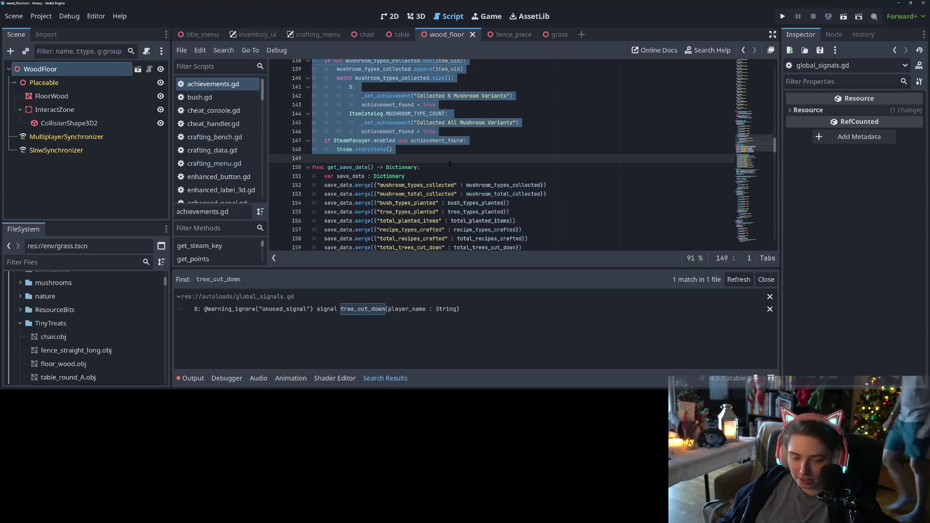
pyautogui.press('BackSpace')
pyautogui.press('BackSpace')
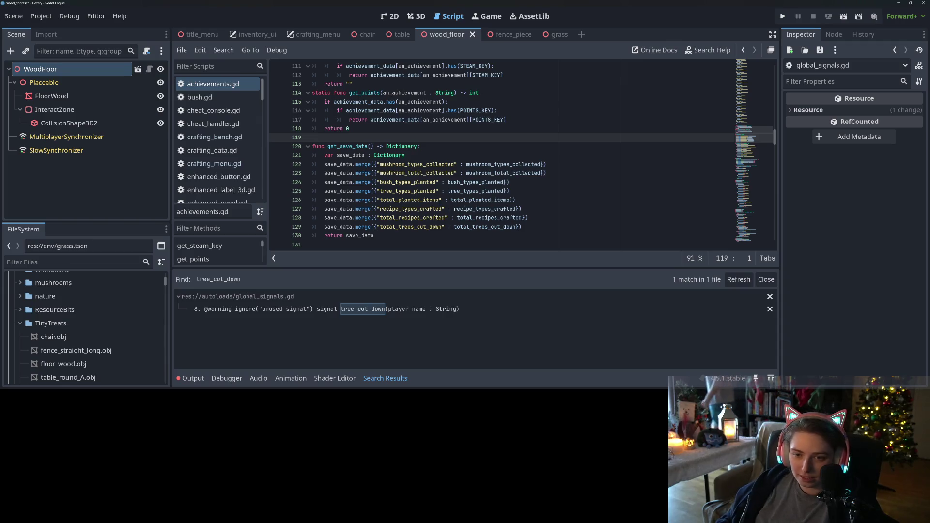
# - Paste the mushroom code just above _on_inventory_item_added and save
pyautogui.scroll(-5, 437, 173)
pyautogui.scroll(-10, 439, 173)
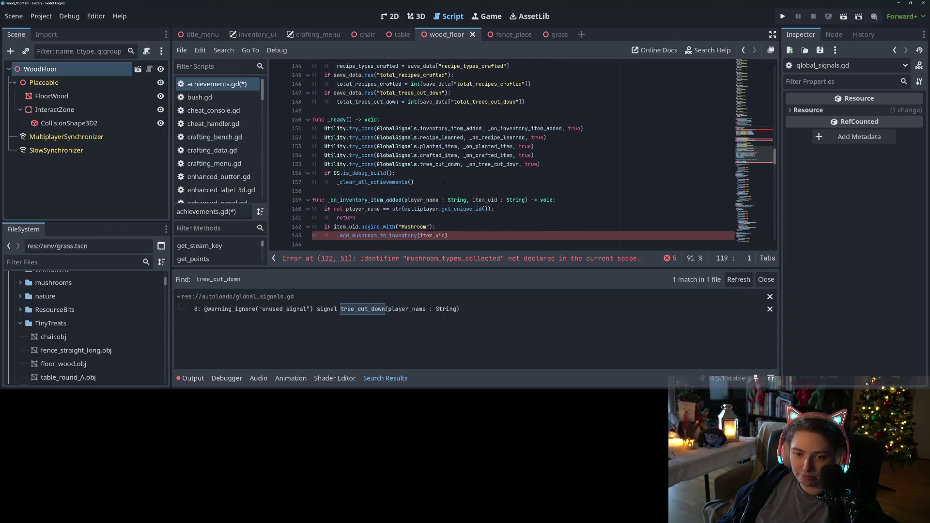
pyautogui.scroll(-3, 484, 155)
pyautogui.scroll(3, 484, 155)
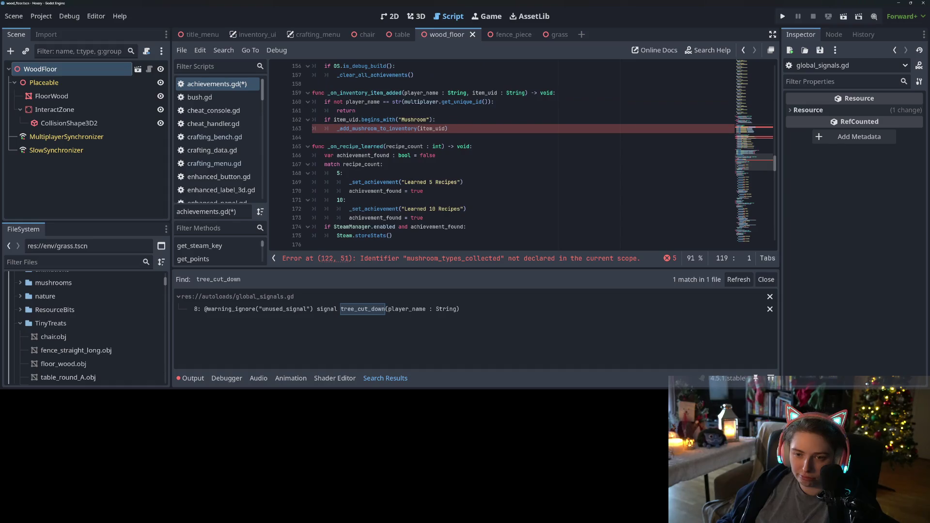
pyautogui.click(329, 85)
pyautogui.press('Return')
pyautogui.press('Return')
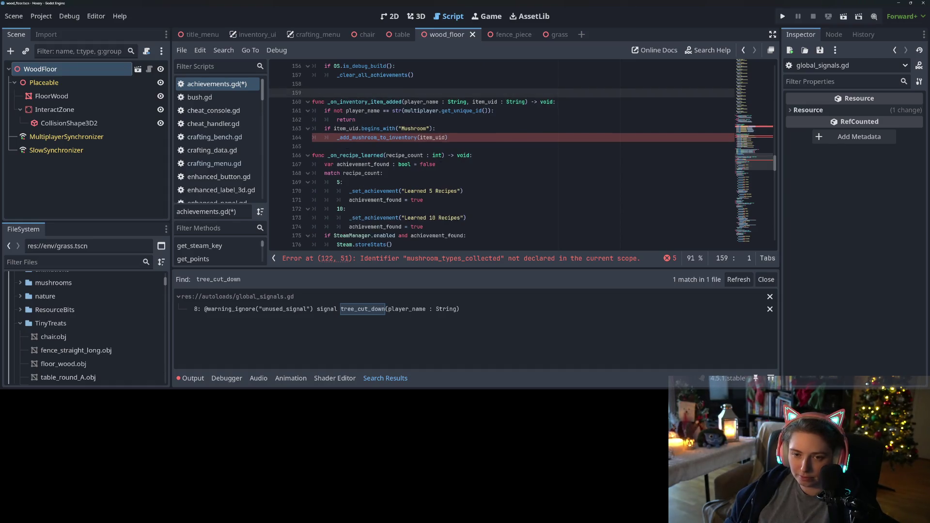
pyautogui.press('Up')
pyautogui.hotkey('ctrl', 'v')
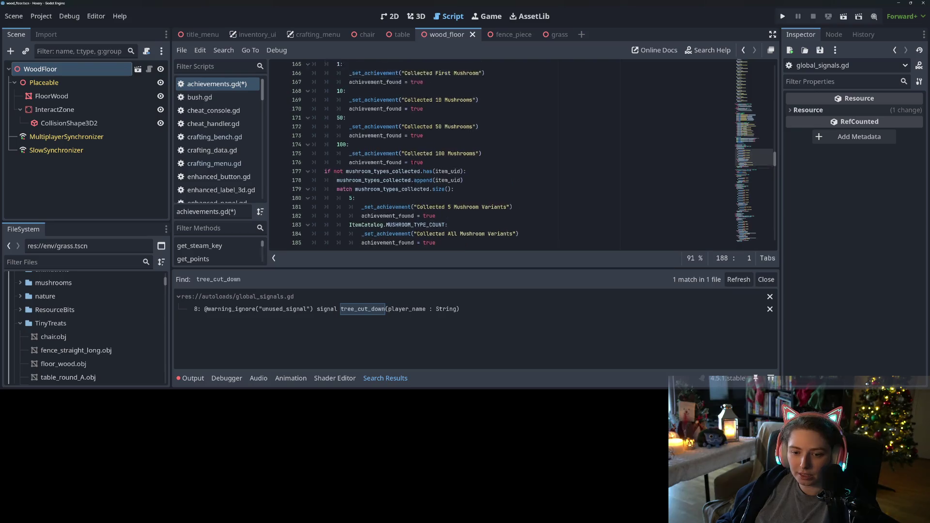
pyautogui.scroll(8, 439, 158)
pyautogui.hotkey('ctrl', 's')
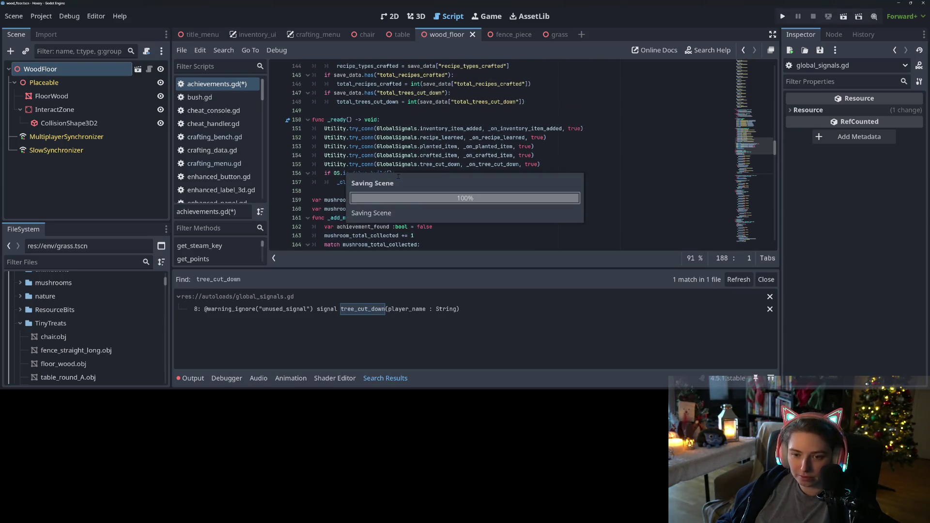
# - Check the moved _add_mushroom_to_inventory function and remove the extra blank line after storeStats
pyautogui.click(361, 173)
pyautogui.scroll(-4, 356, 173)
pyautogui.scroll(-1, 358, 173)
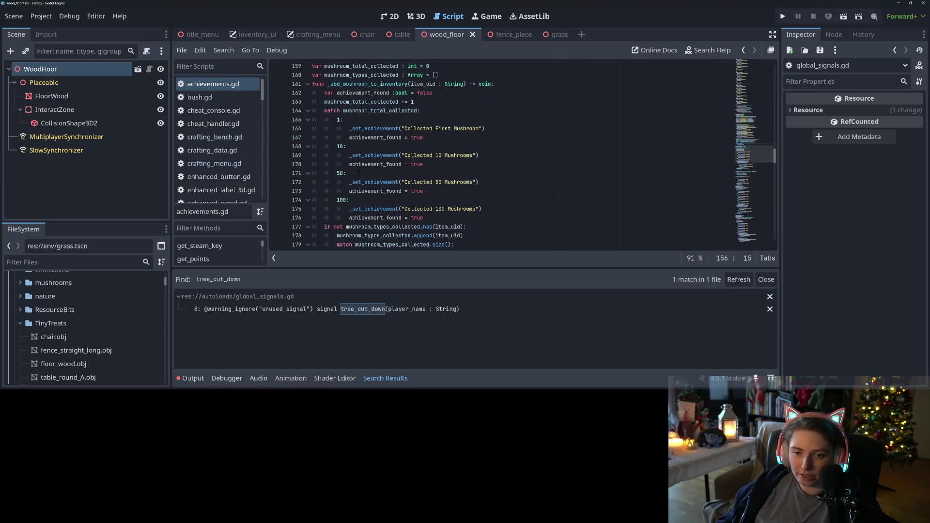
pyautogui.doubleClick(369, 93)
pyautogui.doubleClick(370, 83)
pyautogui.scroll(-5, 370, 84)
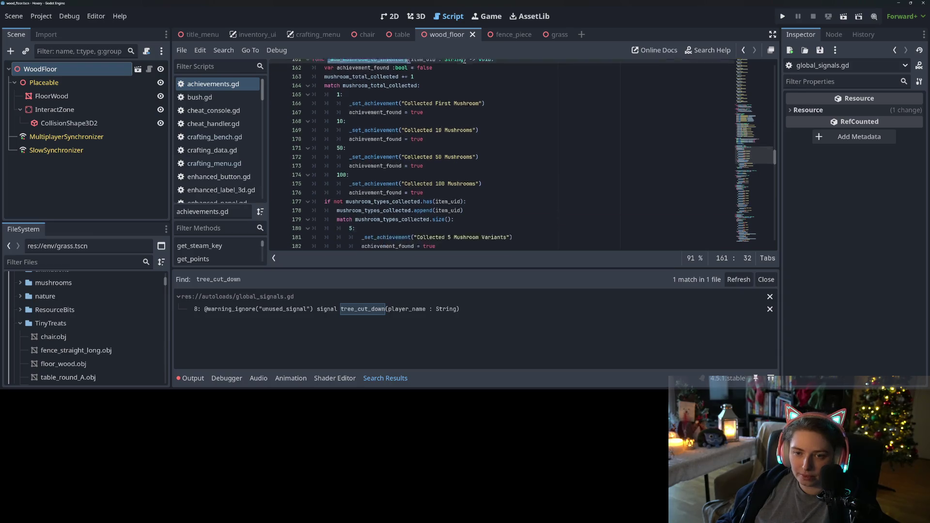
pyautogui.scroll(-2, 478, 216)
pyautogui.click(478, 138)
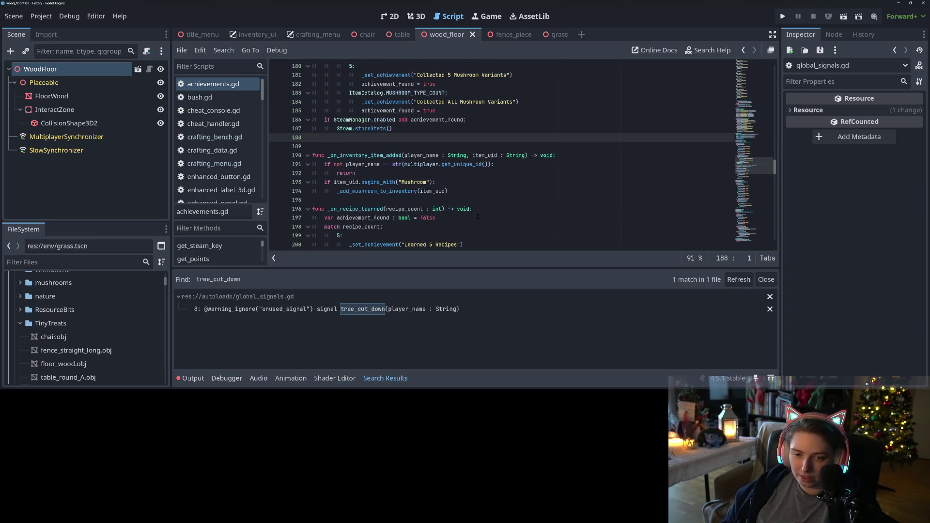
pyautogui.press('BackSpace')
# - Review the _add_mushroom_to_inventory call and the lines following the mushroom function
pyautogui.doubleClick(399, 182)
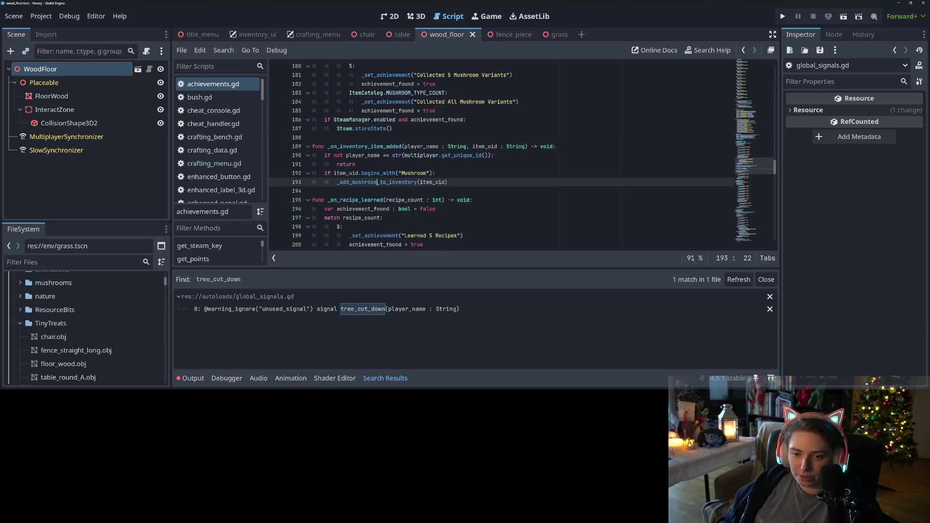
pyautogui.click(392, 182)
pyautogui.scroll(-1, 466, 187)
pyautogui.click(484, 162)
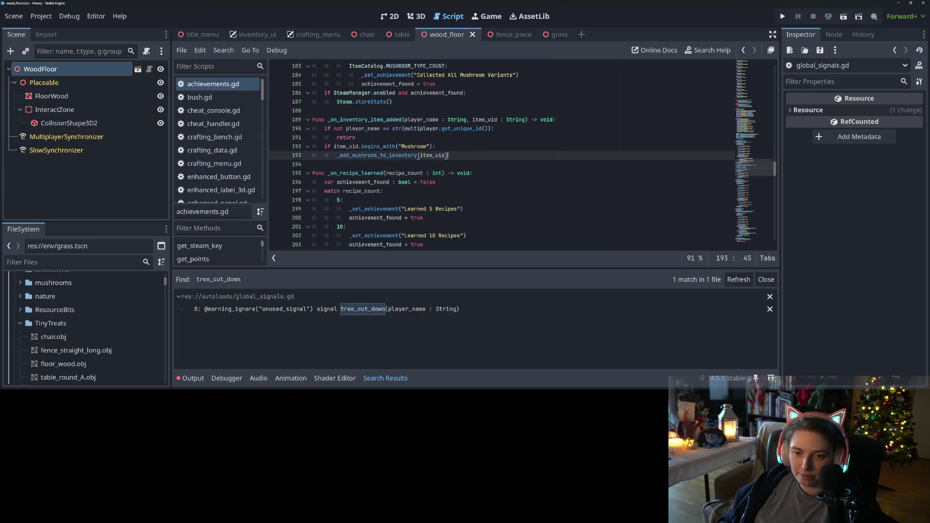
pyautogui.click(356, 102)
pyautogui.click(411, 112)
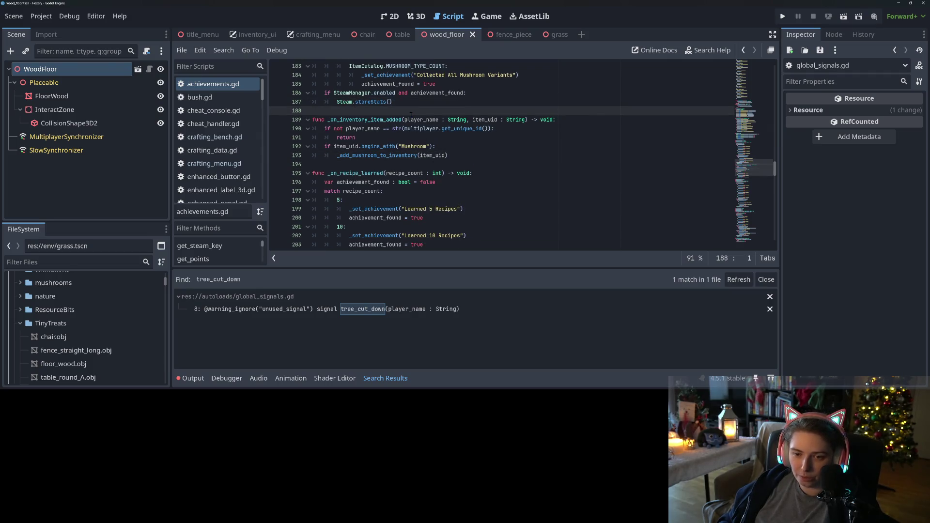
# - Declare 'var total_wood_collected : int = 0' on a new line and save achievements.gd
pyautogui.press('Return')
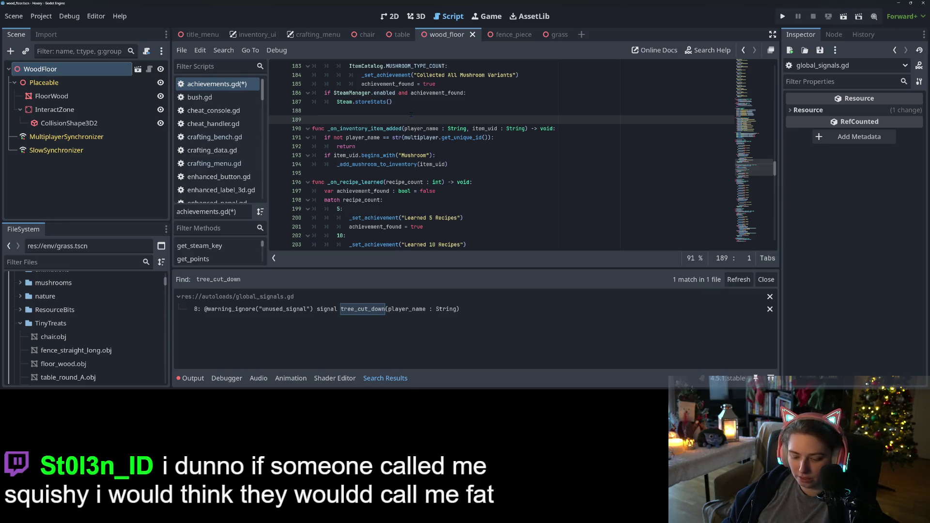
pyautogui.write('var wood')
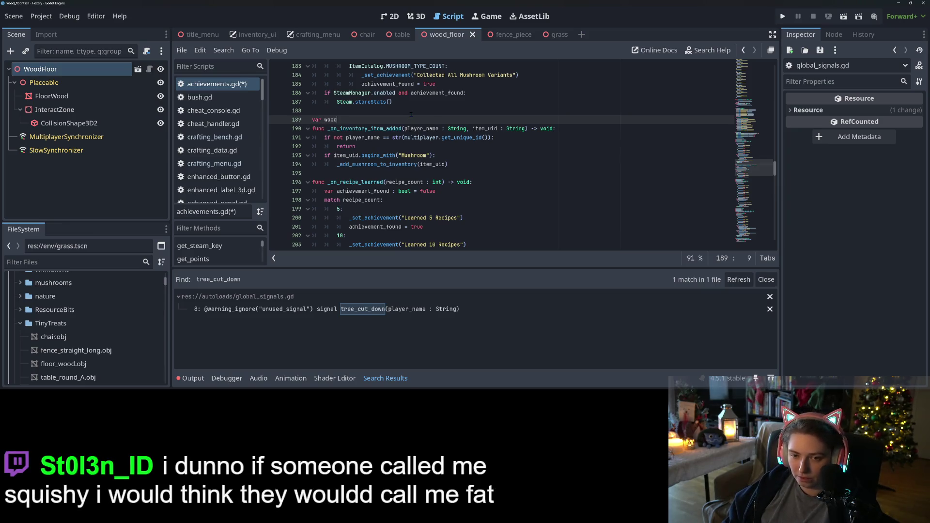
pyautogui.write('total_')
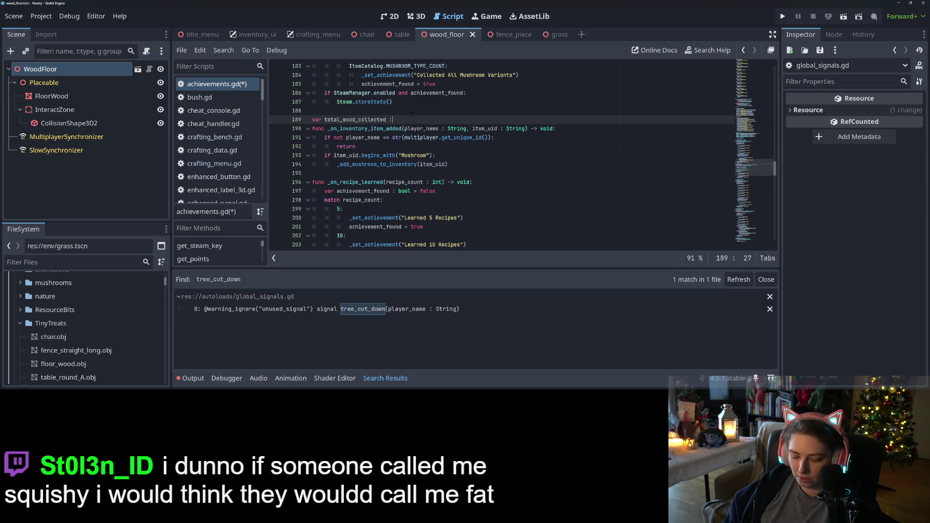
pyautogui.write('int = 0')
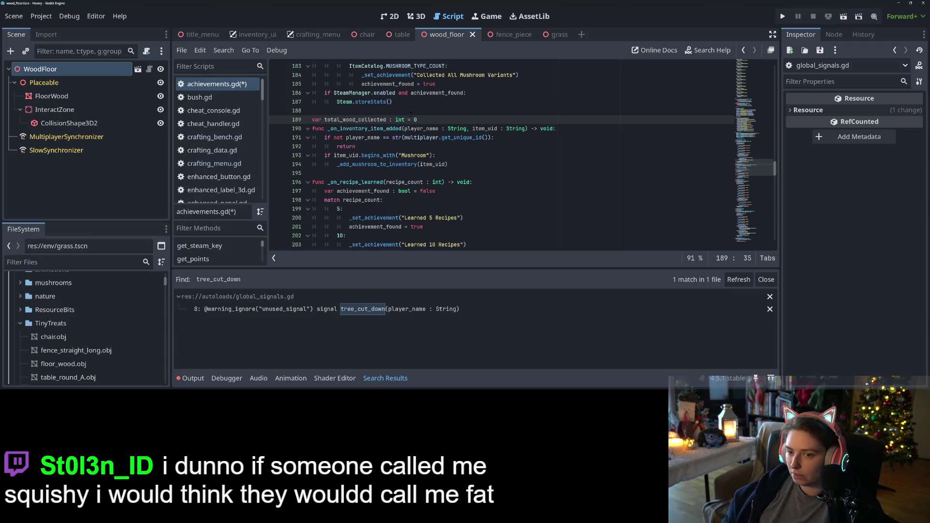
pyautogui.hotkey('ctrl', 's')
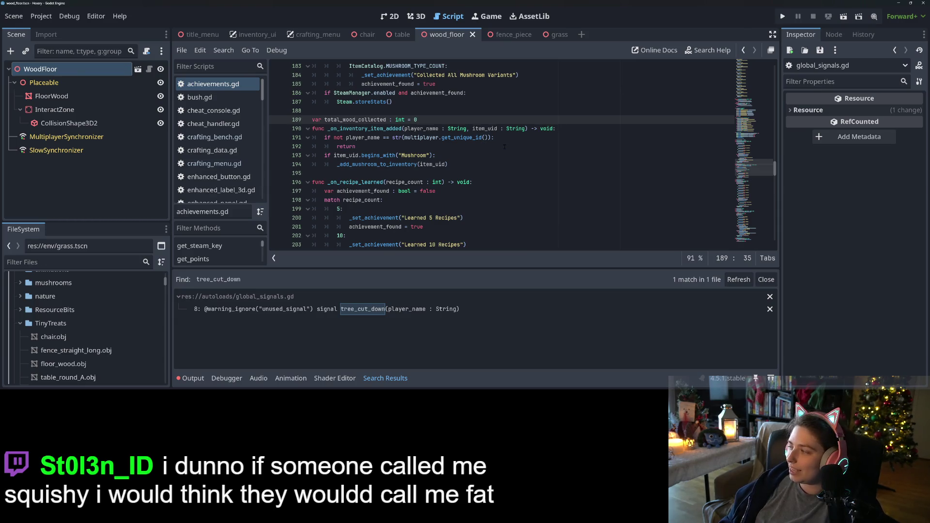
# - Check the new total_wood_collected variable, then return to the end of the mushroom inventory line
pyautogui.doubleClick(350, 121)
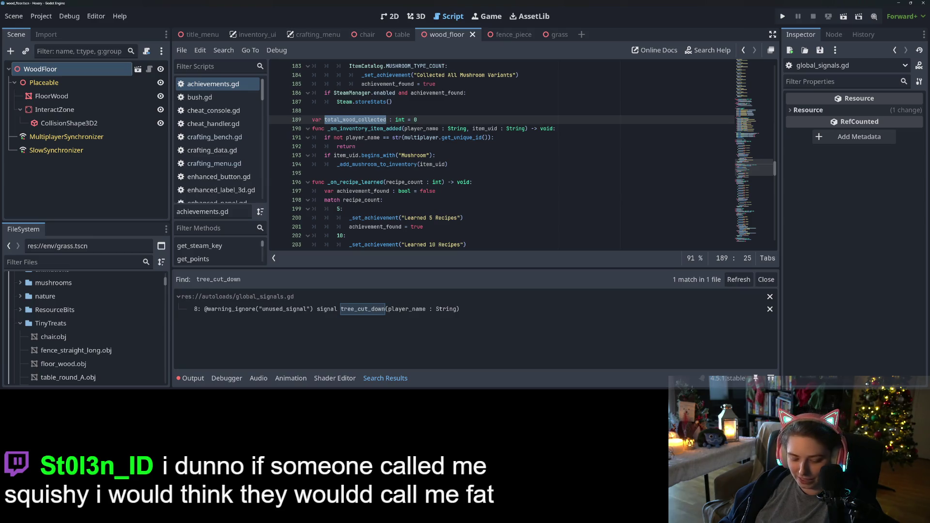
pyautogui.scroll(-2, 484, 160)
pyautogui.click(349, 204)
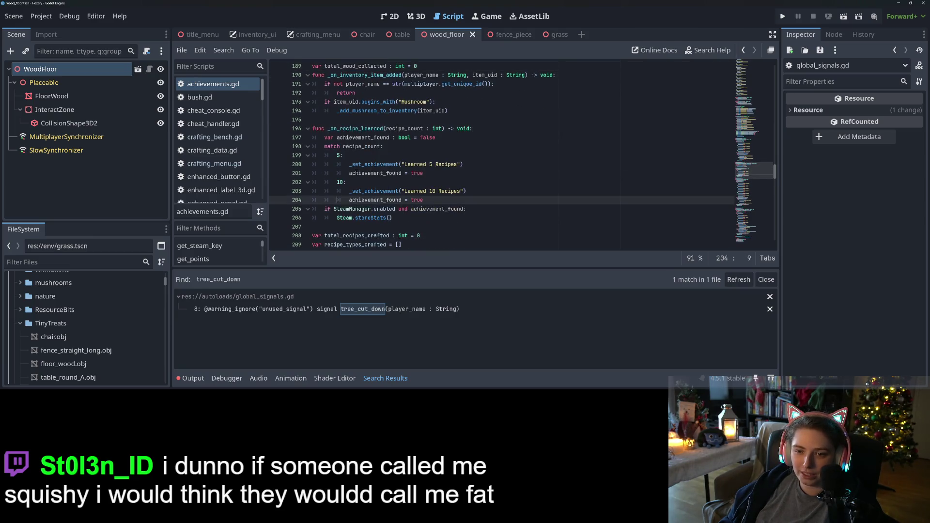
pyautogui.scroll(2, 485, 160)
pyautogui.click(468, 166)
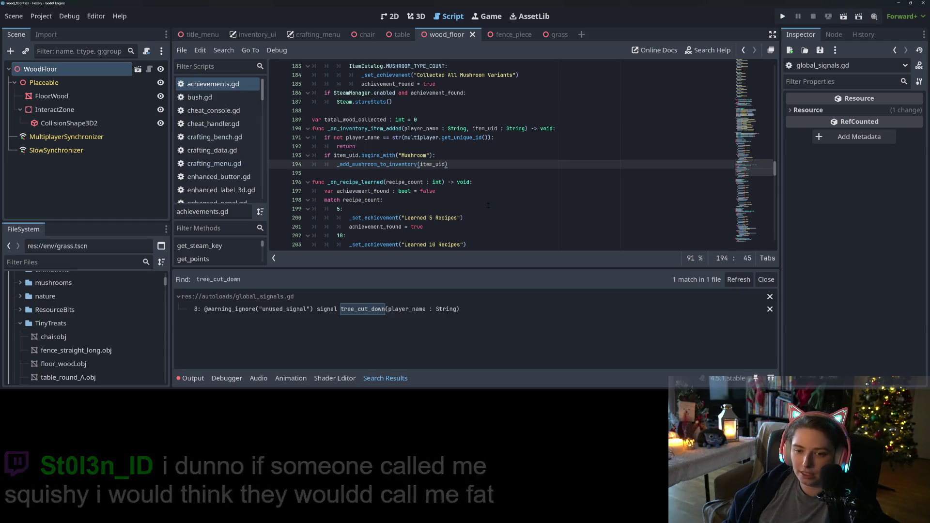
# - Add 'match item_uid:' with a "Wood" case that does 'total_wood_collected += 1'
pyautogui.press('Return')
pyautogui.press('BackSpace')
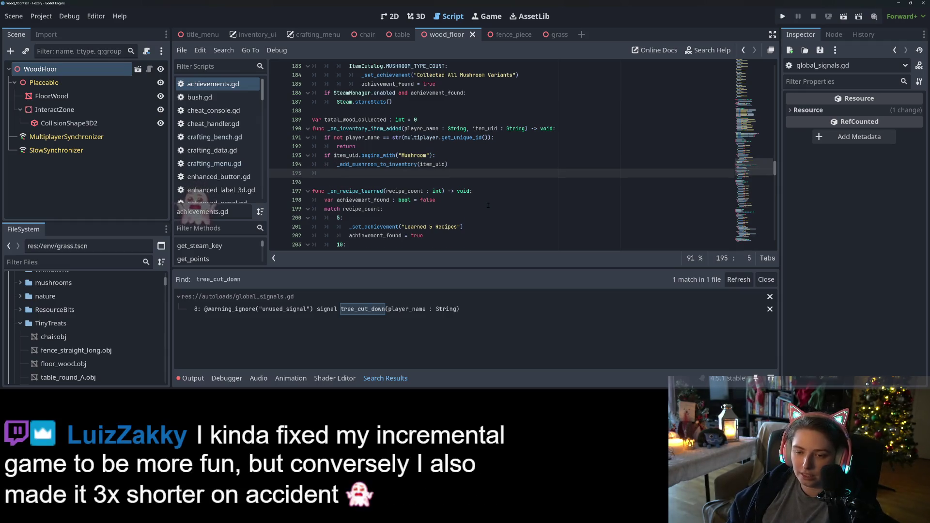
pyautogui.write('match ')
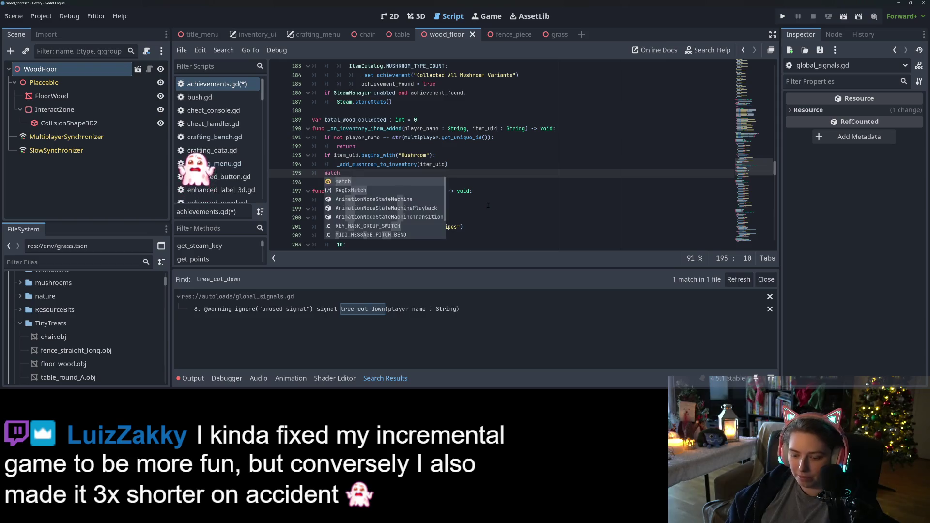
pyautogui.write('item_uid:')
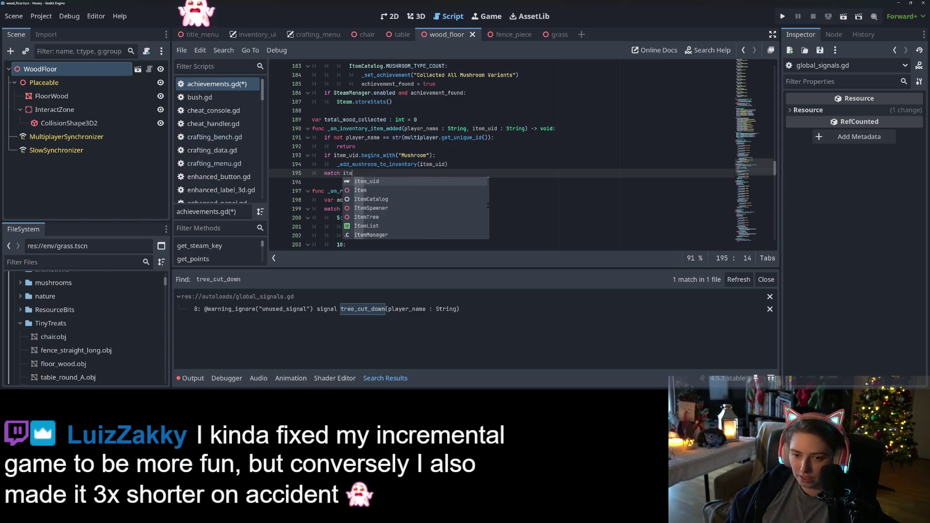
pyautogui.press('Return')
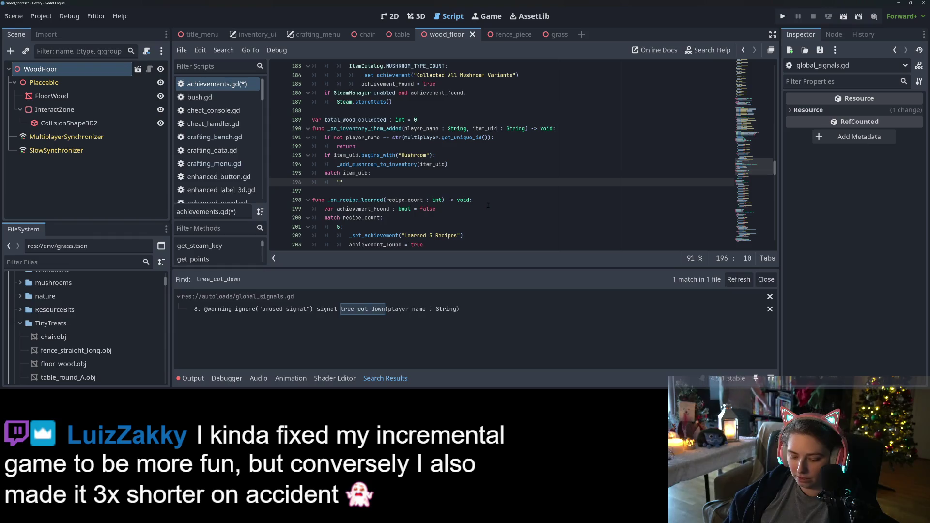
pyautogui.write('"Wood" :')
pyautogui.press('Return')
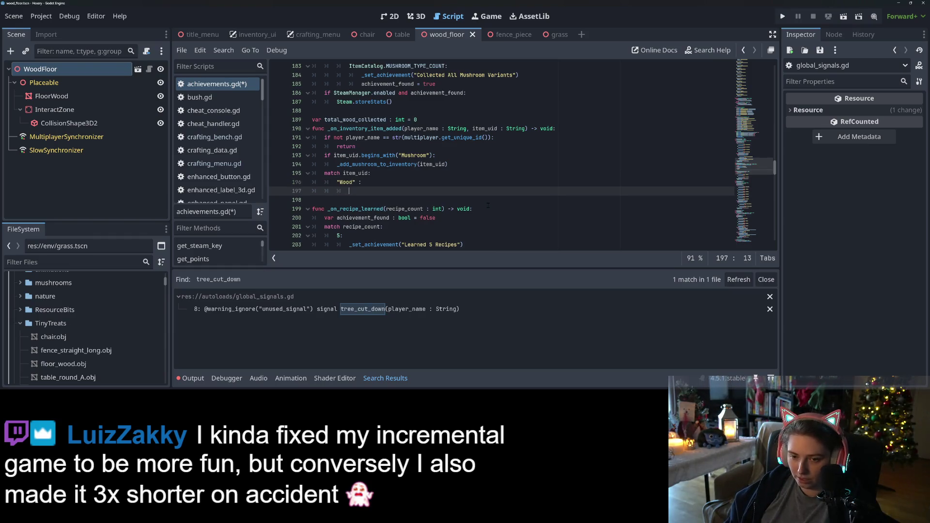
pyautogui.write('total_wood_collected')
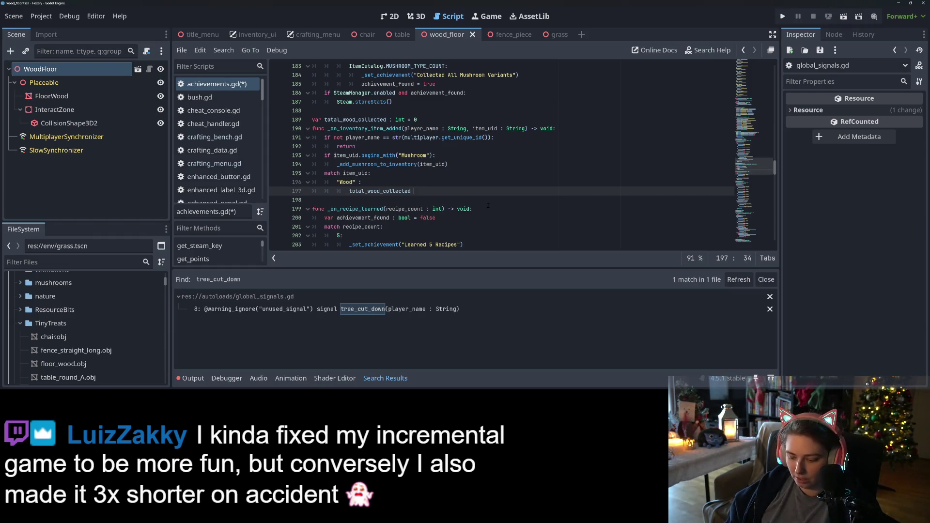
pyautogui.write(' += 1')
# - Under the Wood case, start 'match total_wood_collected:' with an empty 5: case
pyautogui.press('Return')
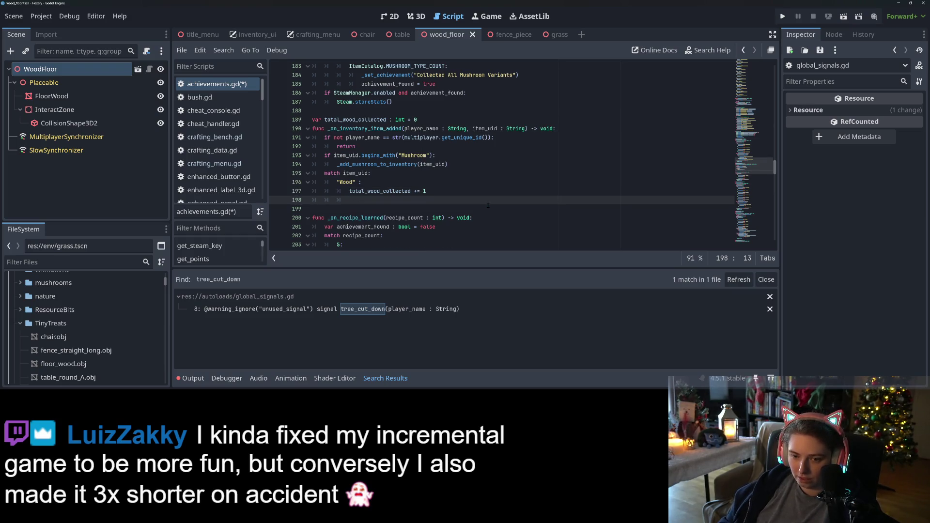
pyautogui.write('m')
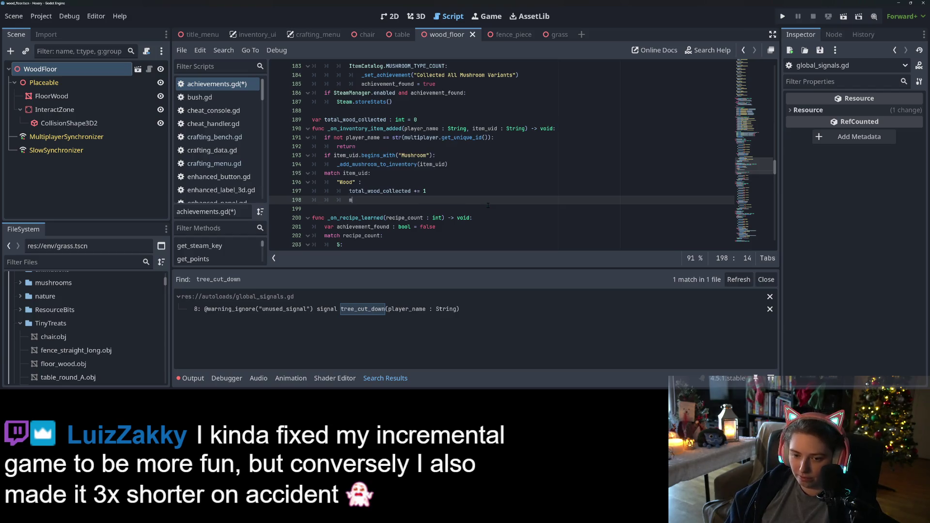
pyautogui.write('atch tota')
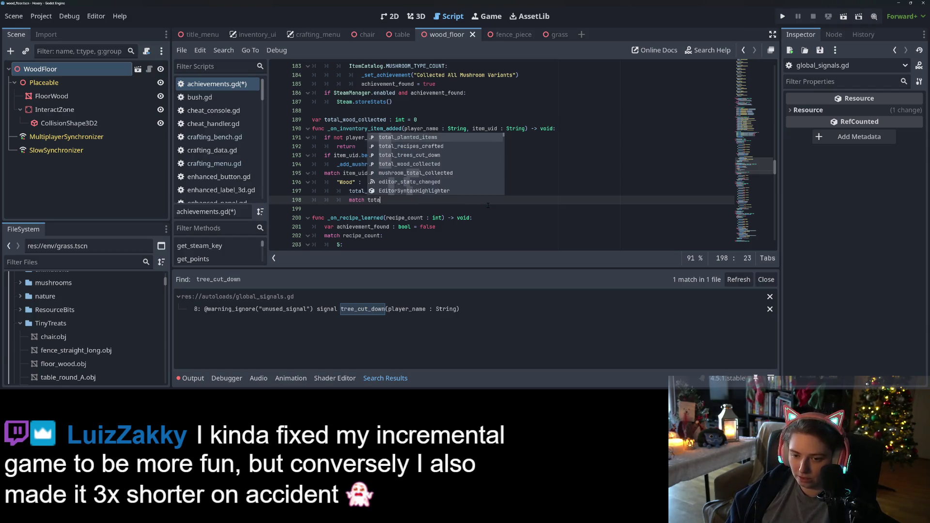
pyautogui.press('Down')
pyautogui.press('Down')
pyautogui.press('Down')
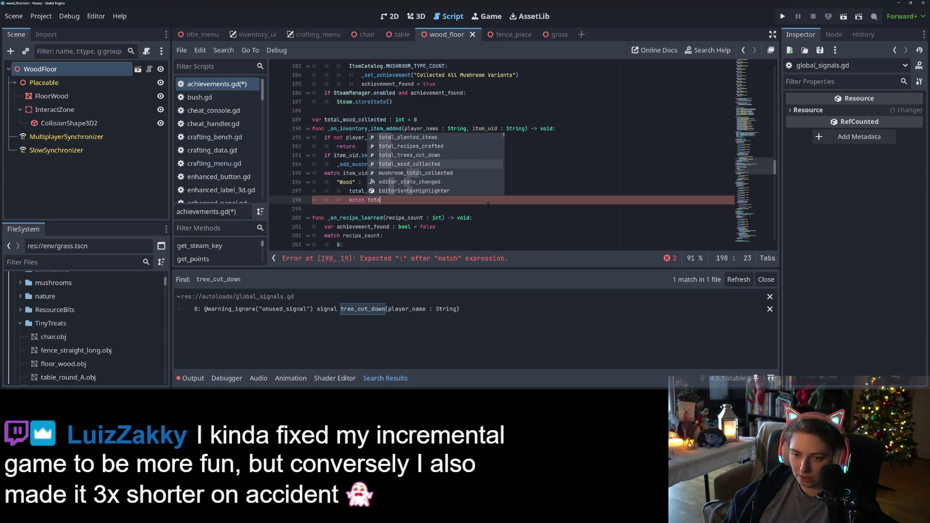
pyautogui.press('Return')
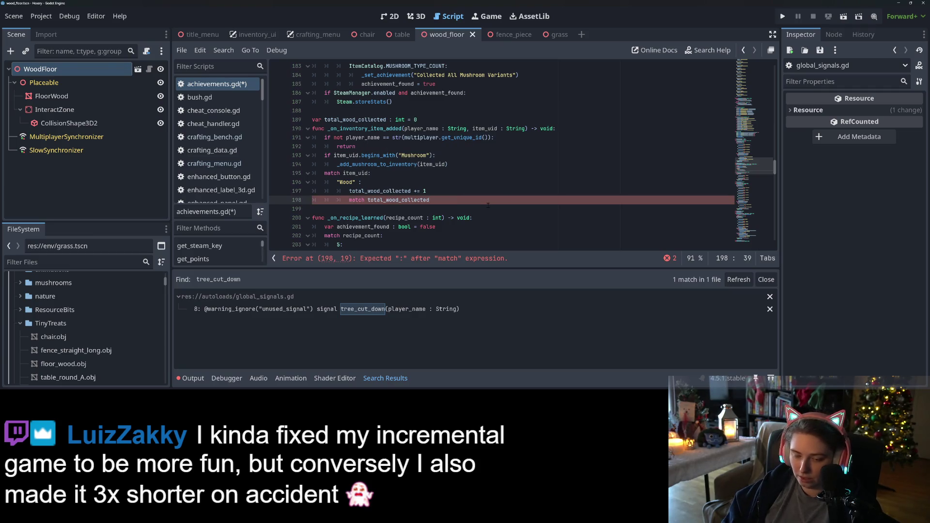
pyautogui.write(':')
pyautogui.press('Return')
pyautogui.write('5:')
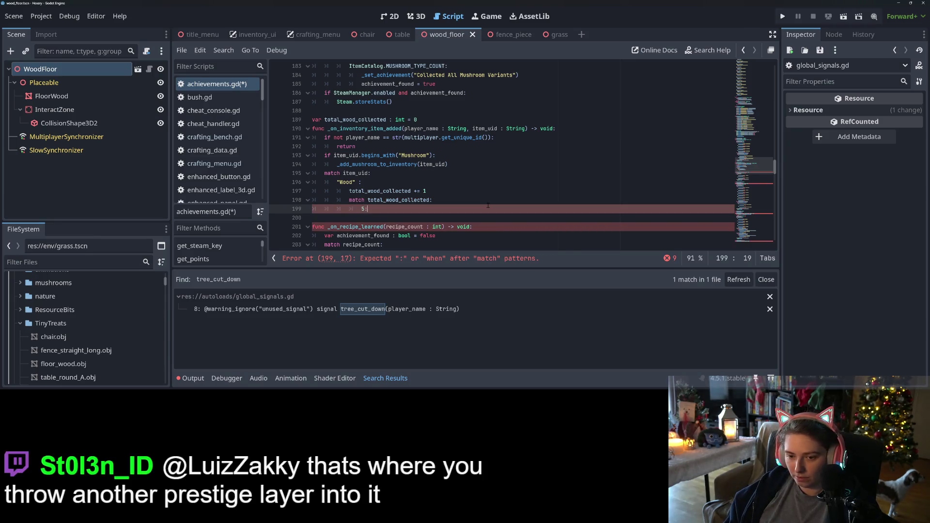
pyautogui.press('Return')
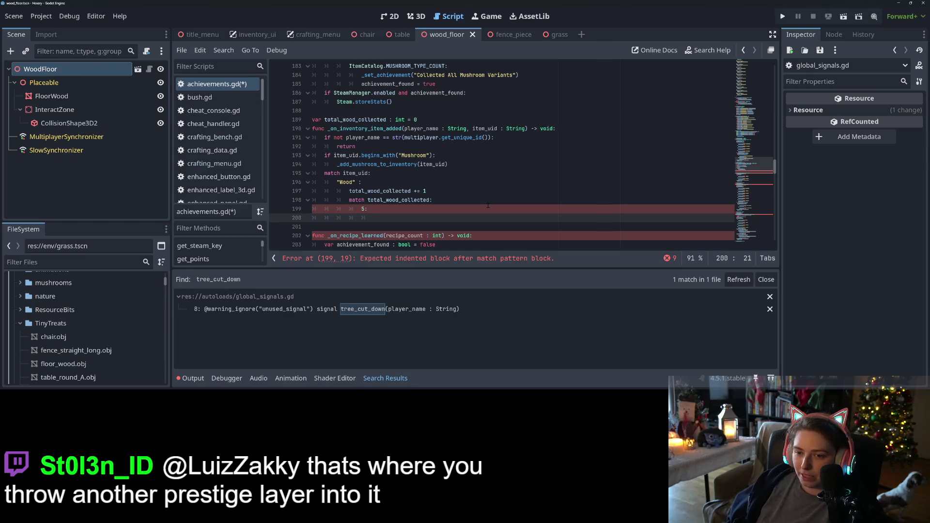
pyautogui.scroll(2, 504, 155)
# - Copy the existing achievement award call and achievement_found flag lines into the 5 case
pyautogui.moveTo(363, 128)
pyautogui.mouseDown()
pyautogui.moveTo(477, 129)
pyautogui.moveTo(436, 137)
pyautogui.mouseUp()
pyautogui.hotkey('ctrl', 'c')
pyautogui.scroll(-3, 436, 138)
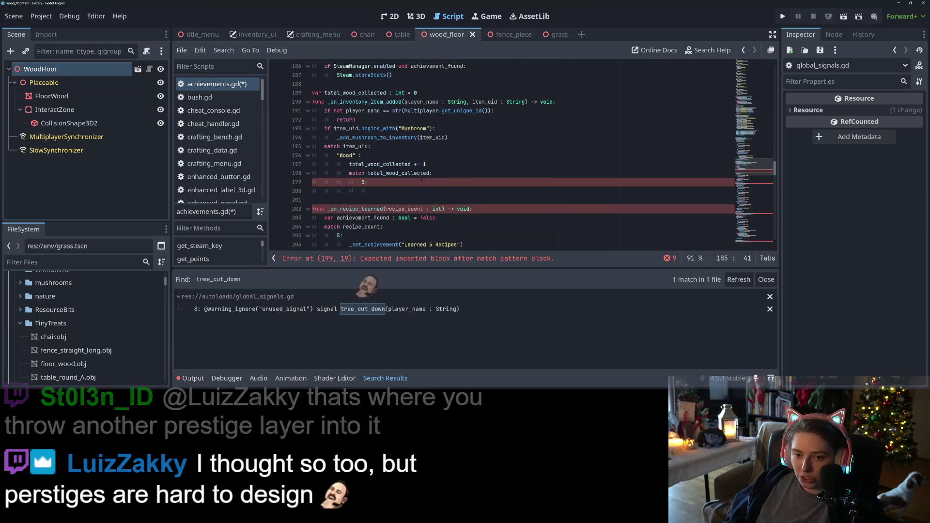
pyautogui.click(375, 191)
pyautogui.hotkey('ctrl', 'v')
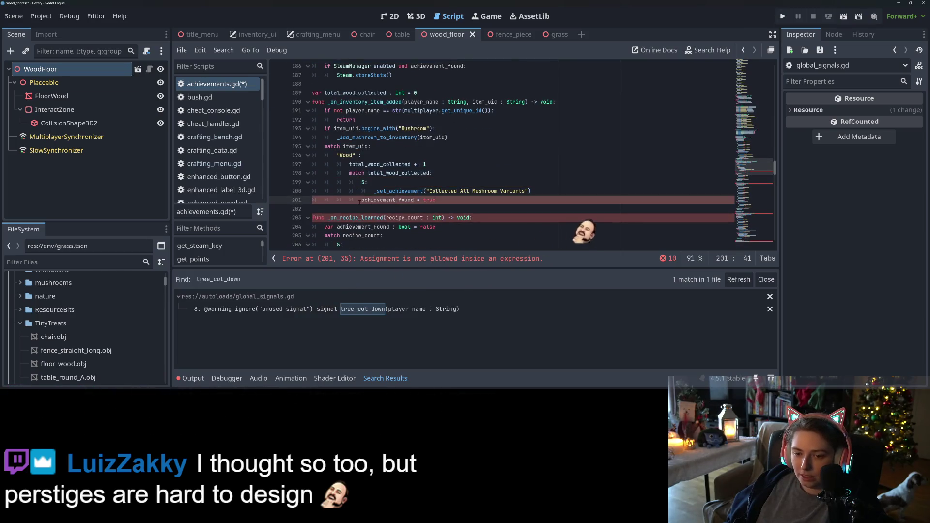
pyautogui.press('Home')
pyautogui.press('Tab')
# - Copy the achievement_found declaration into the inventory-item handler
pyautogui.scroll(4, 376, 201)
pyautogui.scroll(7, 376, 201)
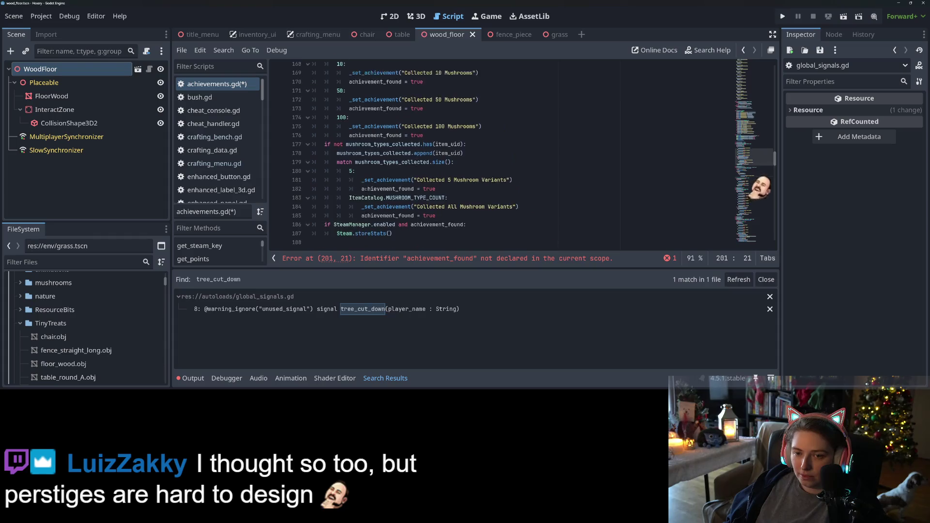
pyautogui.moveTo(324, 146); pyautogui.dragTo(433, 146)
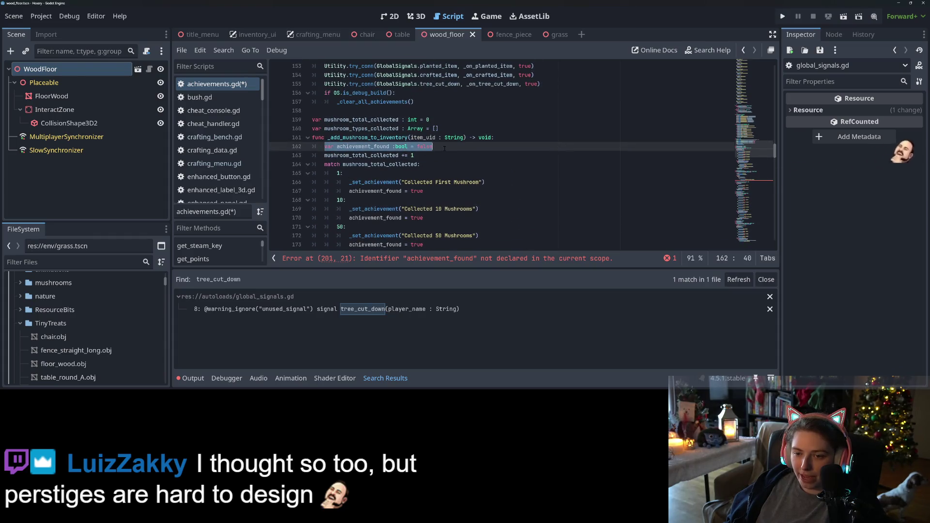
pyautogui.scroll(-4, 415, 196)
pyautogui.scroll(-5, 415, 195)
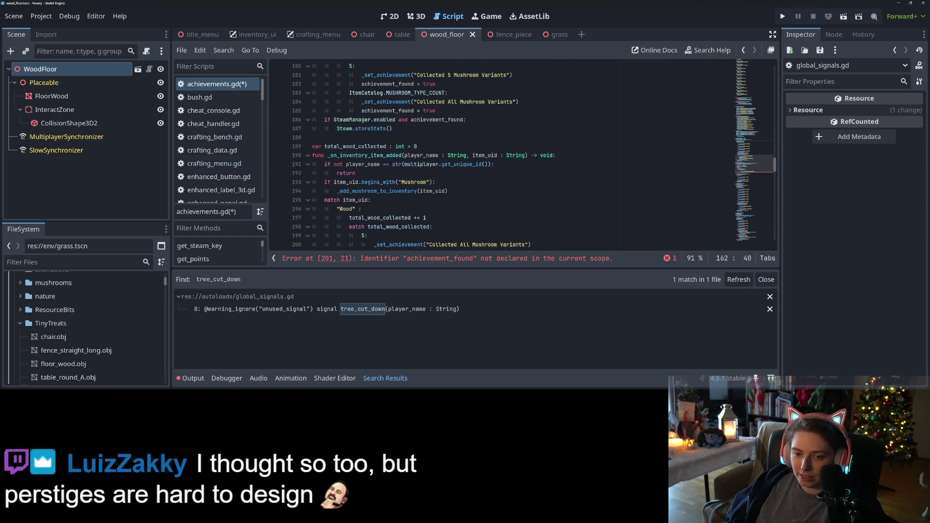
pyautogui.click(325, 182)
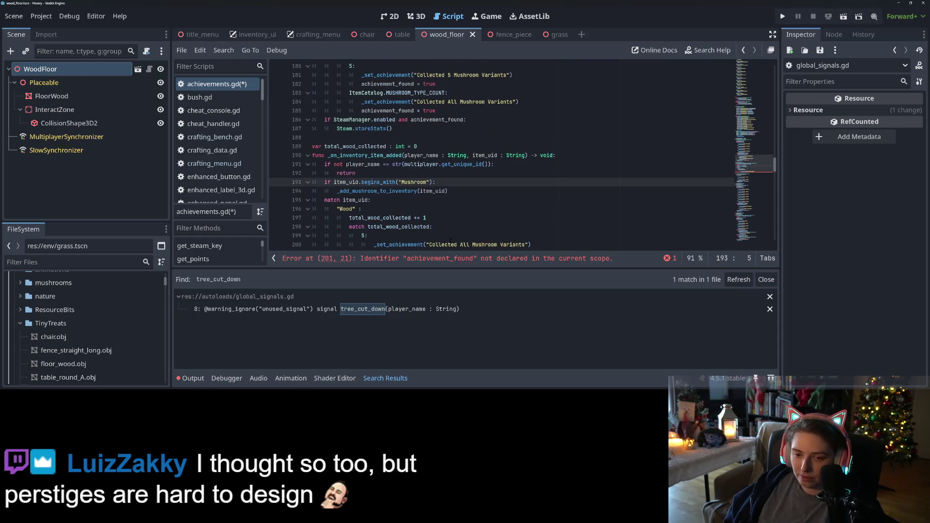
pyautogui.hotkey('ctrl', 'v')
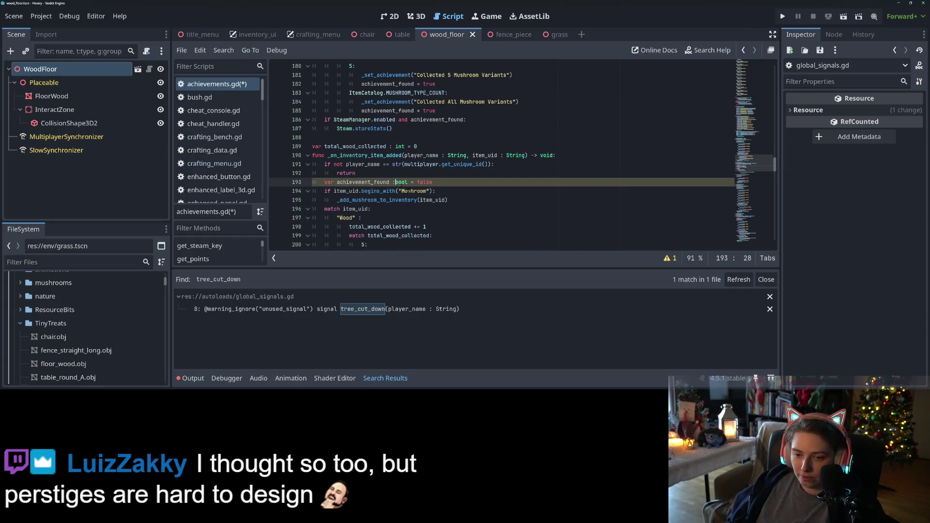
# - Add a 'return' after the mushroom inventory call and save the script
pyautogui.click(455, 199)
pyautogui.press('Return')
pyautogui.write('returnm')
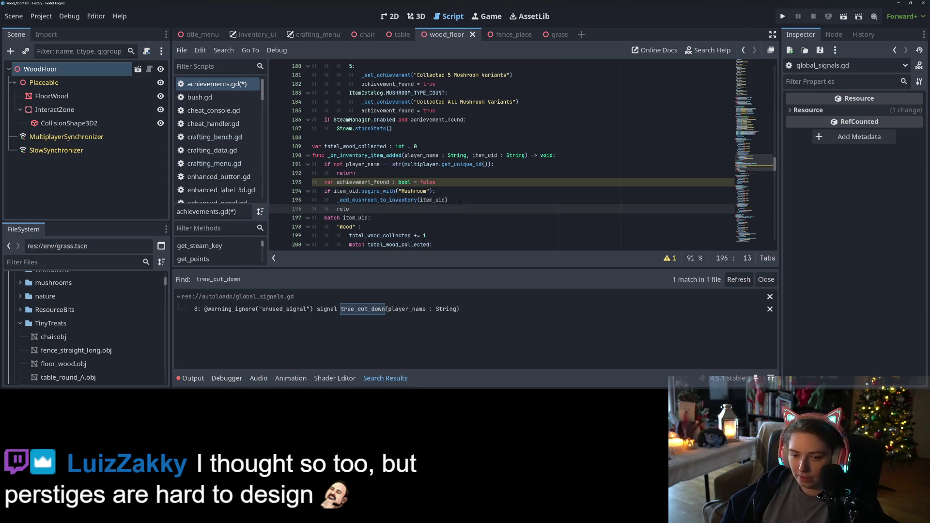
pyautogui.press('BackSpace')
pyautogui.hotkey('ctrl', 's')
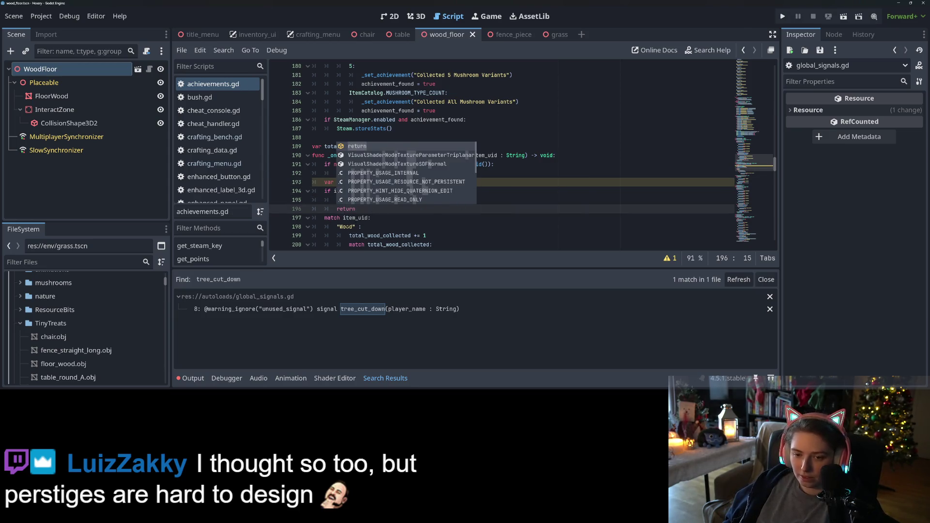
pyautogui.click(343, 227)
# - Move the achievement_found declaration above 'match item_uid', remove the stray blank line, and save
pyautogui.moveTo(324, 183); pyautogui.dragTo(460, 181)
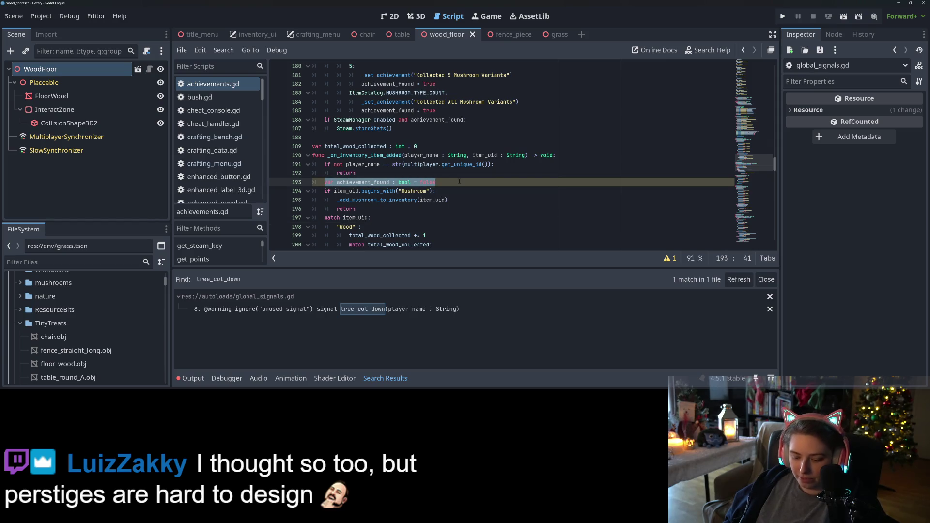
pyautogui.hotkey('ctrl', 'x')
pyautogui.press('Down')
pyautogui.press('Down')
pyautogui.press('Down')
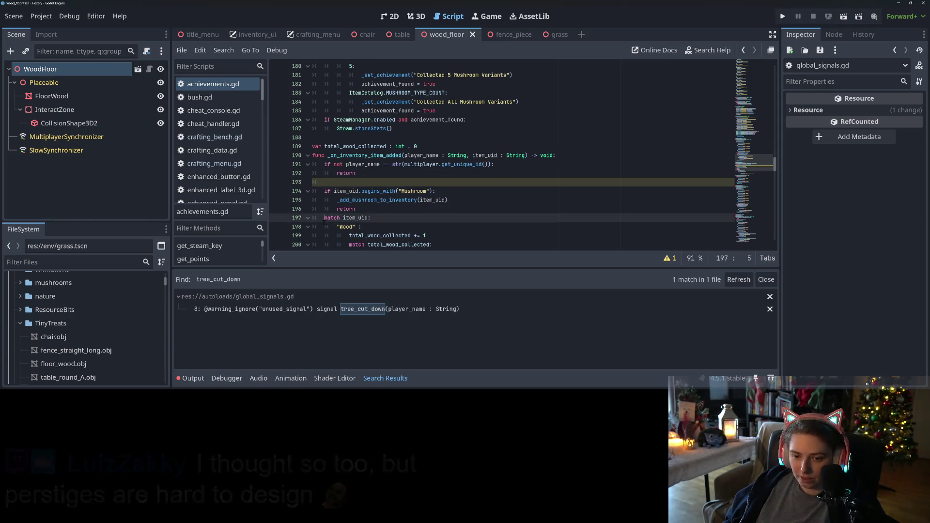
pyautogui.press('Return')
pyautogui.press('Up')
pyautogui.hotkey('ctrl', 'v')
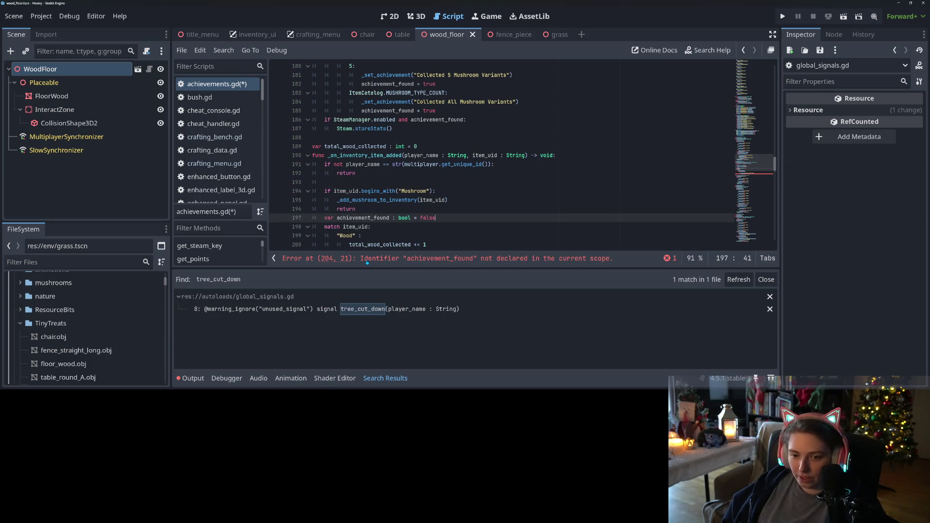
pyautogui.press('Up')
pyautogui.press('Up')
pyautogui.press('Up')
pyautogui.press('BackSpace')
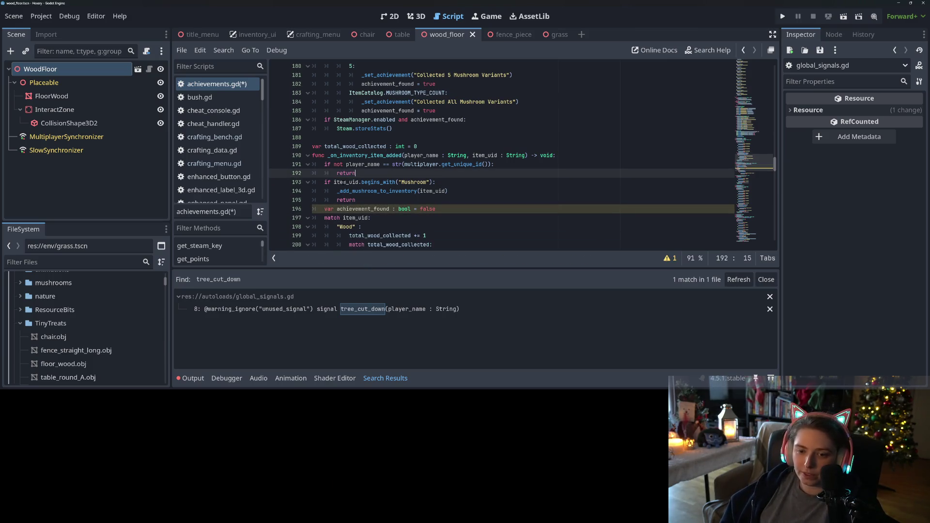
pyautogui.hotkey('ctrl', 's')
# - Select the recipe handler's 'if SteamManager.enabled' and 'Steam.storeStats()' lines to copy them
pyautogui.click(343, 182)
pyautogui.doubleClick(367, 182)
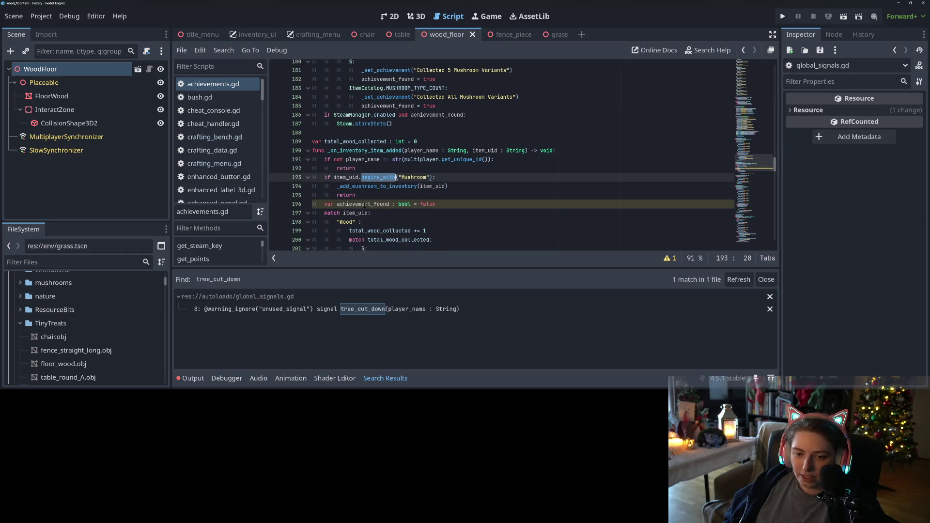
pyautogui.scroll(-3, 359, 128)
pyautogui.doubleClick(359, 129)
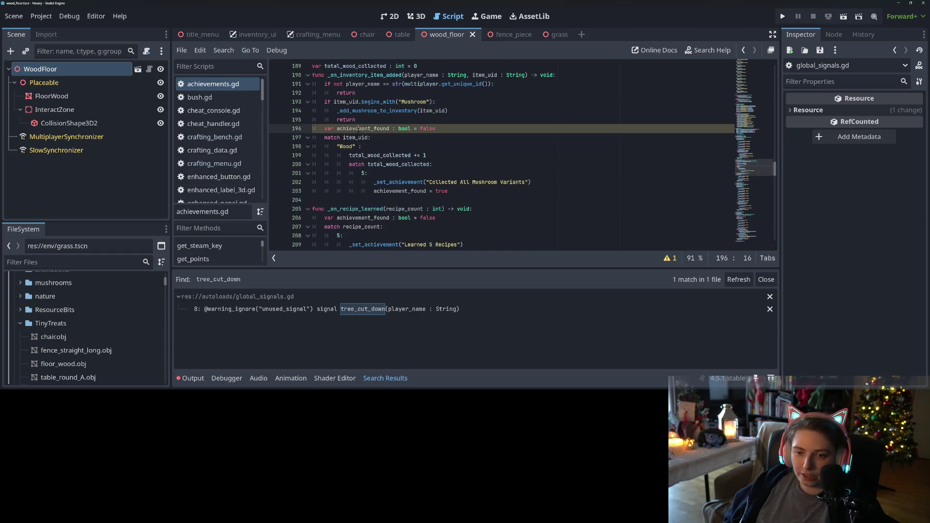
pyautogui.click(455, 193)
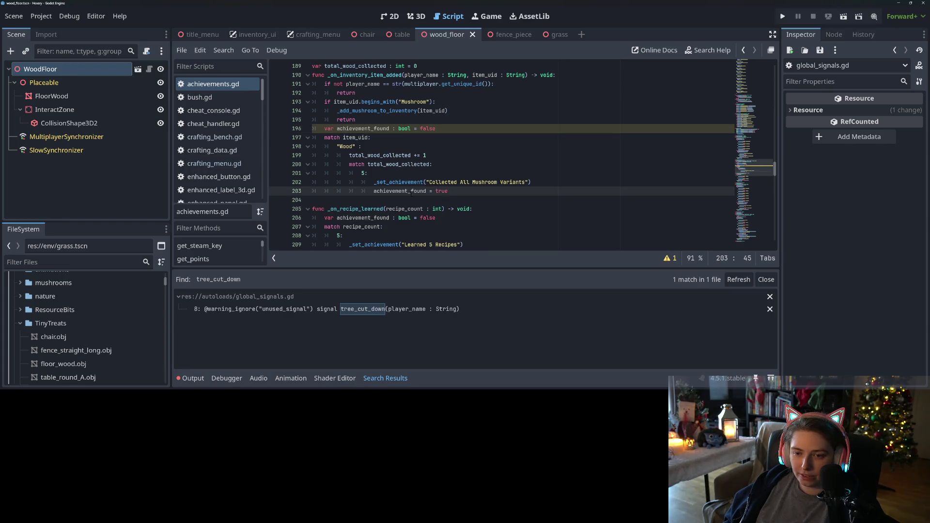
pyautogui.scroll(-7, 412, 193)
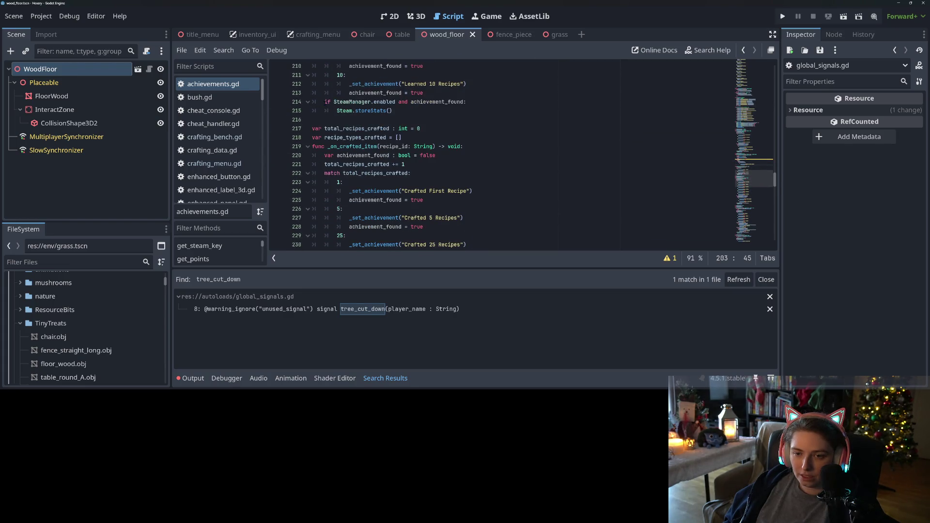
pyautogui.moveTo(325, 103); pyautogui.dragTo(411, 116)
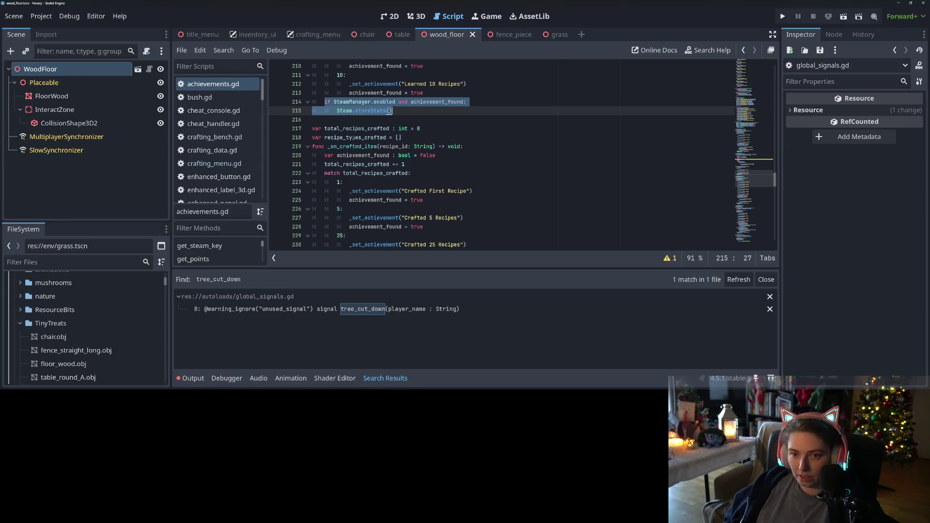
pyautogui.scroll(6, 353, 138)
# - Paste the SteamManager.enabled / achievement_found Steam.storeStats() check below the wood block, separated by blank lines
pyautogui.click(332, 173)
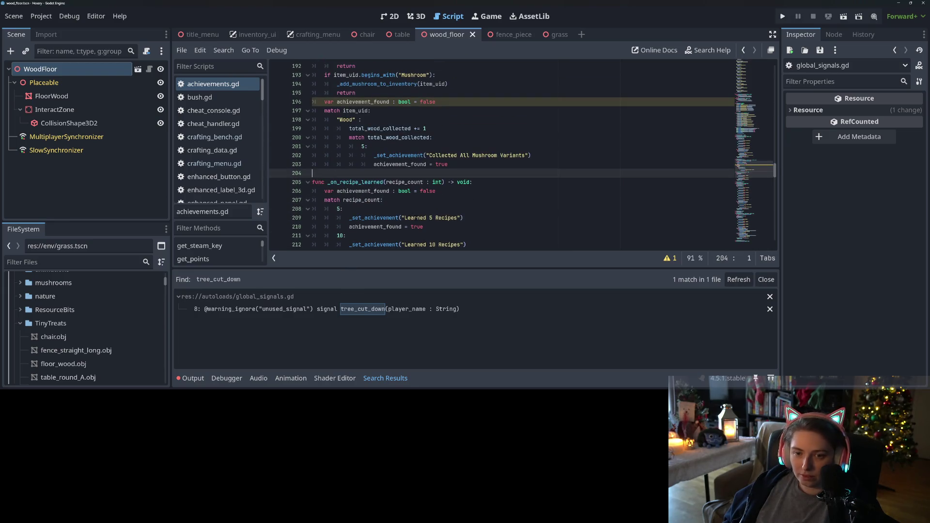
pyautogui.press('Return')
pyautogui.press('Up')
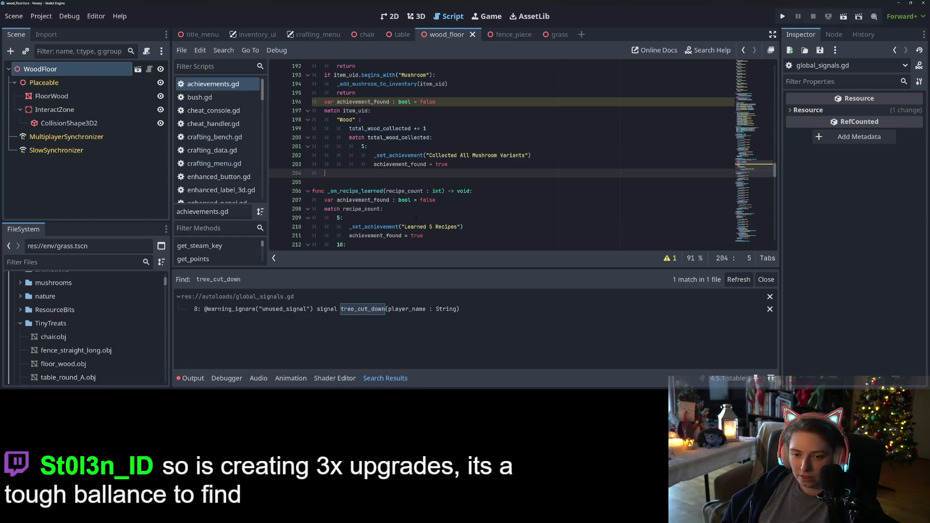
pyautogui.hotkey('ctrl', 'v')
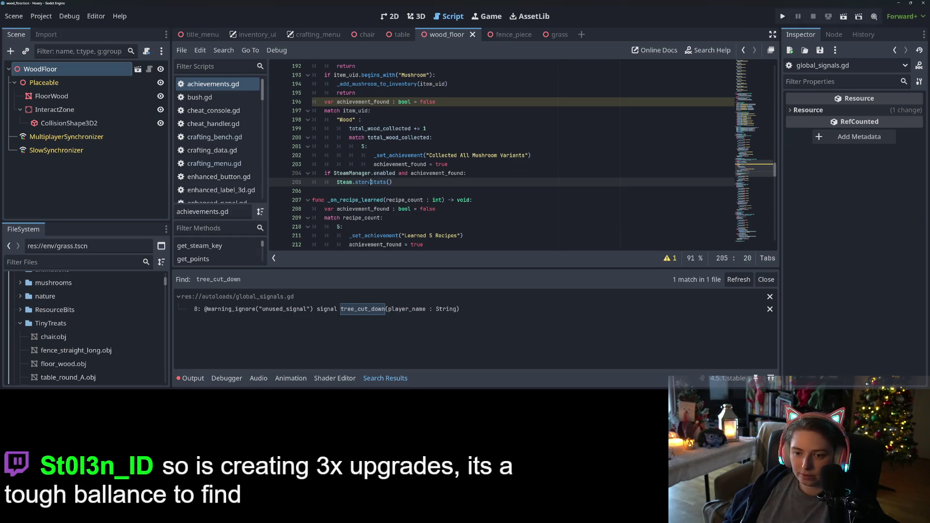
pyautogui.doubleClick(432, 174)
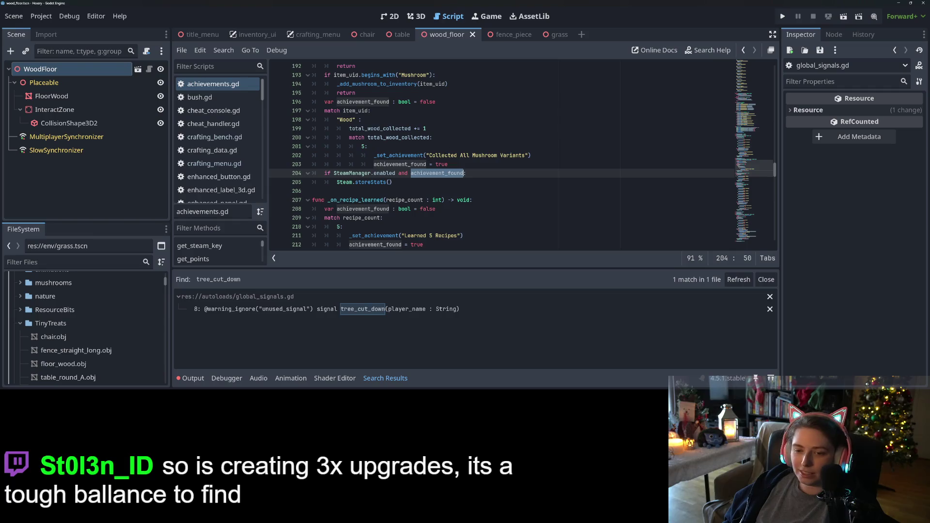
pyautogui.click(374, 173)
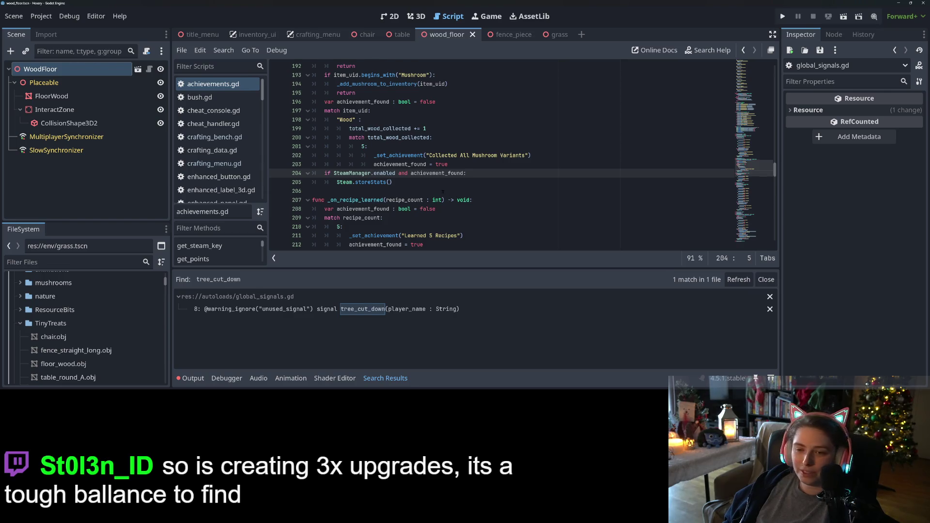
pyautogui.scroll(1, 443, 192)
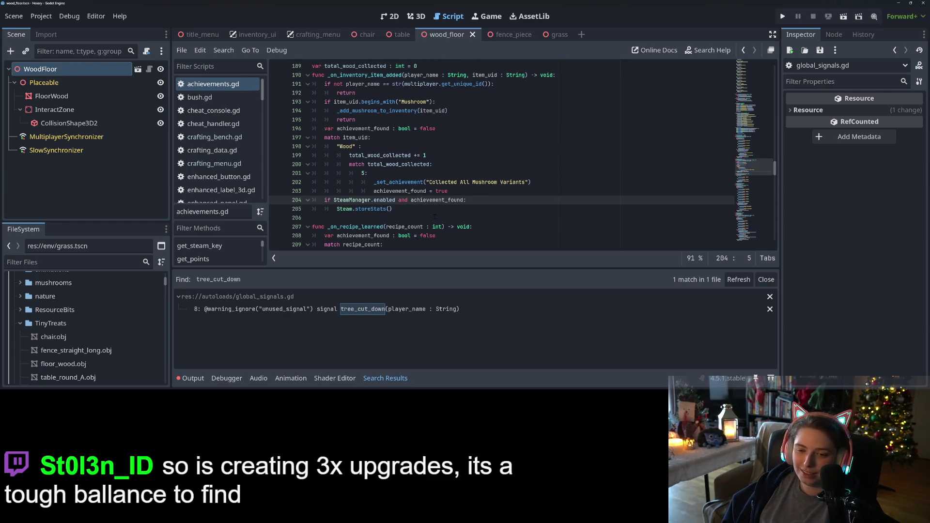
pyautogui.press('Return')
pyautogui.press('Return')
pyautogui.press('Up')
pyautogui.press('Up')
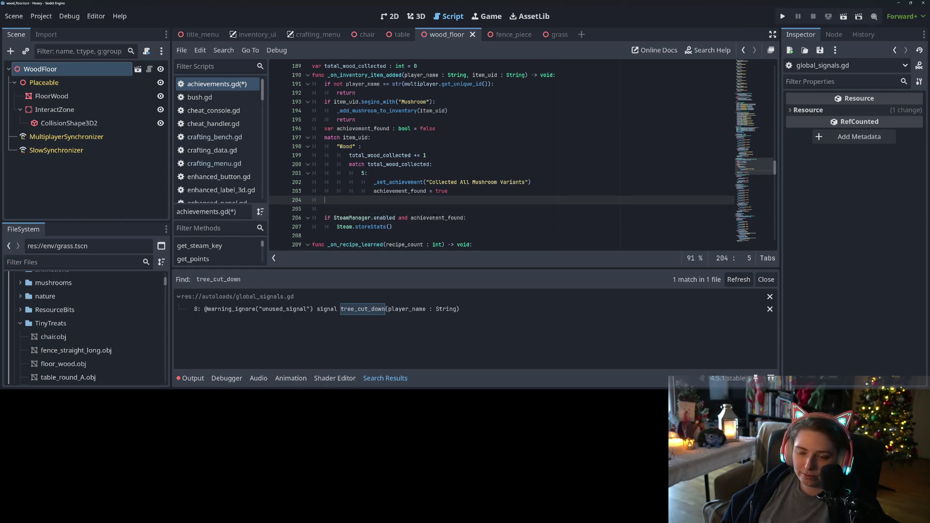
# - Rename the 5 case's achievement to "Collected 5 Wood"
pyautogui.click(466, 182)
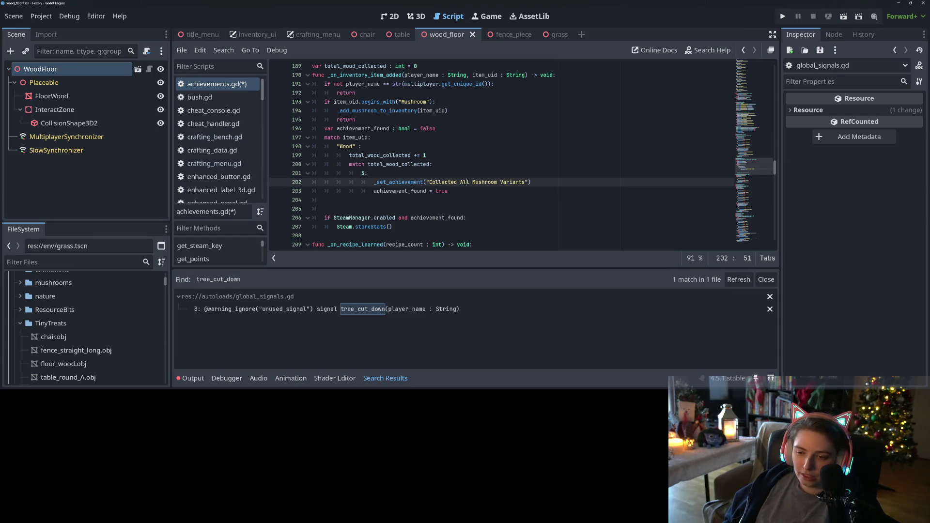
pyautogui.write('5')
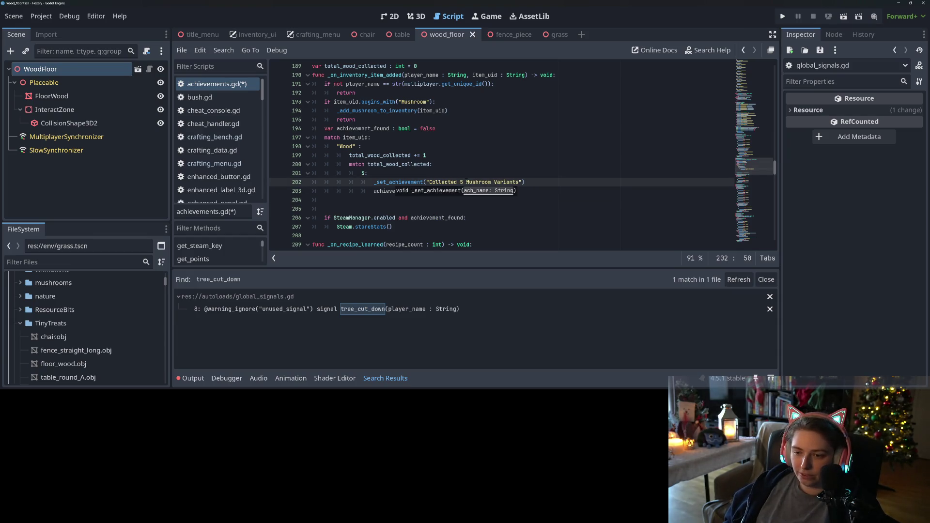
pyautogui.click(467, 182)
pyautogui.moveTo(477, 182); pyautogui.dragTo(518, 183)
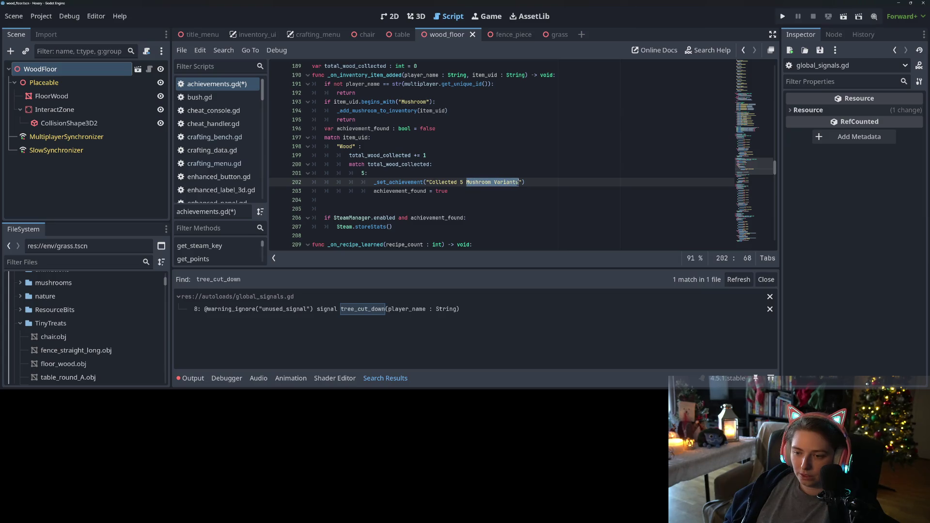
pyautogui.write('Wood")')
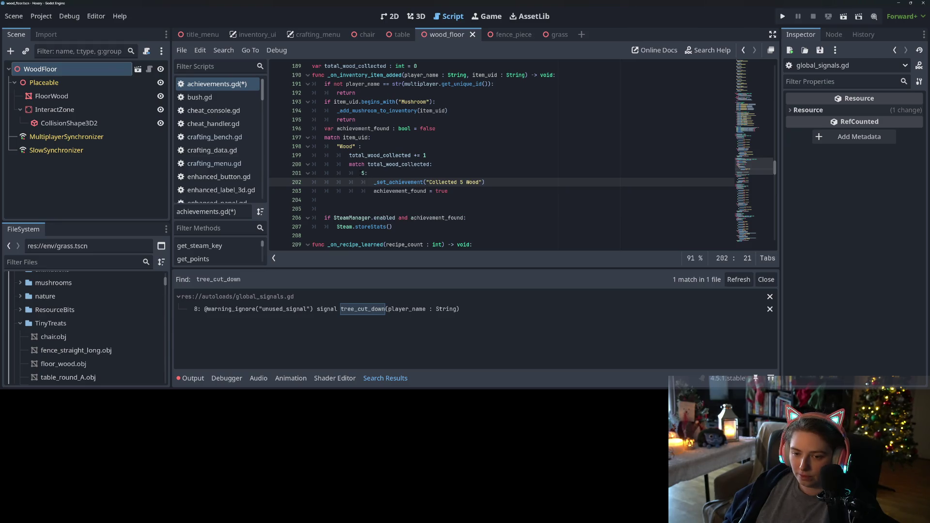
# - Duplicate the 5 wood case block twice below itself
pyautogui.moveTo(361, 173)
pyautogui.mouseDown()
pyautogui.moveTo(407, 192)
pyautogui.moveTo(459, 194)
pyautogui.mouseUp()
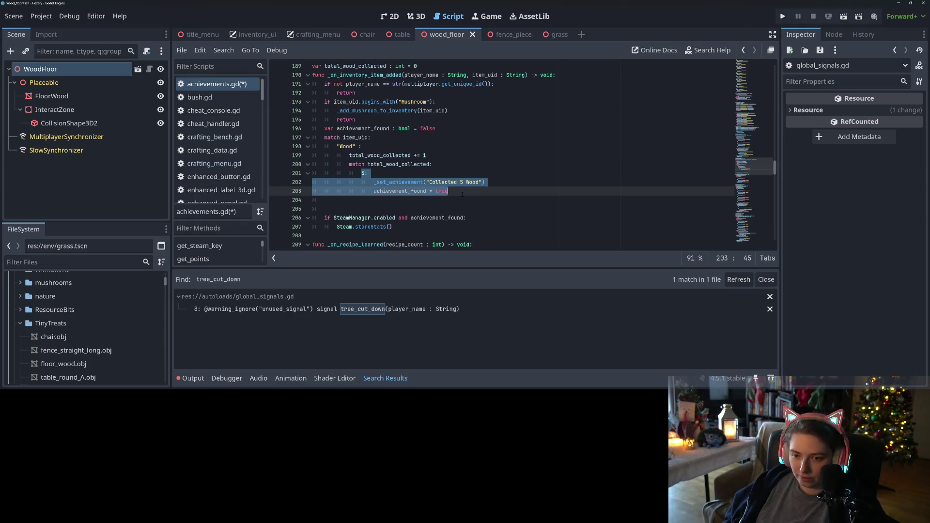
pyautogui.hotkey('ctrl', 'c')
pyautogui.click(463, 194)
pyautogui.press('Return')
pyautogui.press('BackSpace')
pyautogui.hotkey('ctrl', 'v')
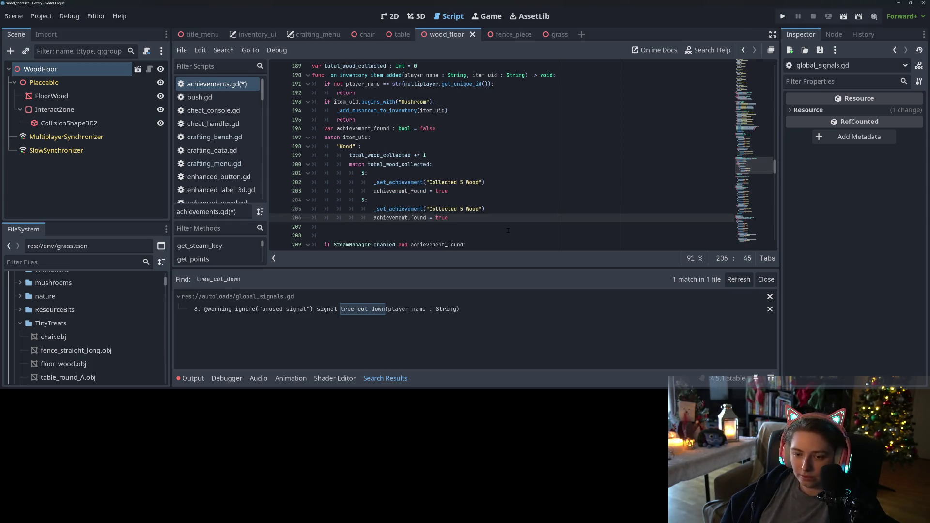
pyautogui.press('Return')
pyautogui.press('BackSpace')
pyautogui.hotkey('ctrl', 'v')
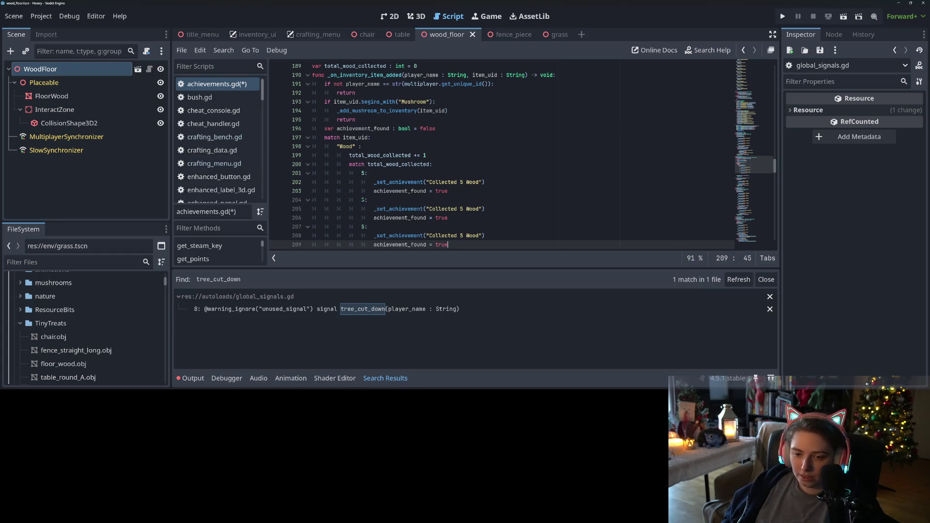
# - Change the copied cases to award "Collected 50 Wood" at 50 and "Collected 100 Wood" at 100
pyautogui.click(365, 200)
pyautogui.write('0')
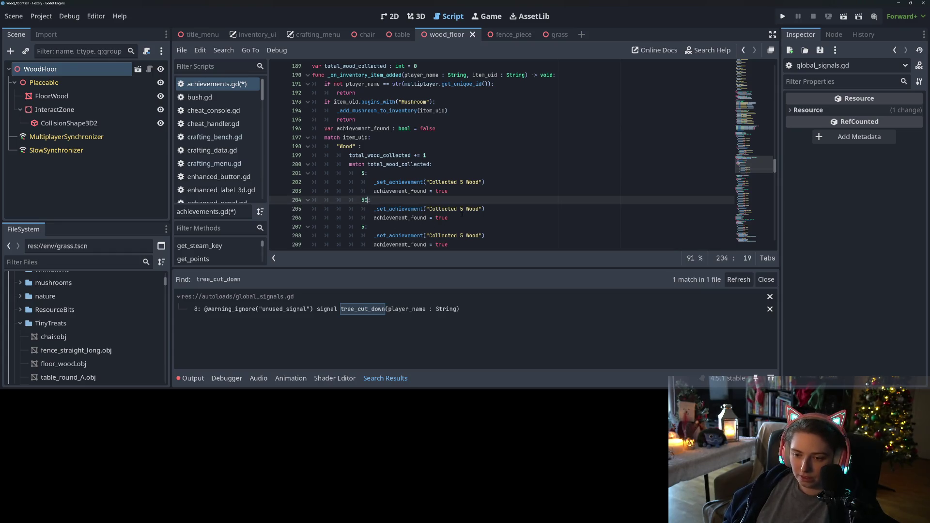
pyautogui.click(462, 211)
pyautogui.write('0')
pyautogui.click(364, 226)
pyautogui.write('100')
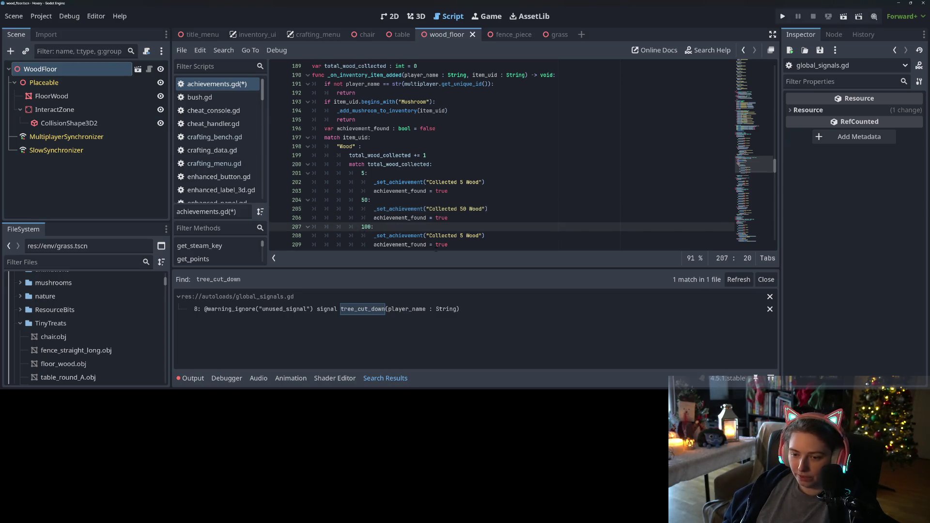
pyautogui.click(461, 236)
pyautogui.write('1')
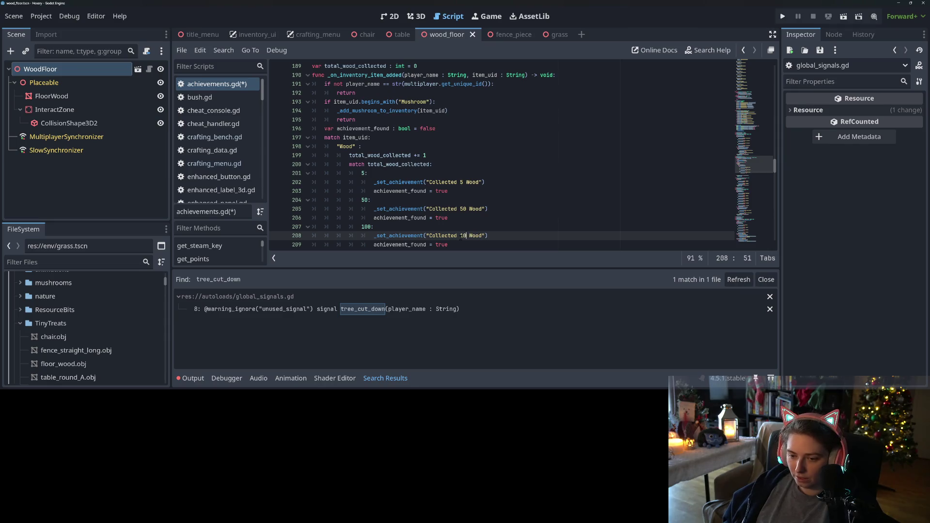
pyautogui.write('0')
# - Add a fourth case awarding "Collected 300 Wood" at 300, remove the extra blank line, and save
pyautogui.scroll(-3, 461, 238)
pyautogui.click(391, 173)
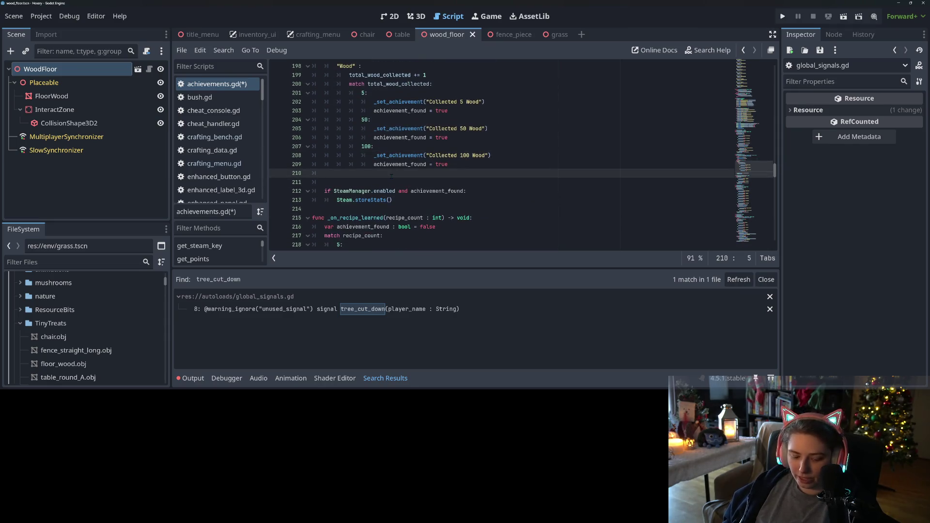
pyautogui.press('Tab')
pyautogui.press('Tab')
pyautogui.hotkey('ctrl', 'v')
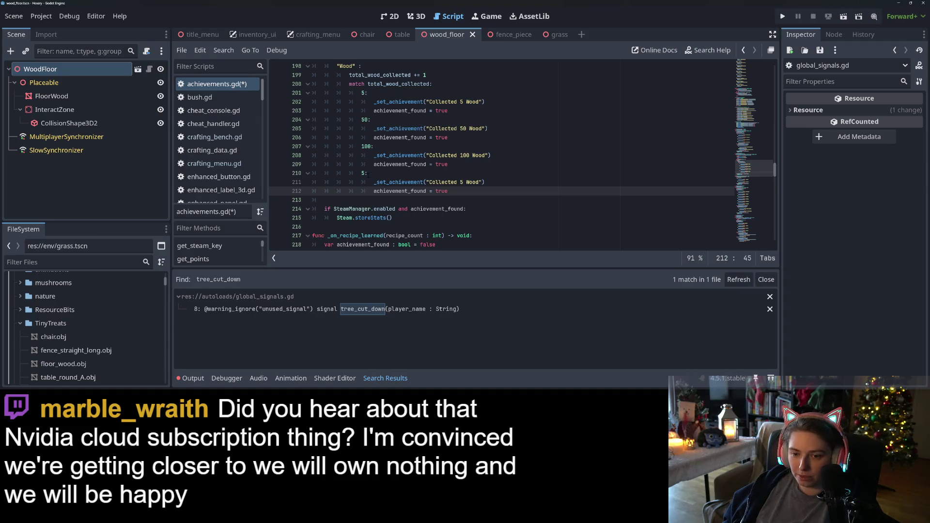
pyautogui.click(362, 174)
pyautogui.write('00')
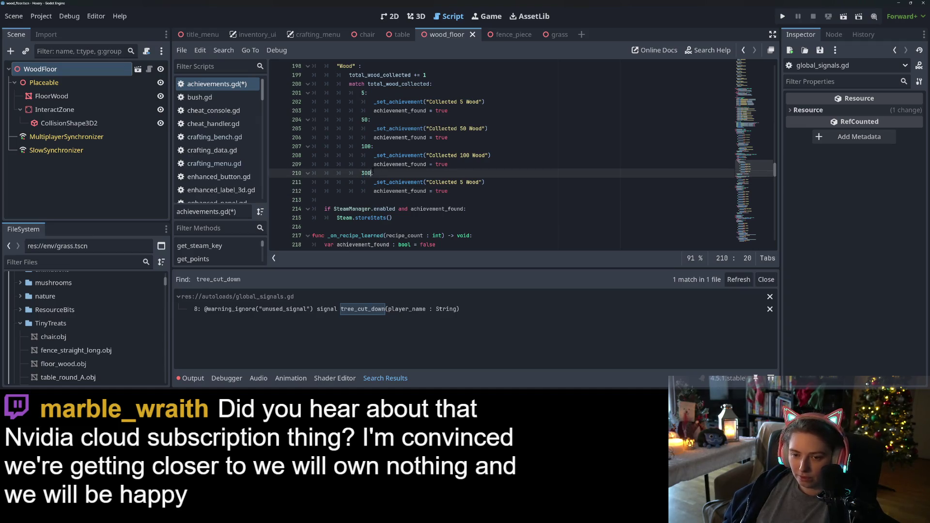
pyautogui.click(461, 182)
pyautogui.write('3')
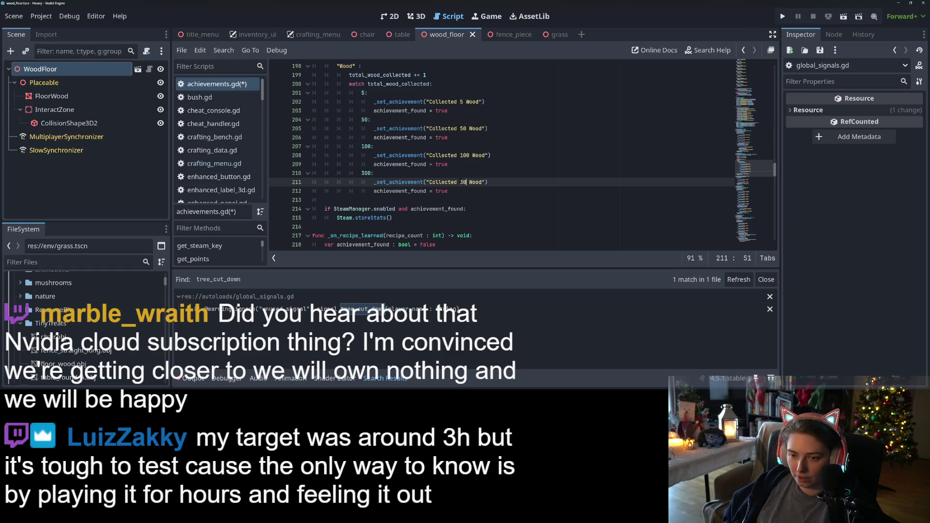
pyautogui.write('0')
pyautogui.hotkey('ctrl', 's')
pyautogui.press('Down')
pyautogui.press('Down')
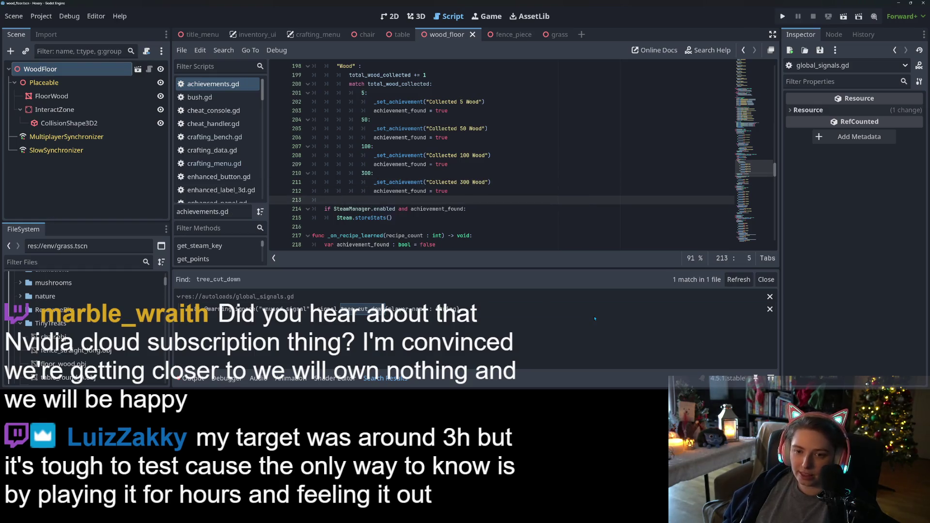
pyautogui.press('BackSpace')
pyautogui.press('BackSpace')
pyautogui.hotkey('ctrl', 's')
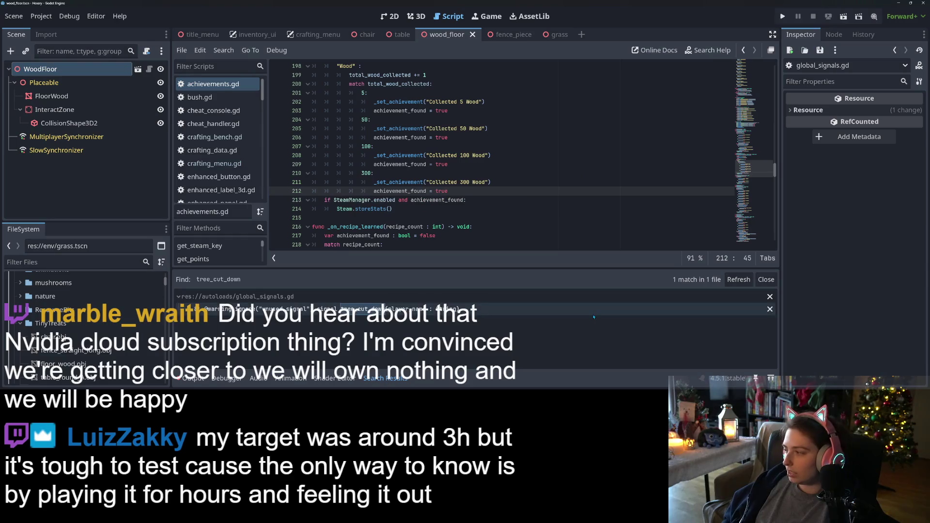
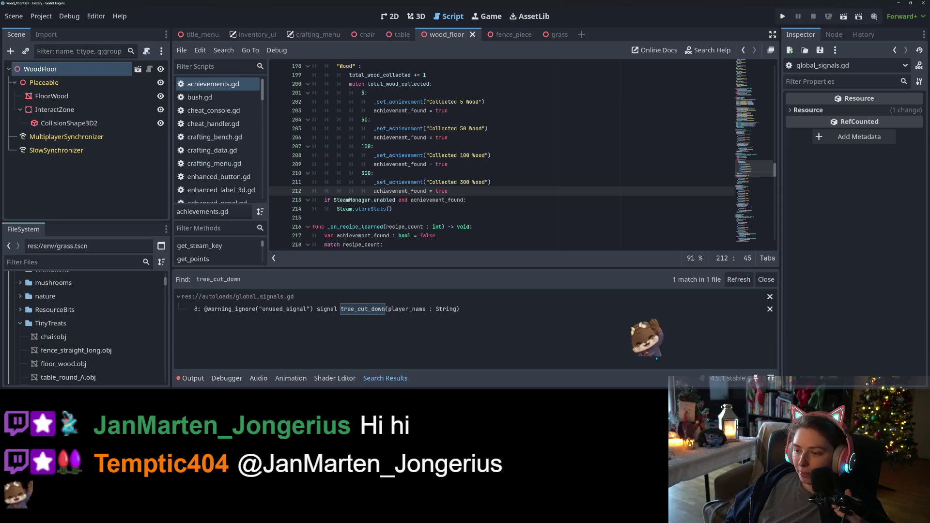
# - Close the search results and select the 'Collected 5 Wood' achievement name on line 202
pyautogui.click(774, 285)
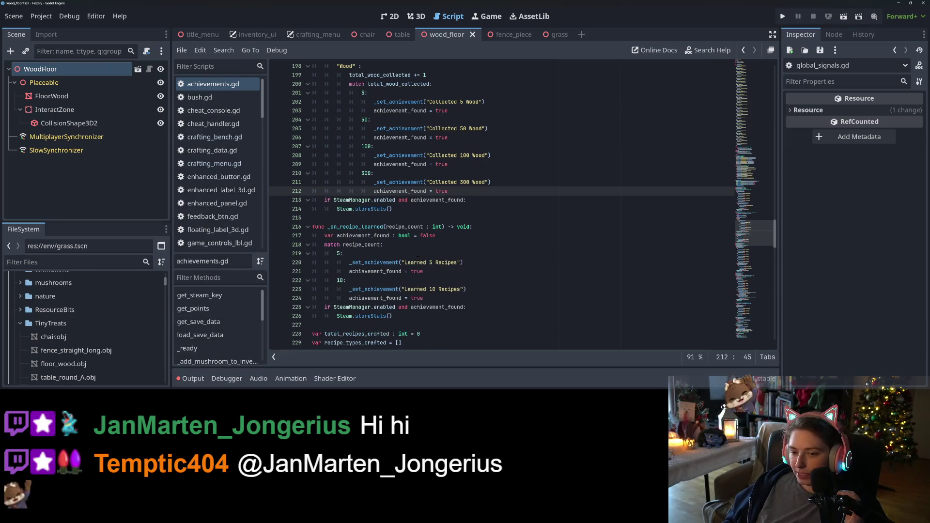
pyautogui.click(420, 209)
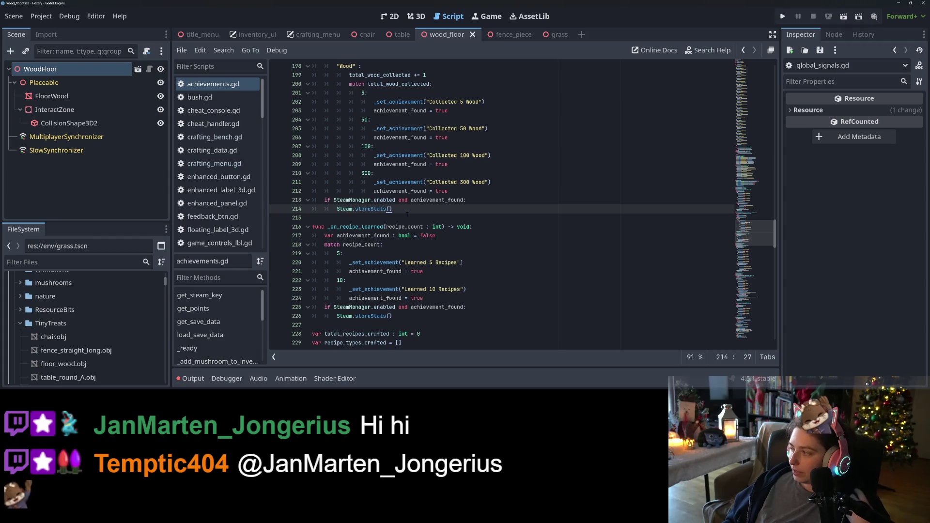
pyautogui.scroll(2, 430, 164)
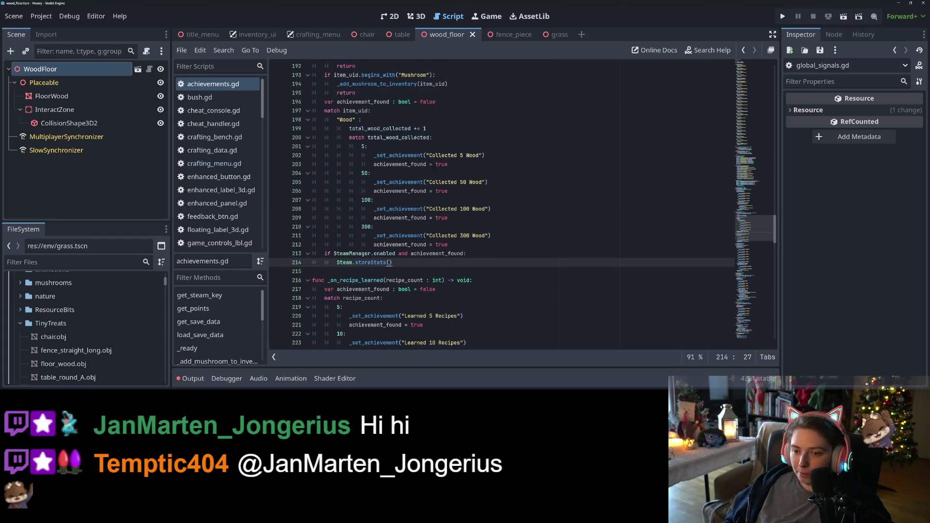
pyautogui.moveTo(427, 155); pyautogui.dragTo(467, 155)
pyautogui.click(484, 155)
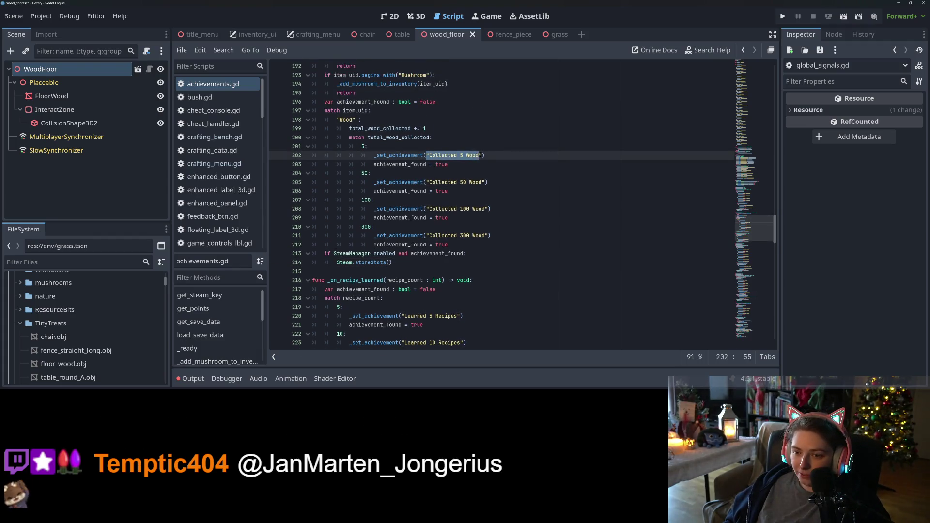
pyautogui.moveTo(484, 155); pyautogui.dragTo(426, 155)
pyautogui.hotkey('ctrl', 'c')
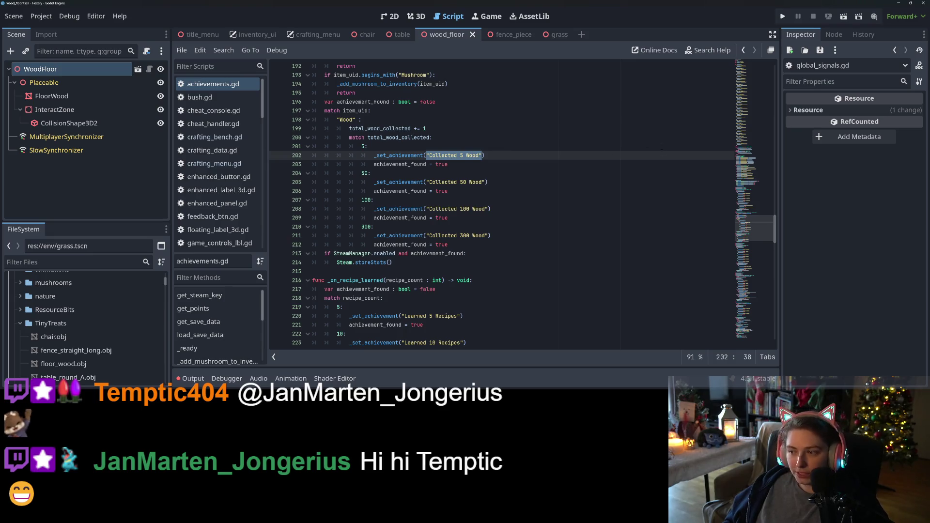
# - Add a 'Collected 5 Wood' entry after Chopped Down 50 Trees, with a WOOD_COLLECTED_TOTAL steam key
pyautogui.scroll(20, 752, 146)
pyautogui.scroll(13, 752, 147)
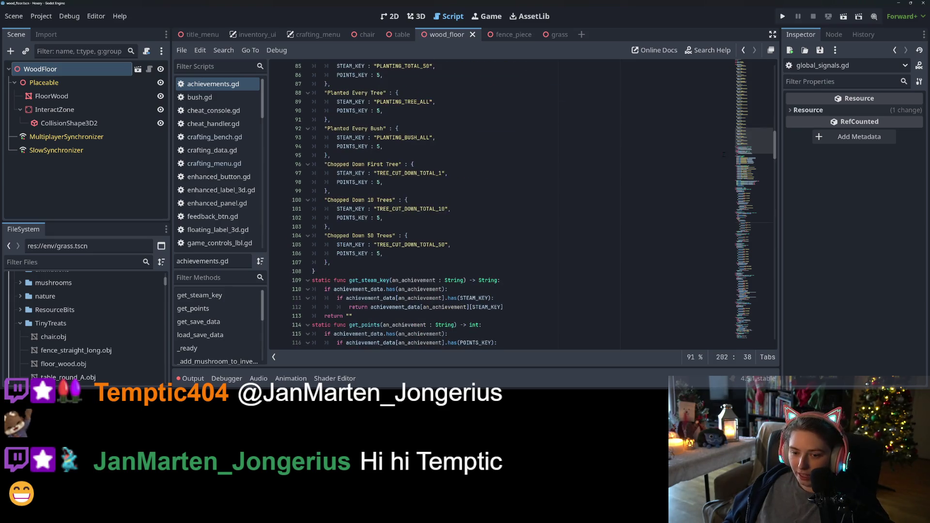
pyautogui.click(362, 261)
pyautogui.press('Return')
pyautogui.hotkey('ctrl', 'v')
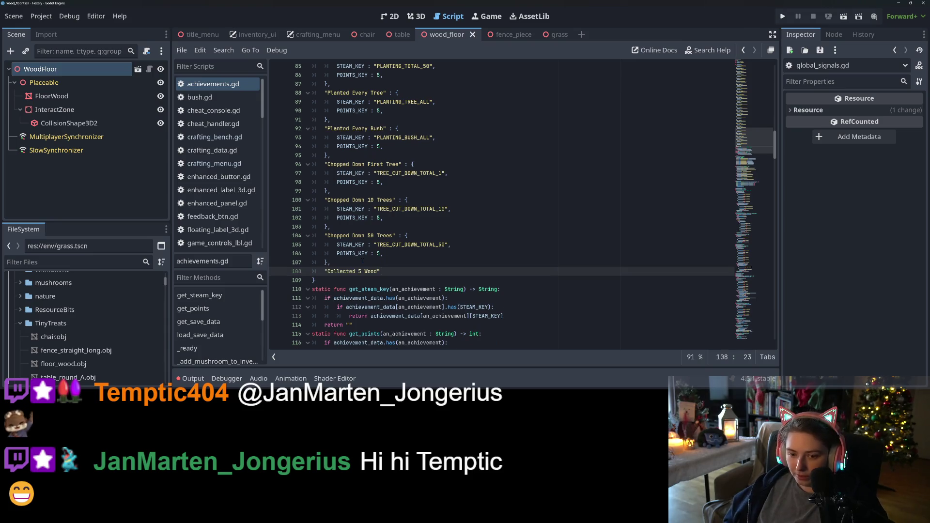
pyautogui.write(' :')
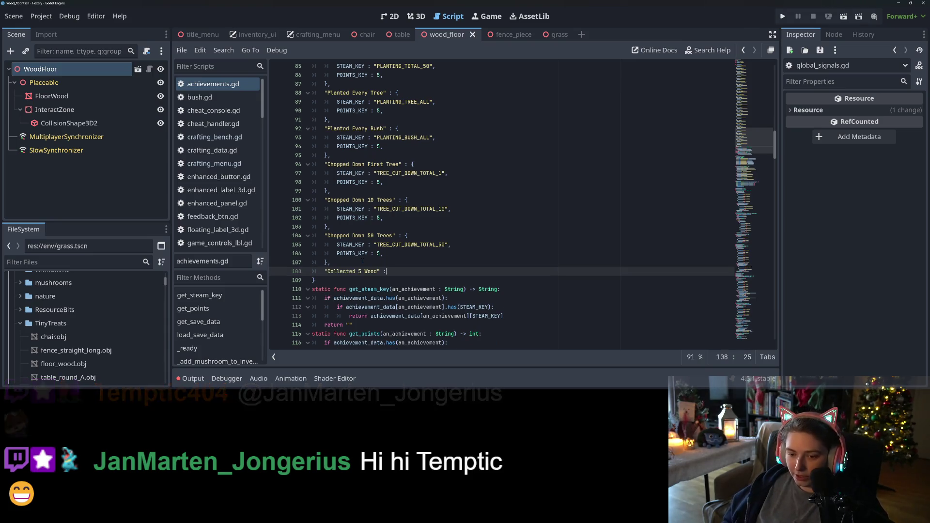
pyautogui.moveTo(407, 236); pyautogui.dragTo(398, 262)
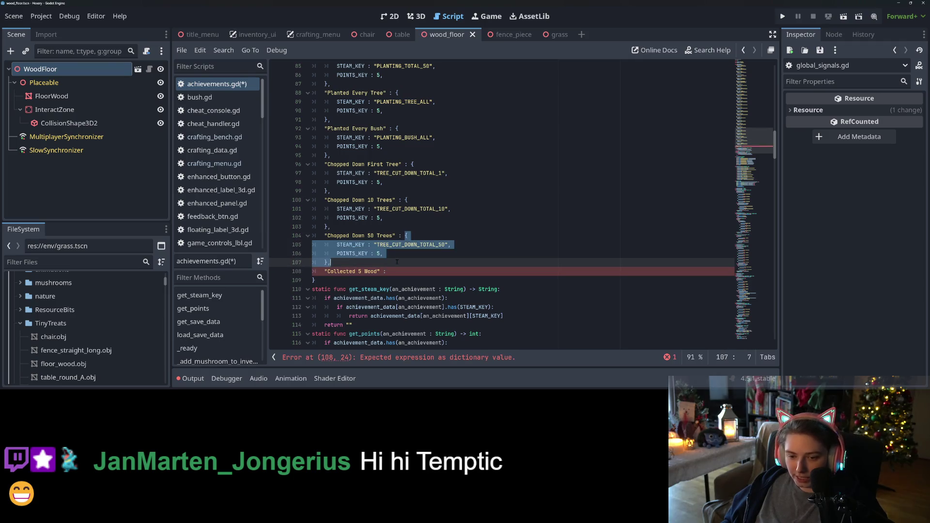
pyautogui.hotkey('ctrl', 'c')
pyautogui.click(415, 271)
pyautogui.hotkey('ctrl', 'v')
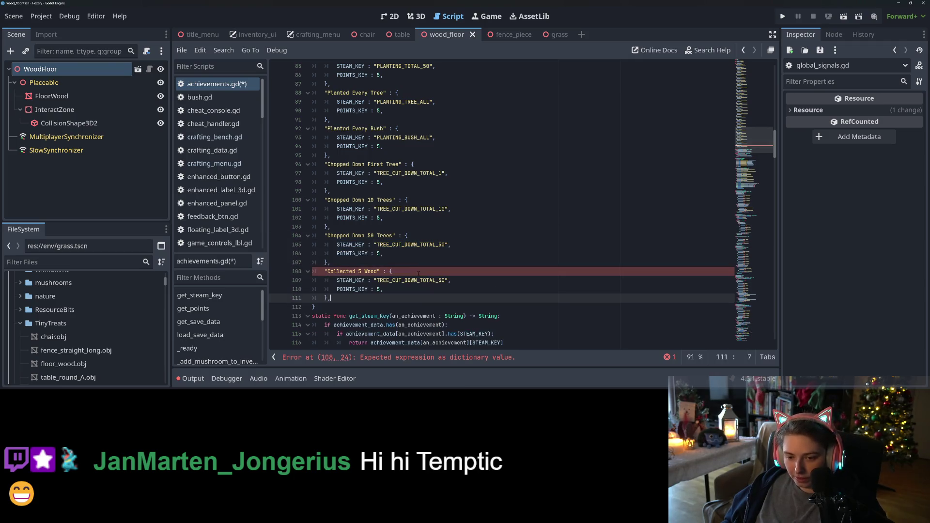
pyautogui.doubleClick(411, 280)
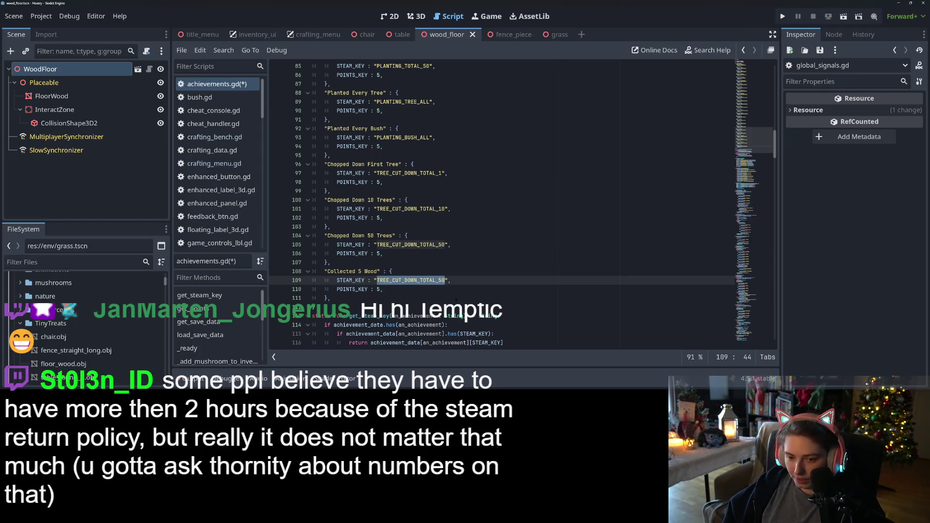
pyautogui.write('WOOD')
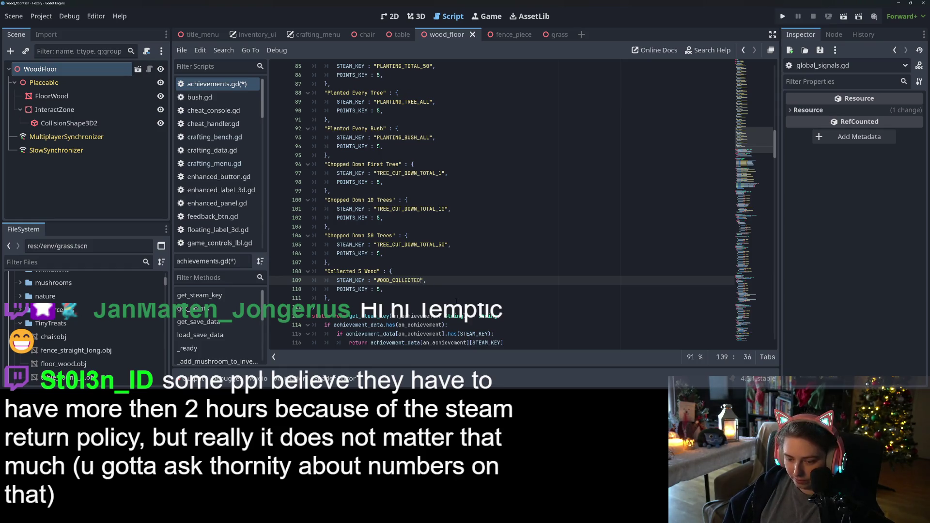
pyautogui.write('TOTAL_5')
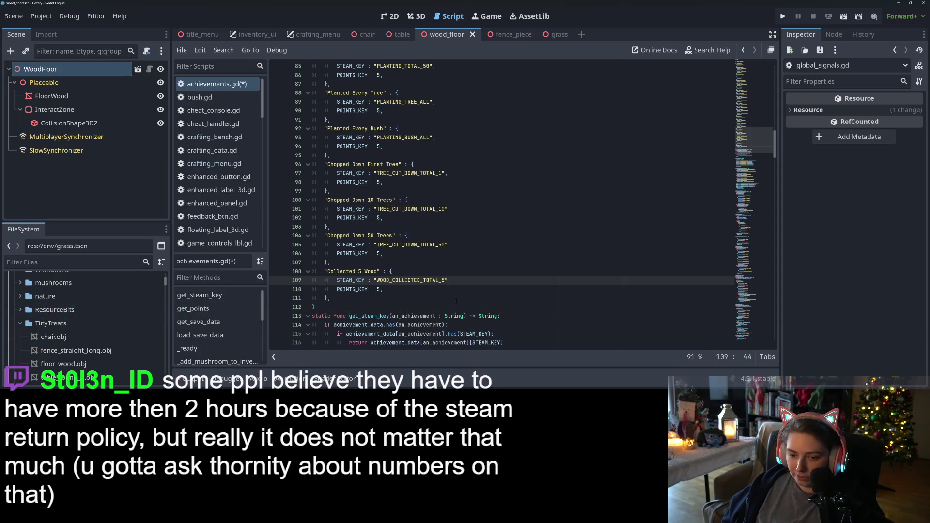
pyautogui.scroll(-2, 456, 302)
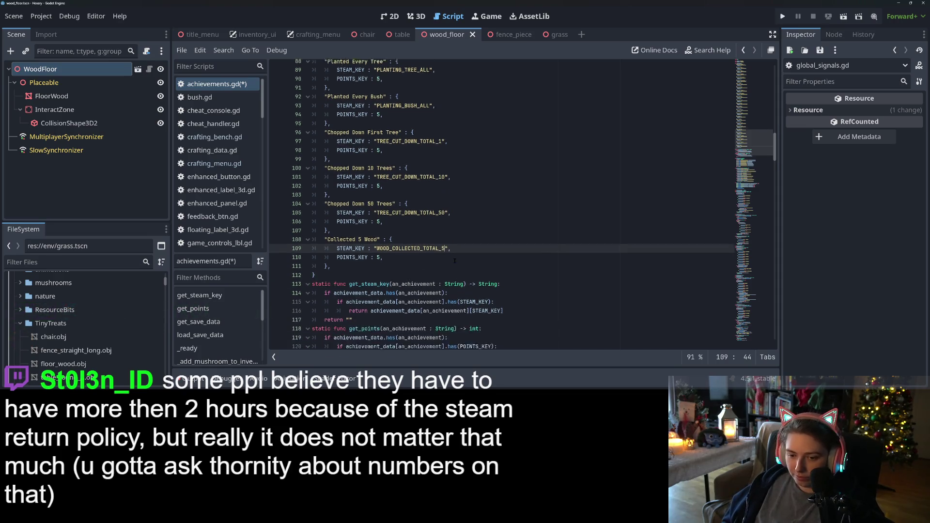
pyautogui.hotkey('ctrl', 's')
pyautogui.press('Down')
# - Duplicate the entry as 'Collected 50 Wood' with the matching steam key number 50
pyautogui.doubleClick(419, 228)
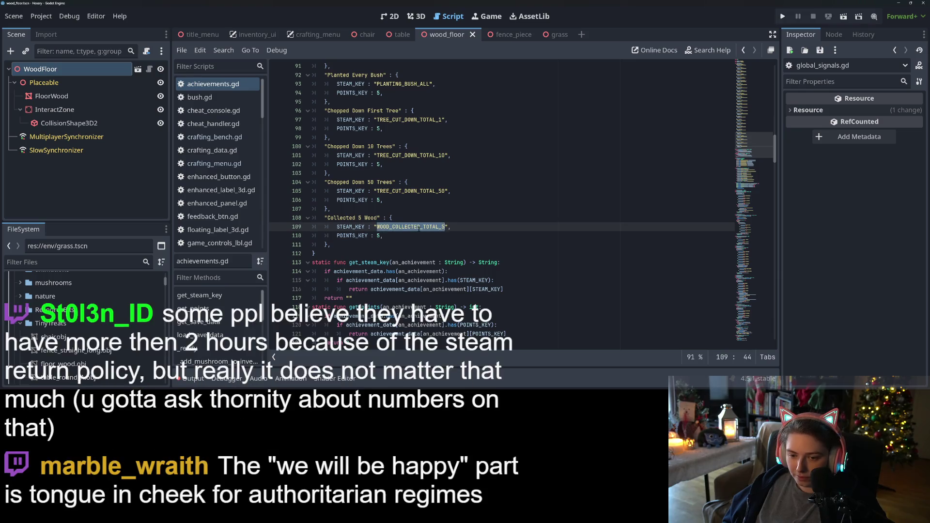
pyautogui.moveTo(325, 218); pyautogui.dragTo(347, 247)
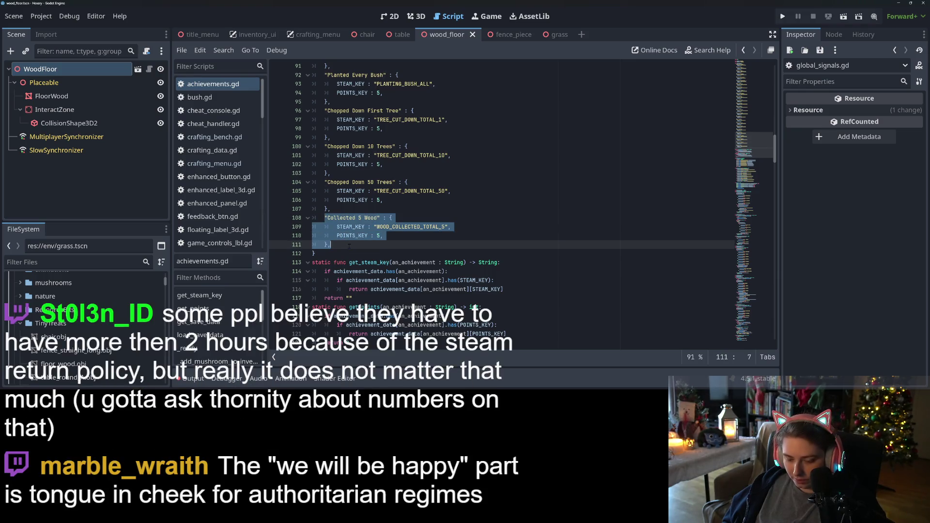
pyautogui.click(349, 246)
pyautogui.press('Return')
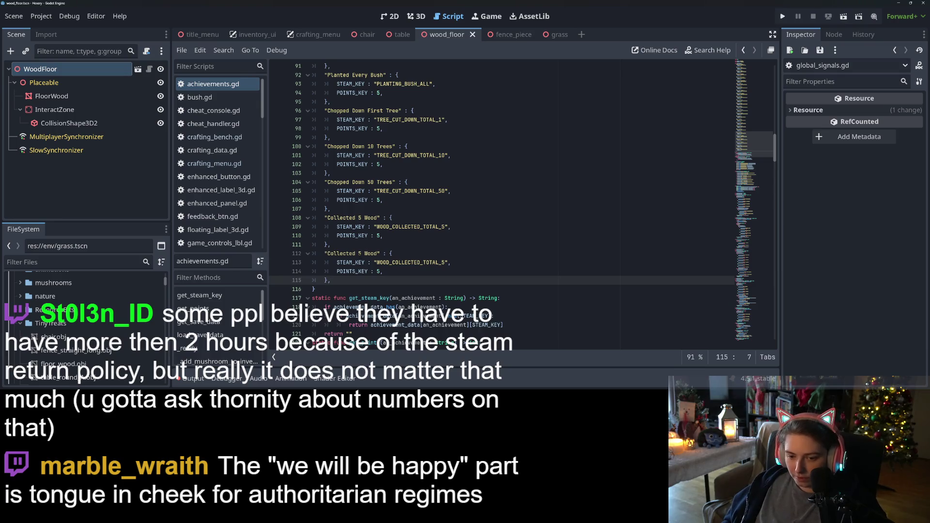
pyautogui.click(368, 253)
pyautogui.write('0')
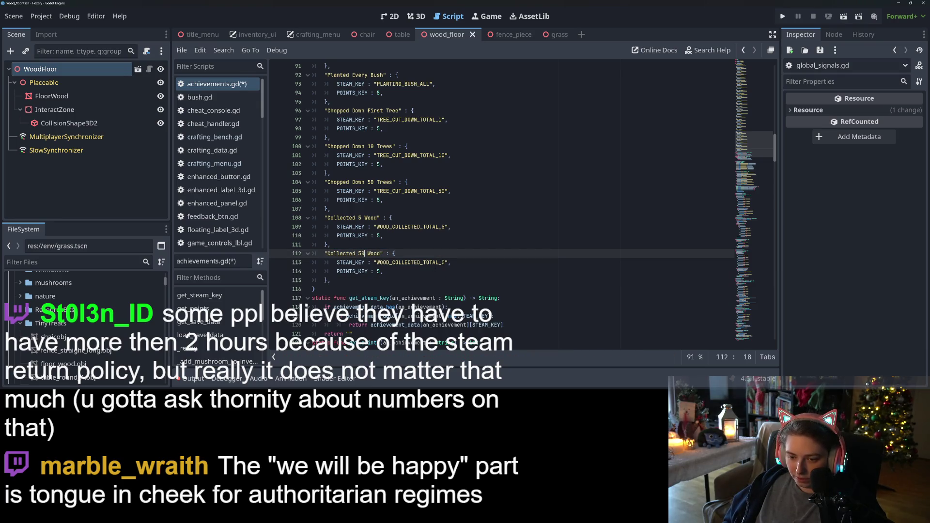
pyautogui.click(444, 262)
pyautogui.write('0')
# - Add a 'Collected 100 Wood' entry with steam key number 100
pyautogui.click(414, 280)
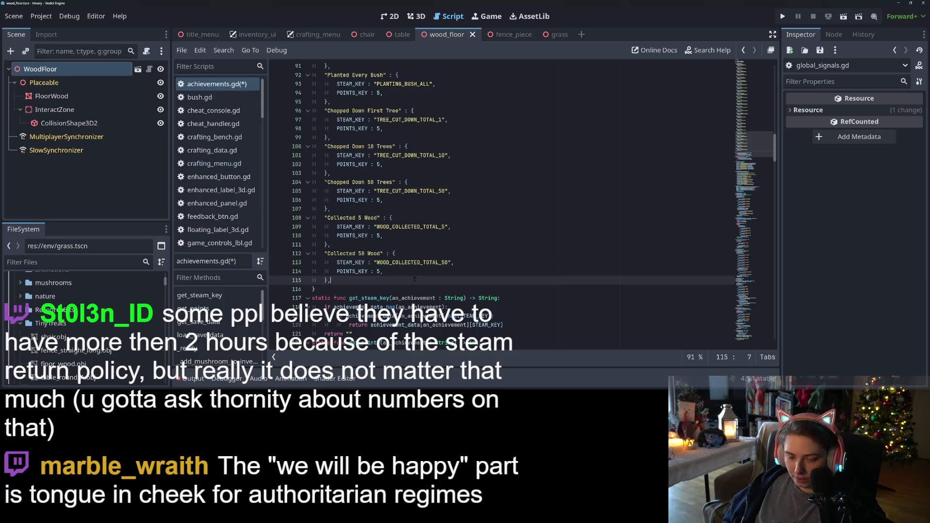
pyautogui.press('Return')
pyautogui.hotkey('ctrl', 'v')
pyautogui.click(360, 289)
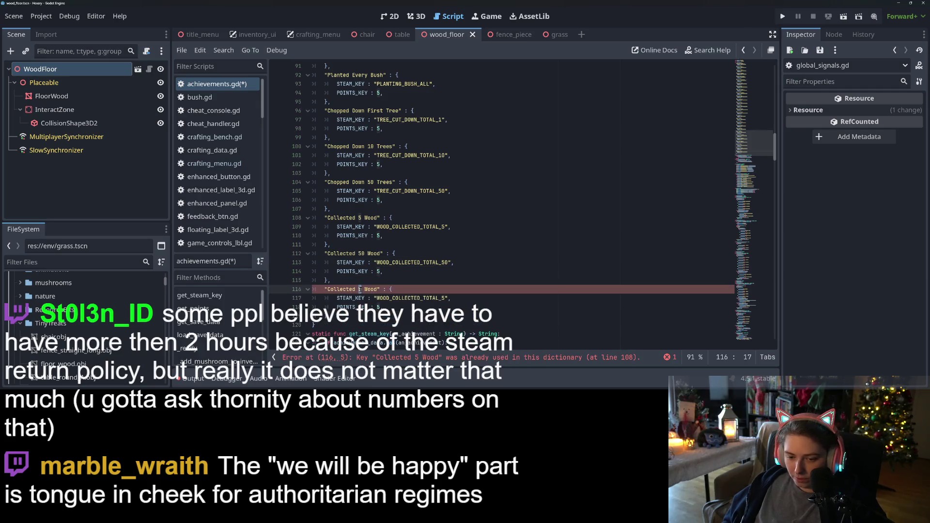
pyautogui.press('BackSpace')
pyautogui.write('100')
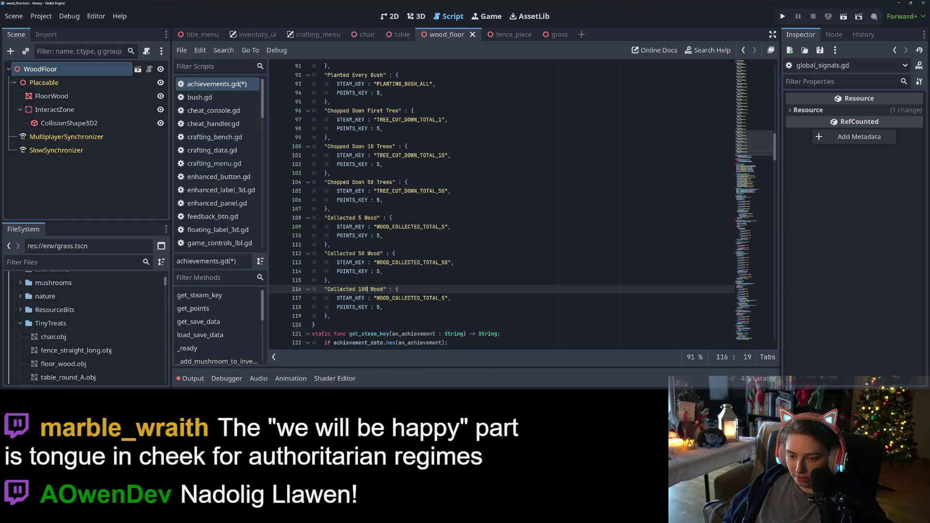
pyautogui.click(445, 298)
pyautogui.press('BackSpace')
pyautogui.write('100')
# - Add a 'Collected 300 Wood' entry with steam key number 300 and save the script
pyautogui.scroll(-1, 432, 297)
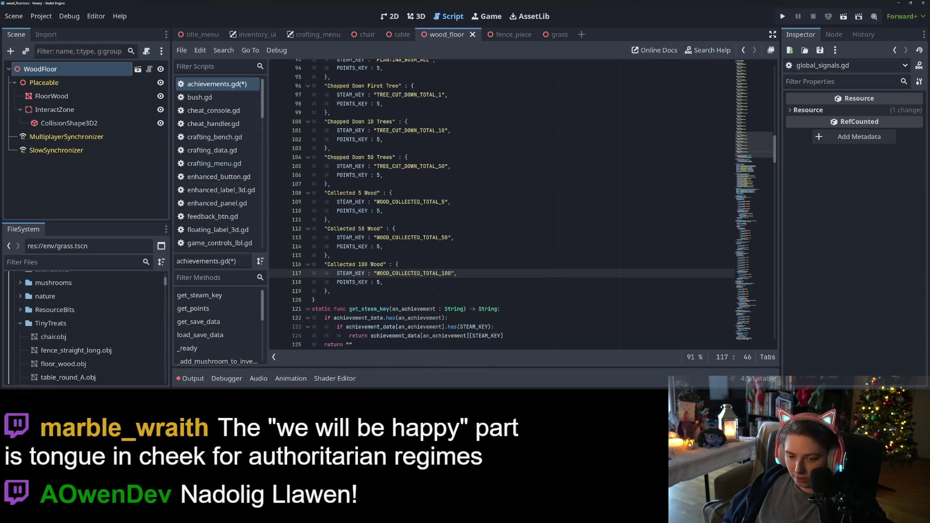
pyautogui.press('Down')
pyautogui.press('Down')
pyautogui.press('End')
pyautogui.press('Return')
pyautogui.hotkey('ctrl', 'v')
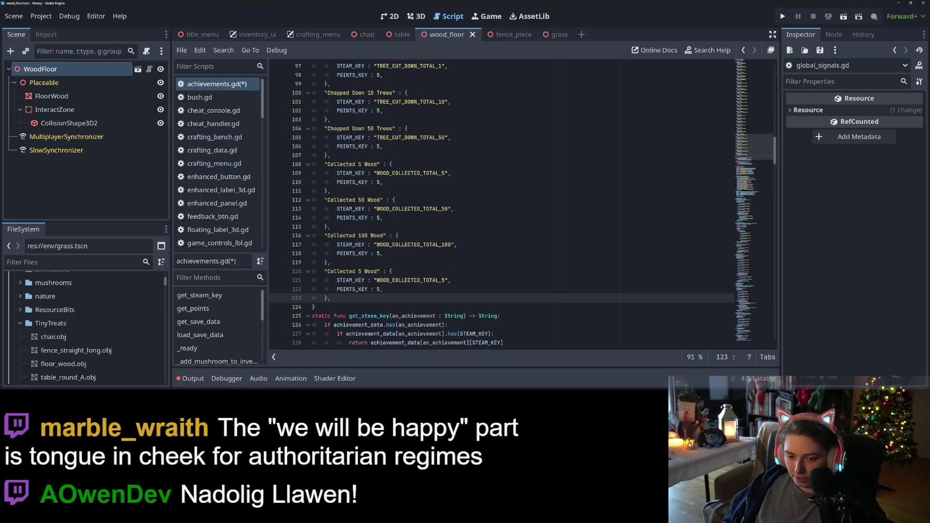
pyautogui.click(360, 271)
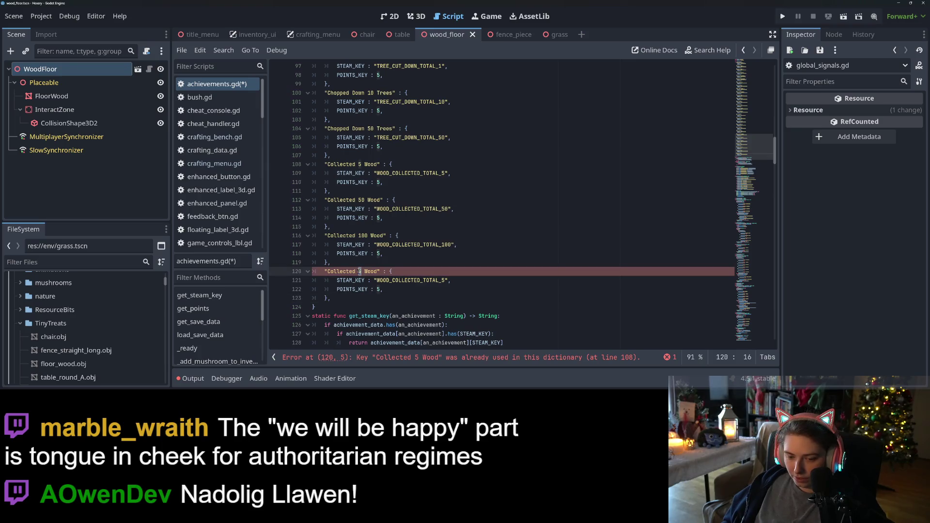
pyautogui.press('Delete')
pyautogui.write('300')
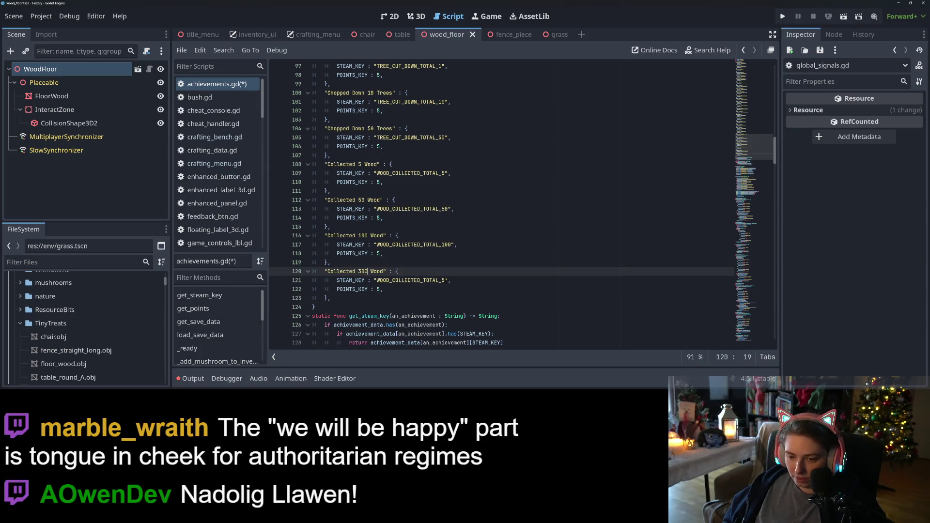
pyautogui.click(449, 280)
pyautogui.press('BackSpace')
pyautogui.write('300')
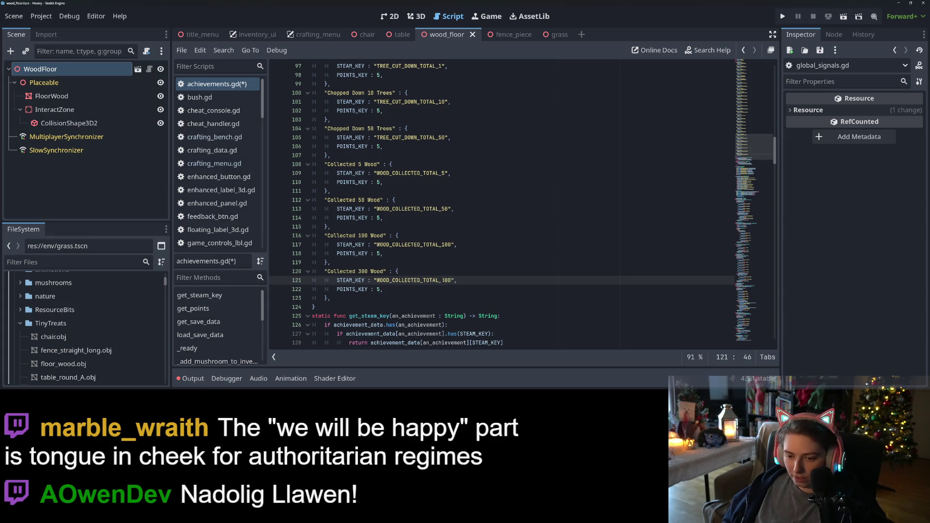
pyautogui.hotkey('ctrl', 's')
# - Select the total_wood_collected variable name from its declaration to copy
pyautogui.doubleClick(341, 272)
pyautogui.scroll(-4, 485, 203)
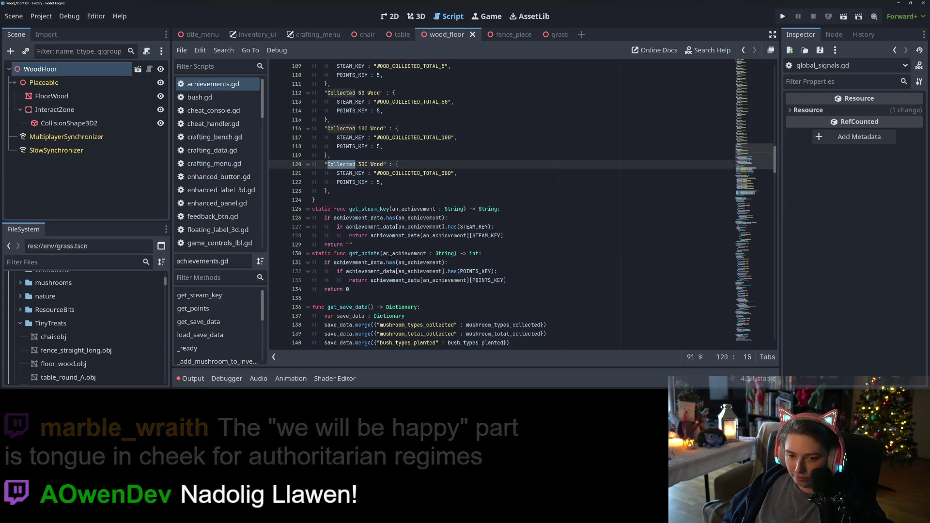
pyautogui.scroll(-15, 484, 203)
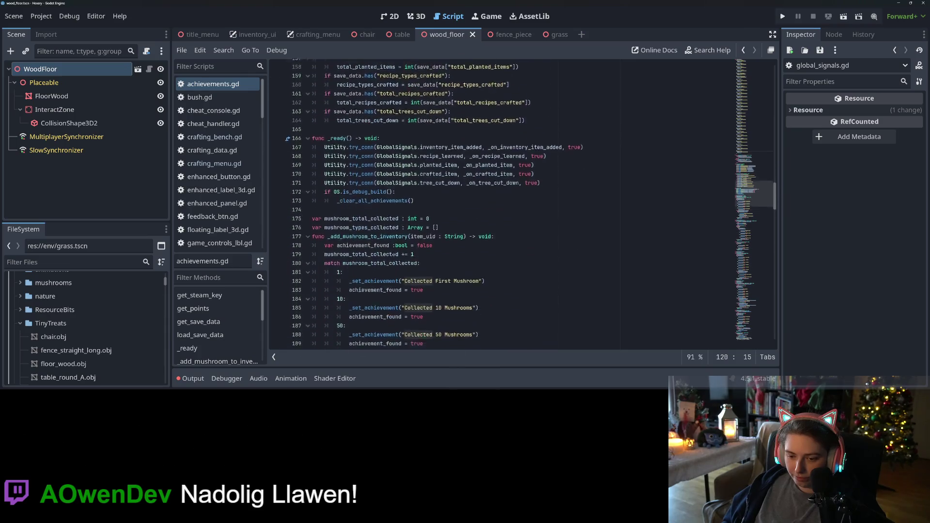
pyautogui.scroll(-20, 474, 285)
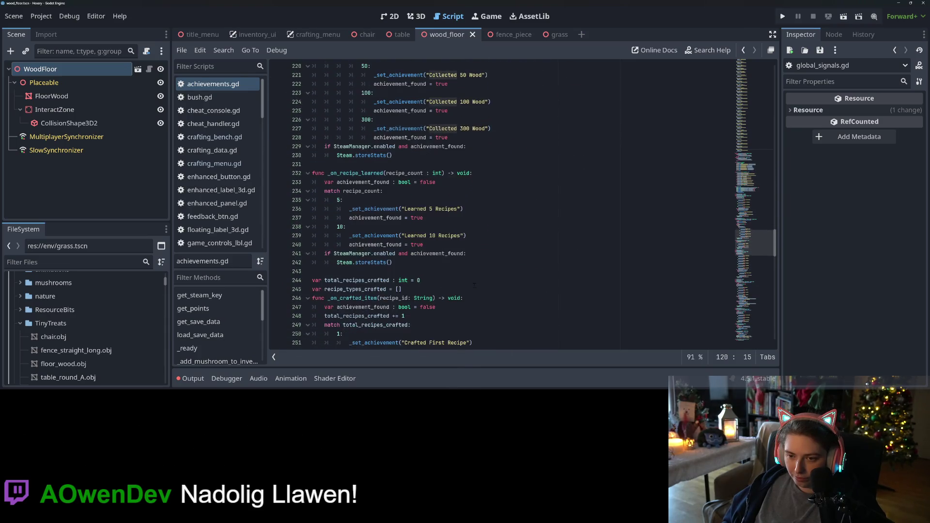
pyautogui.scroll(3, 455, 227)
pyautogui.scroll(3, 397, 219)
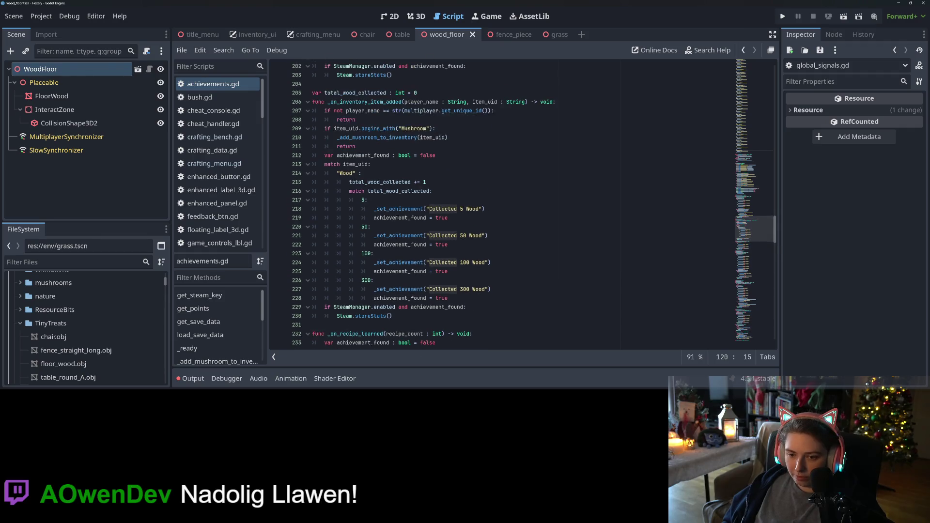
pyautogui.doubleClick(385, 192)
pyautogui.press('super+c')
# - Duplicate the total_trees_cut_down save line in get_save_data and rename it to total_wood_collected
pyautogui.scroll(18, 443, 251)
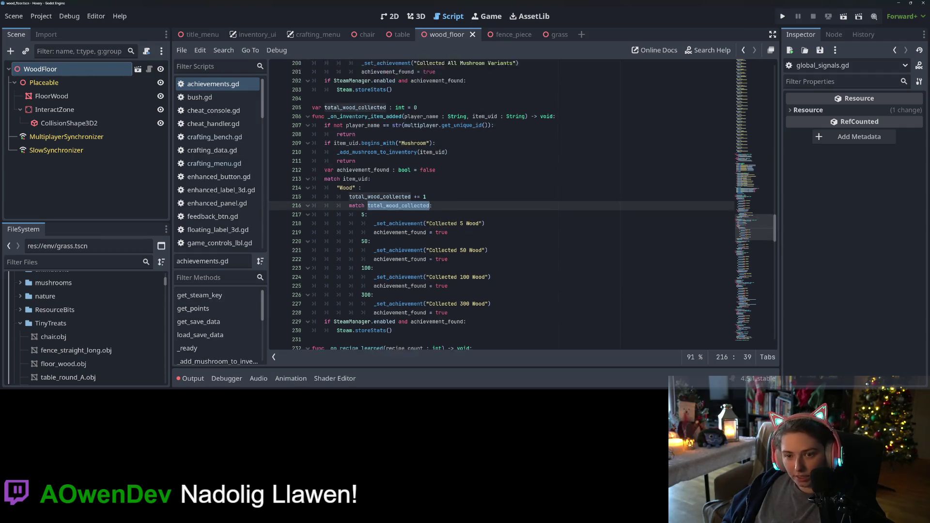
pyautogui.scroll(2, 528, 257)
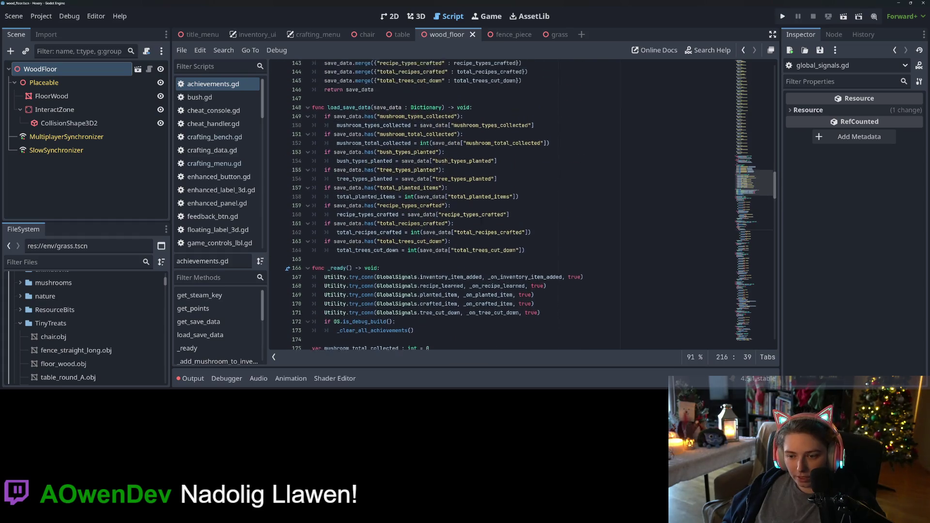
pyautogui.click(528, 256)
pyautogui.scroll(4, 529, 257)
pyautogui.click(529, 200)
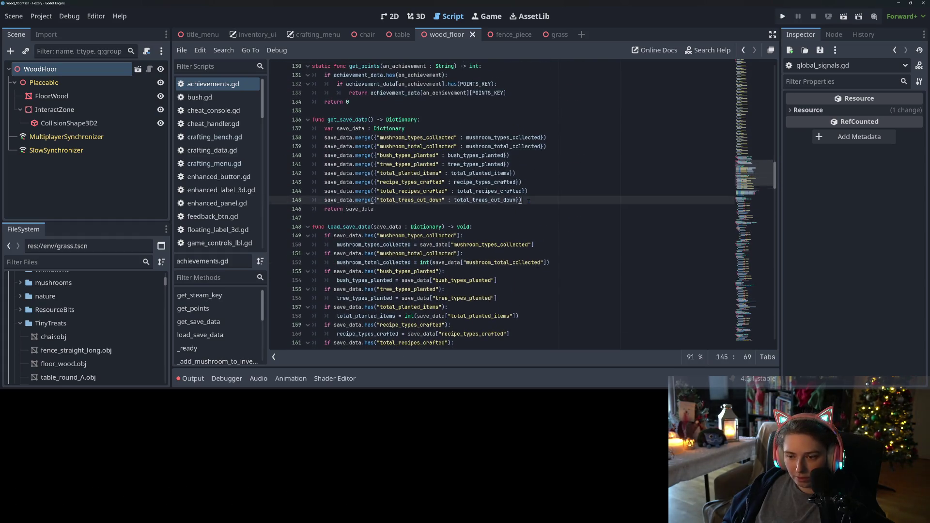
pyautogui.hotkey('ctrl', 'shift', 'd')
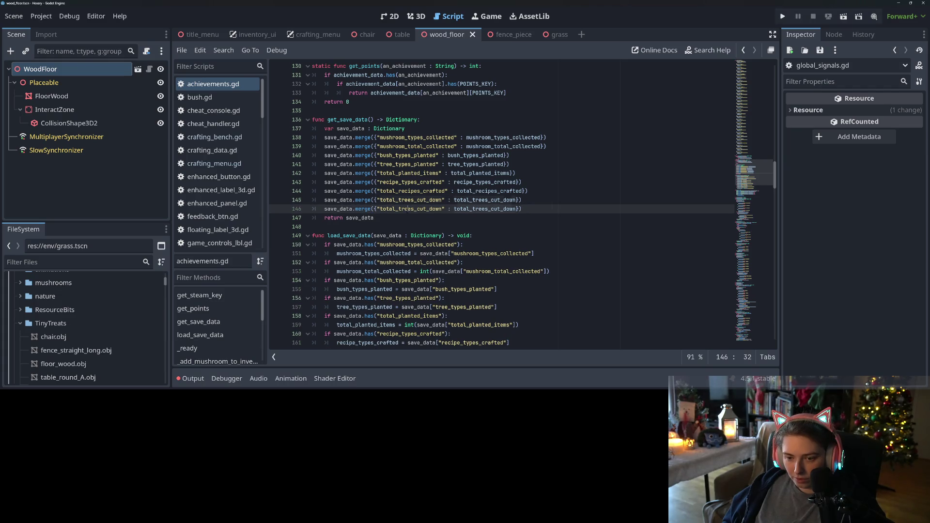
pyautogui.doubleClick(408, 208)
pyautogui.press('super+v')
pyautogui.click(473, 281)
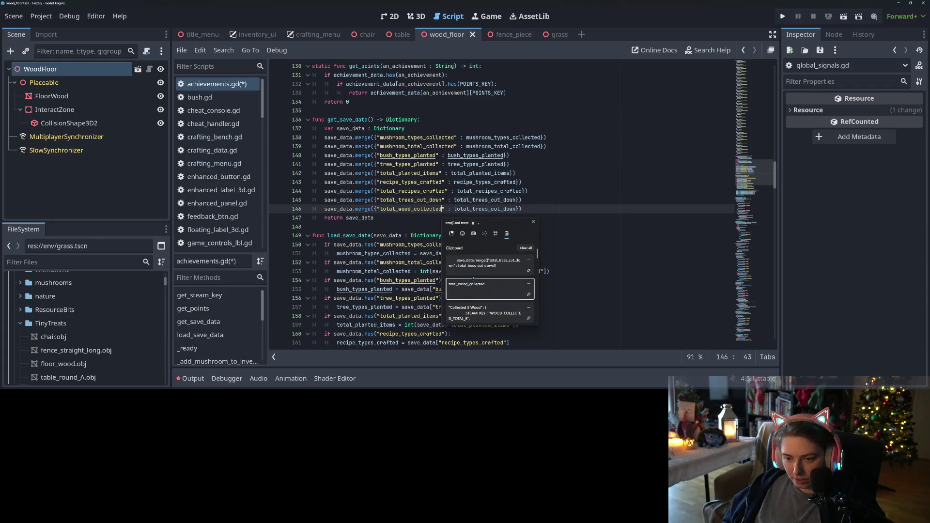
pyautogui.doubleClick(485, 209)
pyautogui.hotkey('ctrl', 'v')
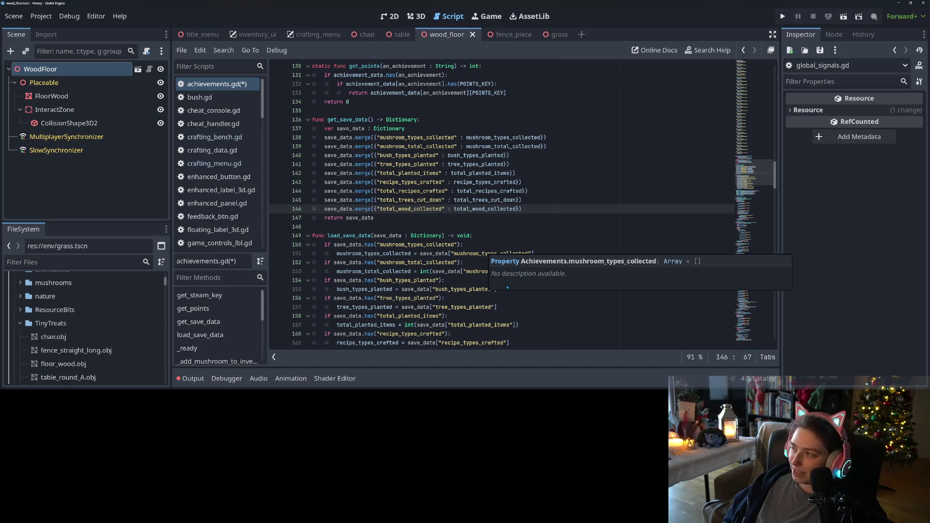
# - Duplicate the total_trees_cut_down loading block, rename its key and variable to total_wood_collected, and save
pyautogui.scroll(-4, 507, 287)
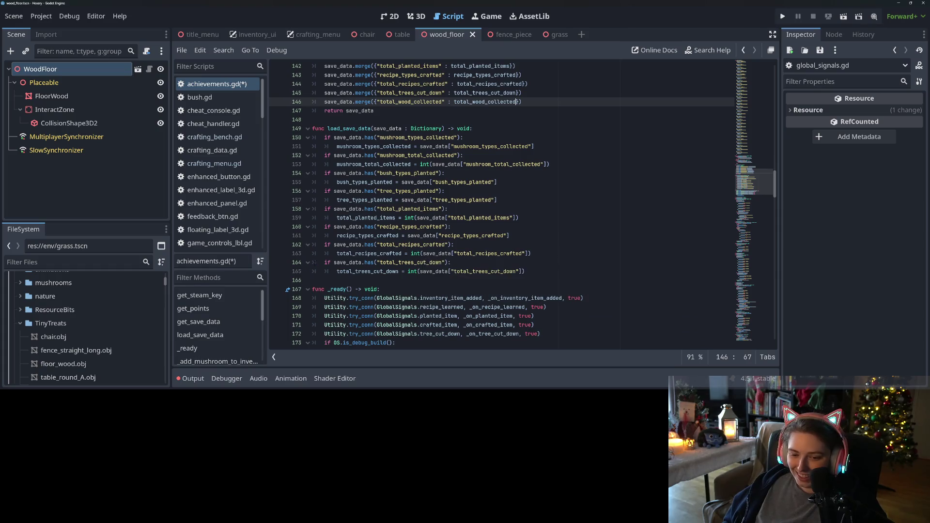
pyautogui.moveTo(324, 262); pyautogui.dragTo(545, 274)
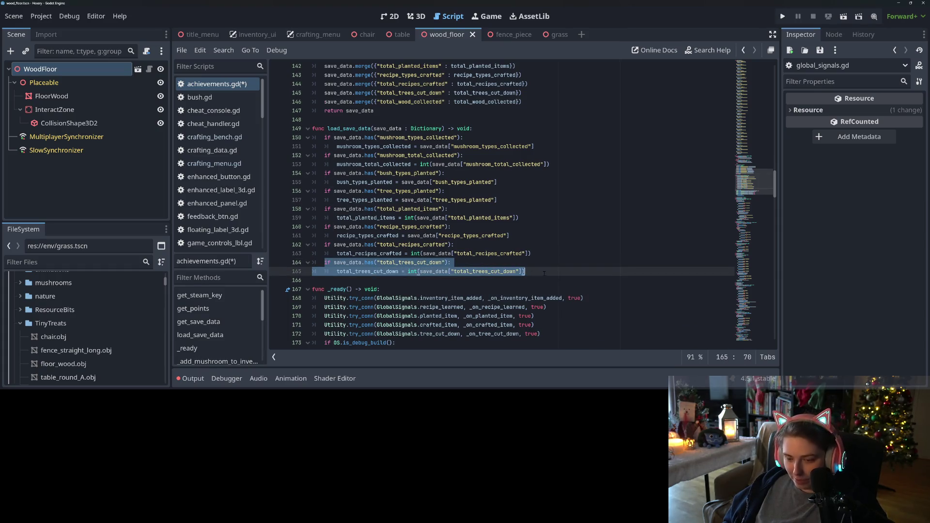
pyautogui.hotkey('ctrl', 'c')
pyautogui.click(545, 273)
pyautogui.press('Return')
pyautogui.hotkey('ctrl', 'v')
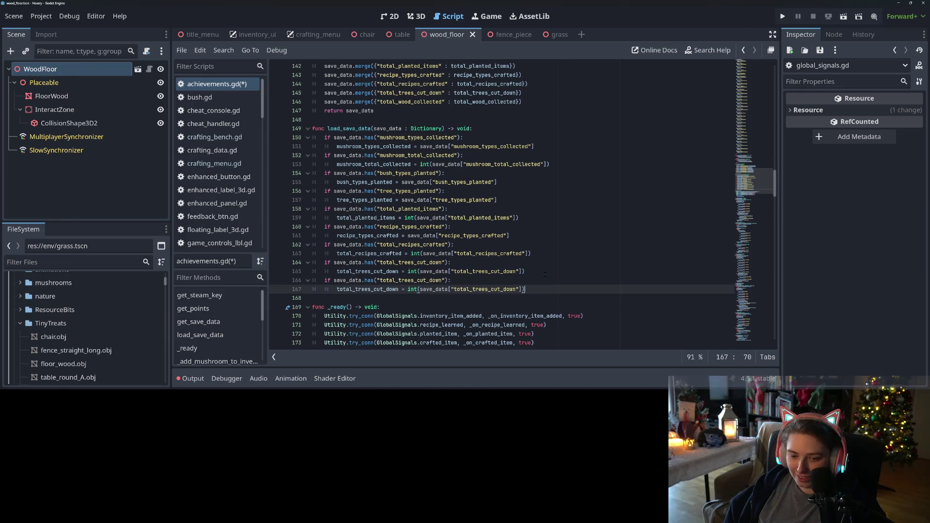
pyautogui.doubleClick(427, 280)
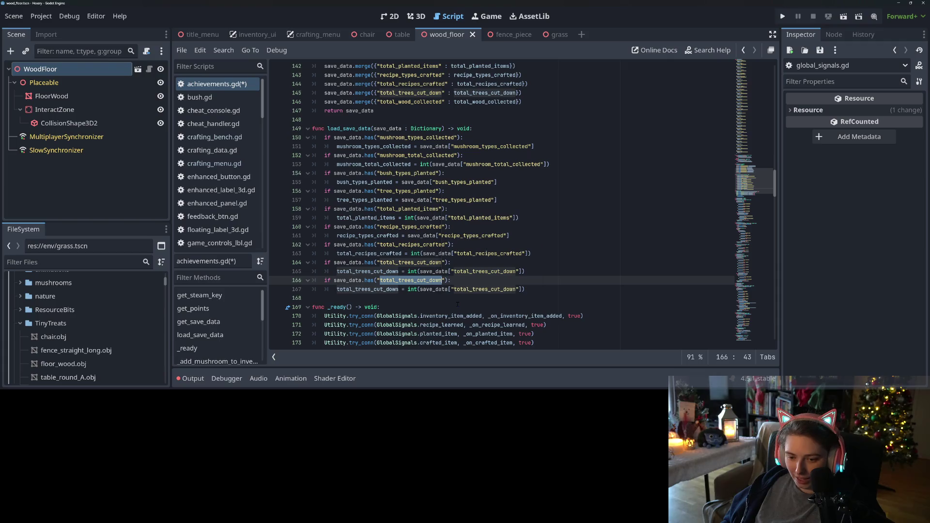
pyautogui.write('total_wood_collected')
pyautogui.click(472, 296)
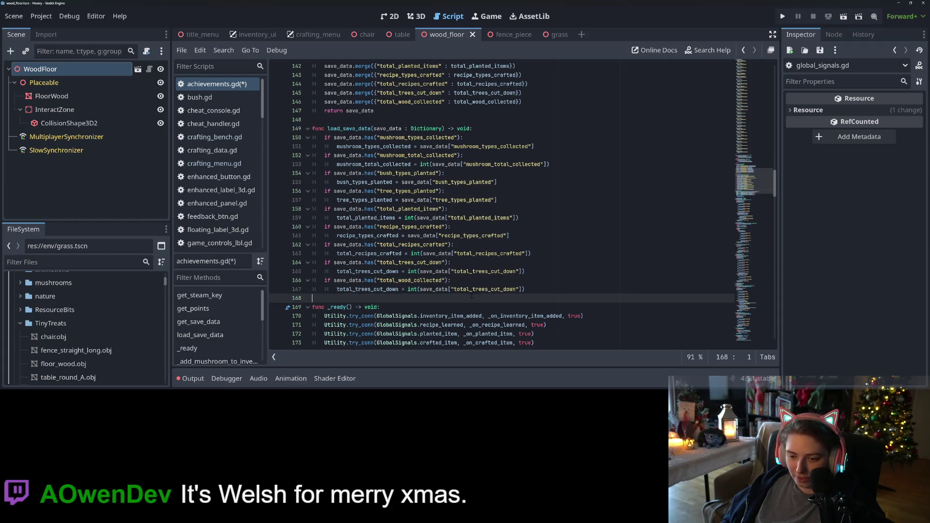
pyautogui.doubleClick(472, 290)
pyautogui.write('total_wood_collected')
pyautogui.doubleClick(372, 289)
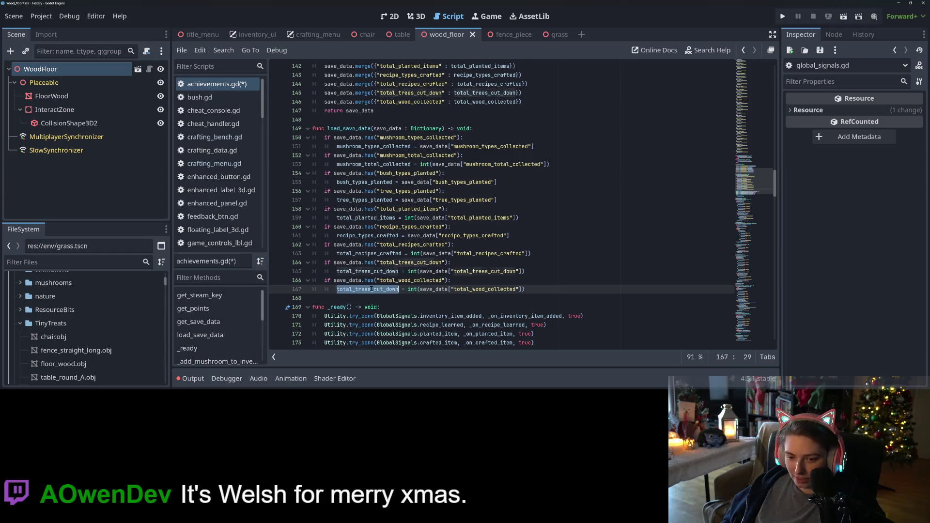
pyautogui.write('total_wood_collected')
pyautogui.hotkey('ctrl', 's')
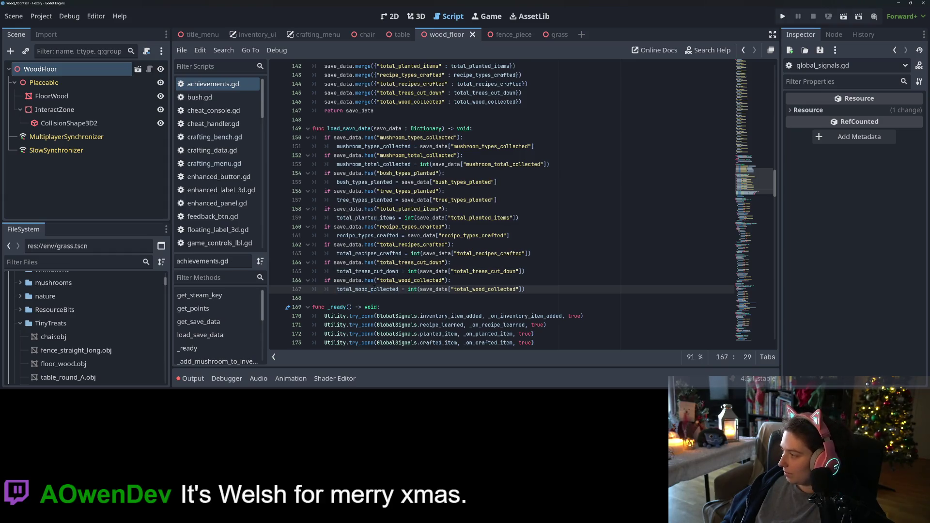
pyautogui.hotkey('ctrl', 's')
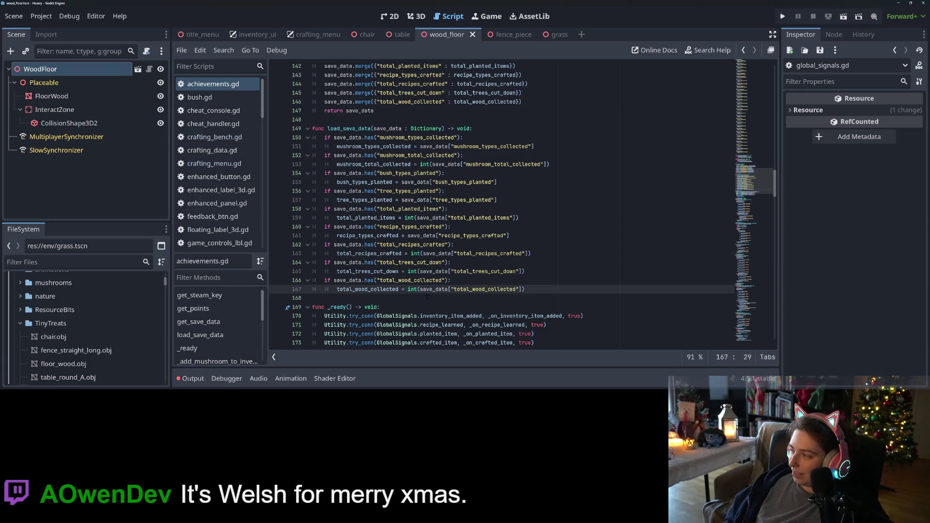
# - Look over the updated save and load code in achievements.gd
pyautogui.click(555, 292)
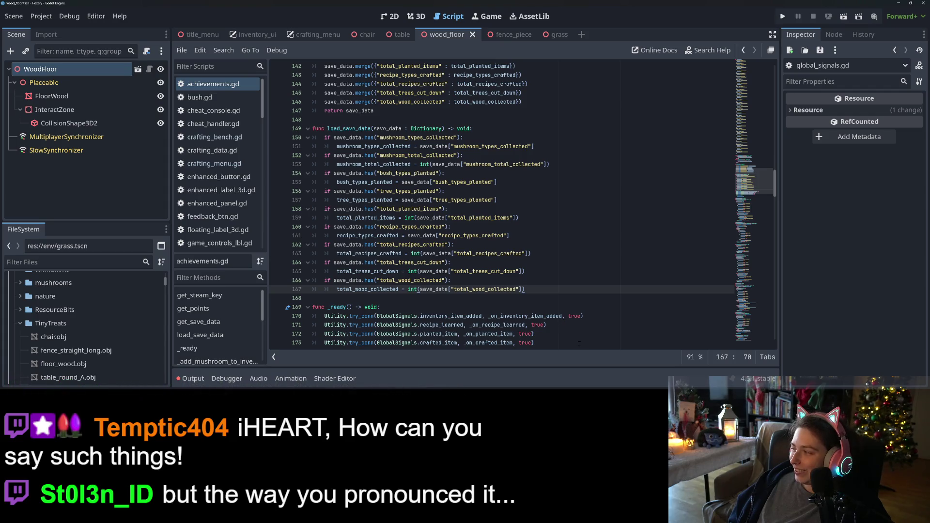
pyautogui.click(567, 245)
pyautogui.click(552, 281)
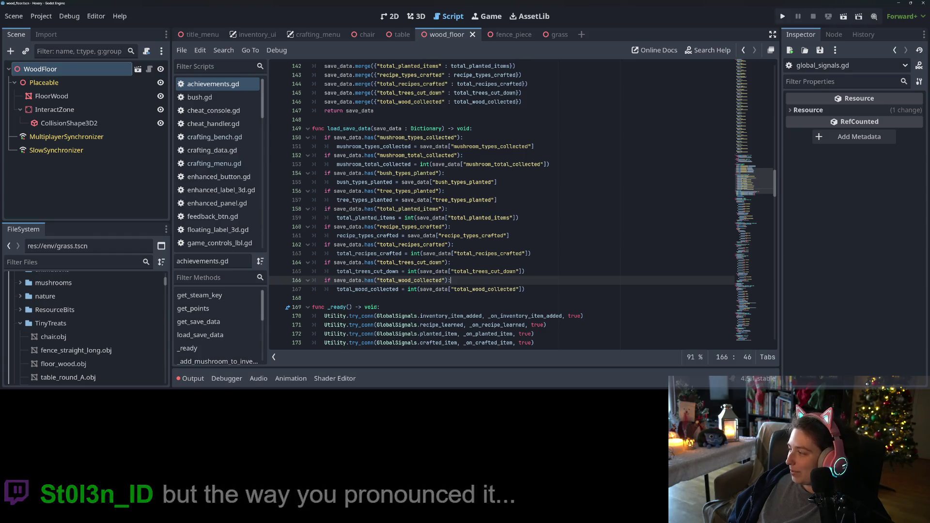
pyautogui.scroll(-4, 614, 246)
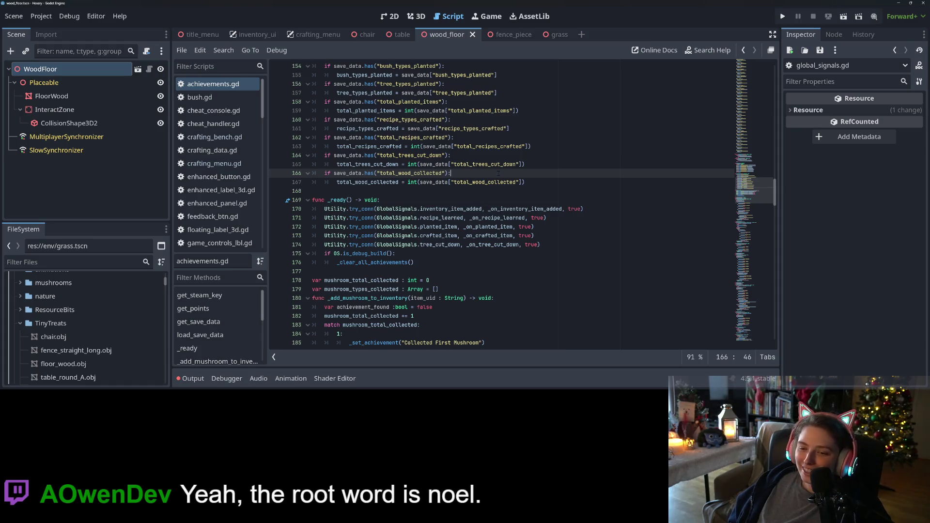
# - In get_steam_key, add push_warning("Steam key not found for : ", an_achievement) before the empty-string return
pyautogui.click(504, 190)
pyautogui.scroll(-2, 513, 231)
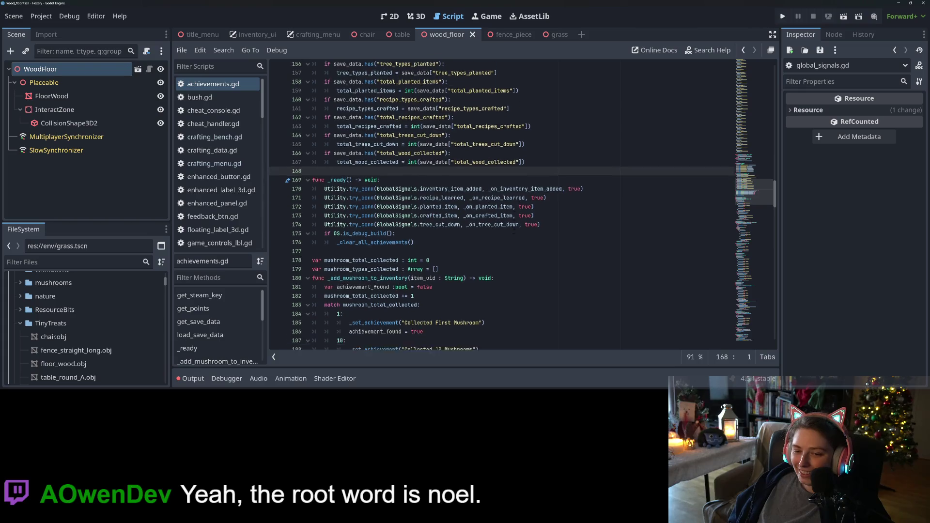
pyautogui.scroll(-14, 514, 231)
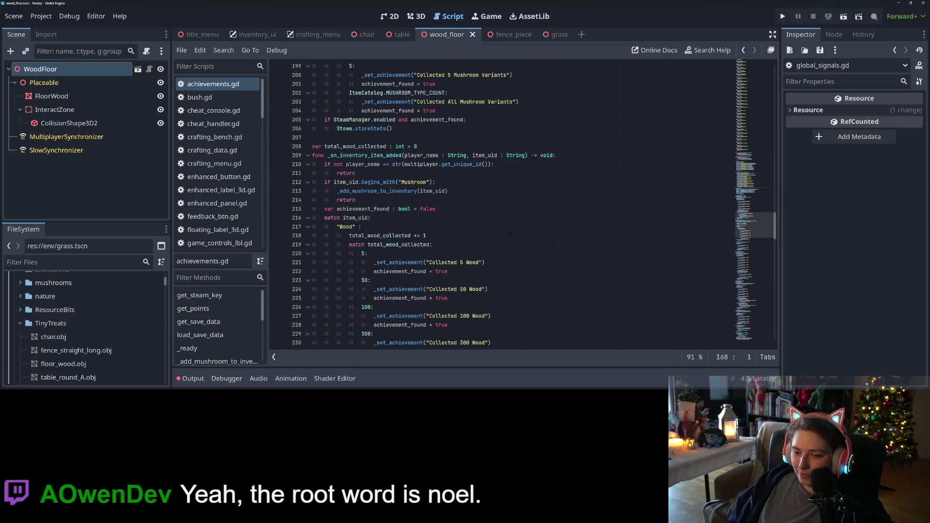
pyautogui.scroll(8, 509, 234)
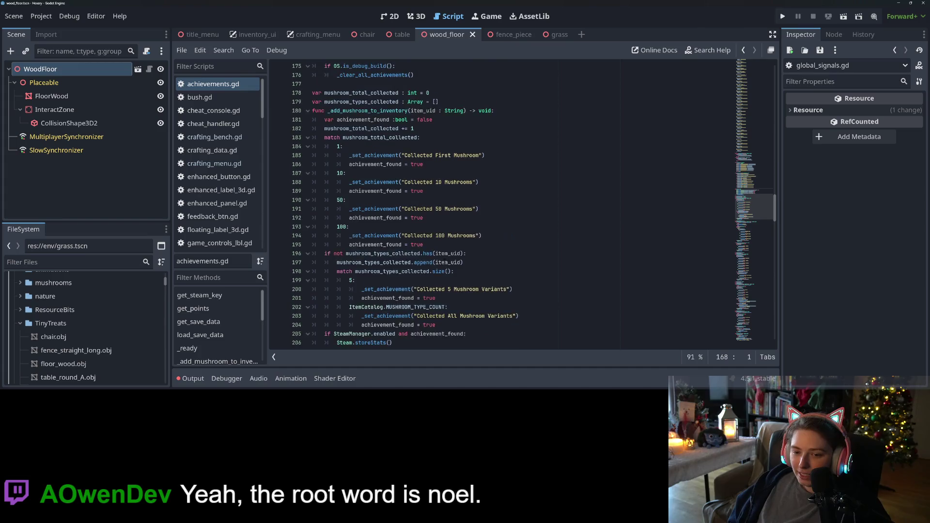
pyautogui.scroll(14, 509, 234)
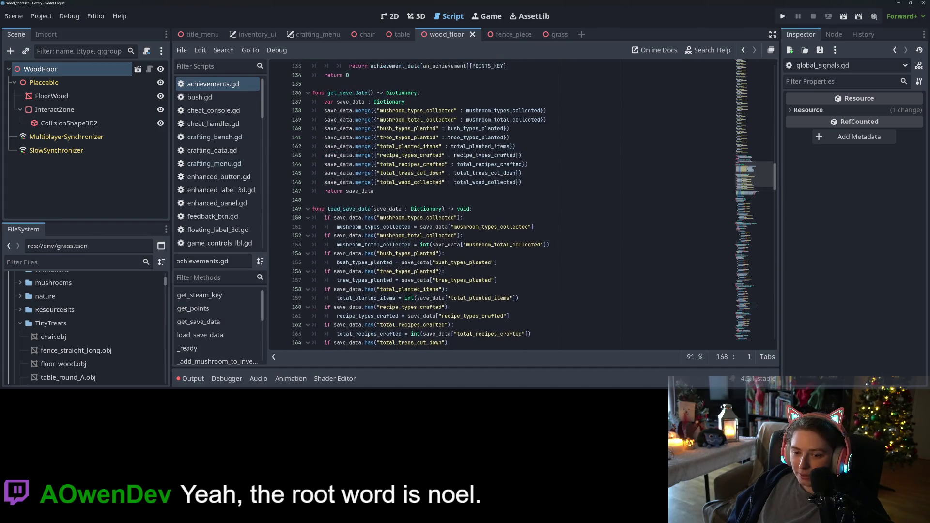
pyautogui.scroll(9, 509, 234)
pyautogui.click(378, 235)
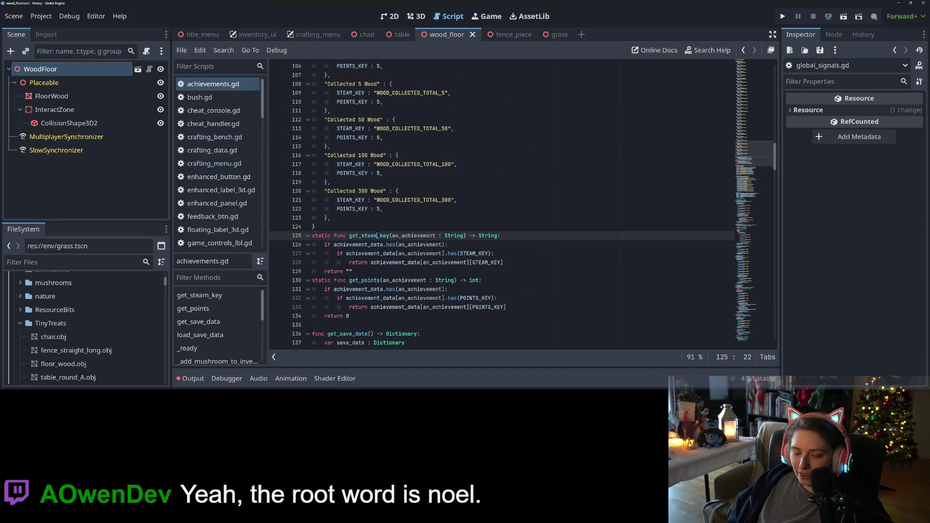
pyautogui.click(381, 244)
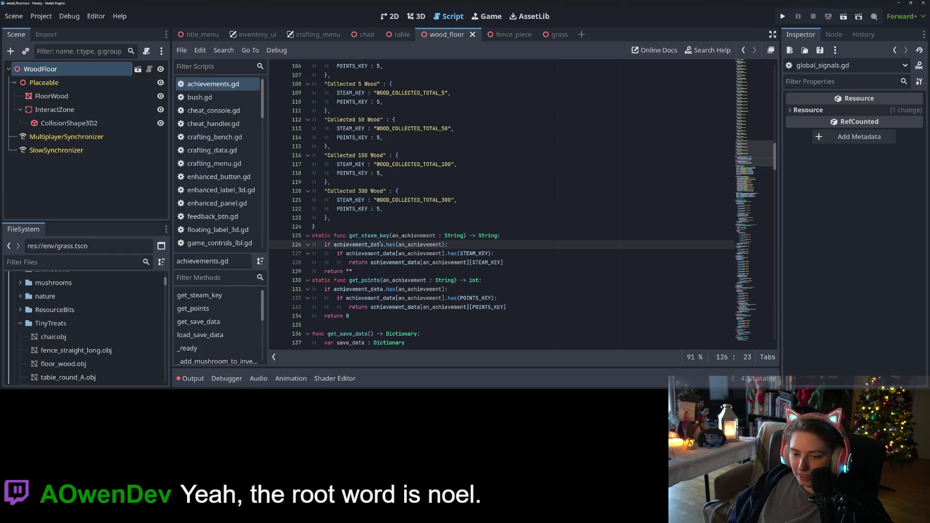
pyautogui.scroll(-3, 381, 245)
pyautogui.click(338, 200)
pyautogui.click(338, 191)
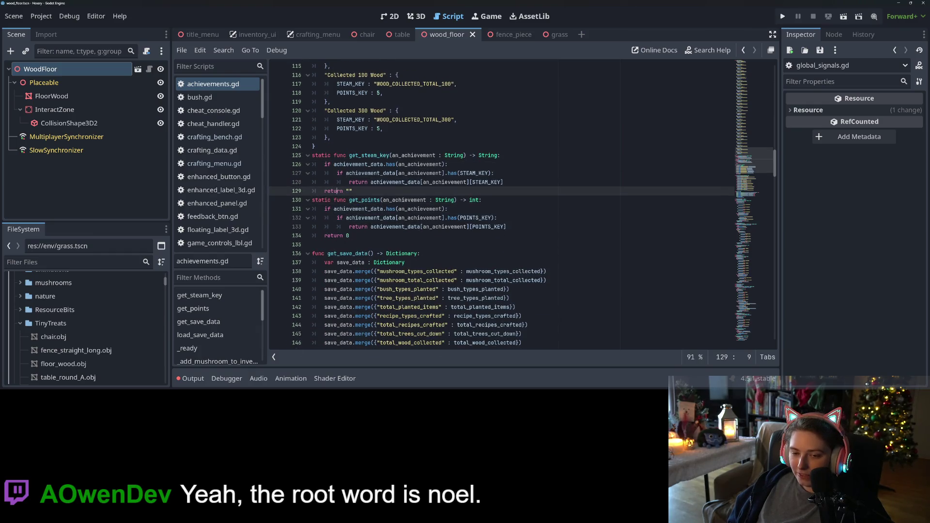
pyautogui.scroll(-2, 431, 254)
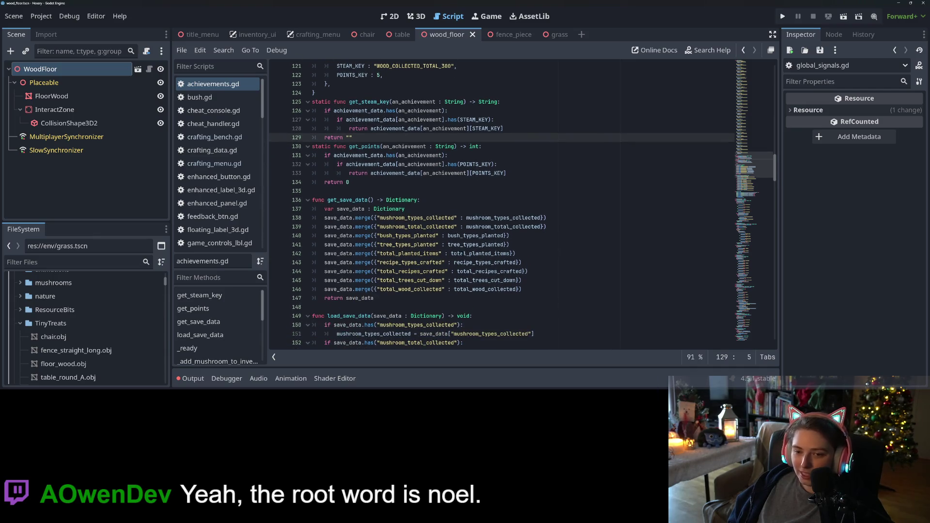
pyautogui.press('Return')
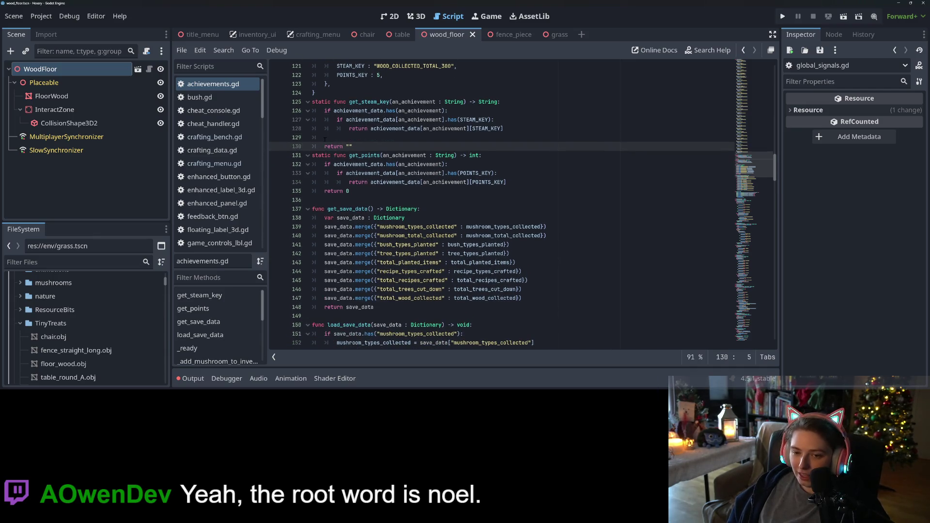
pyautogui.press('Up')
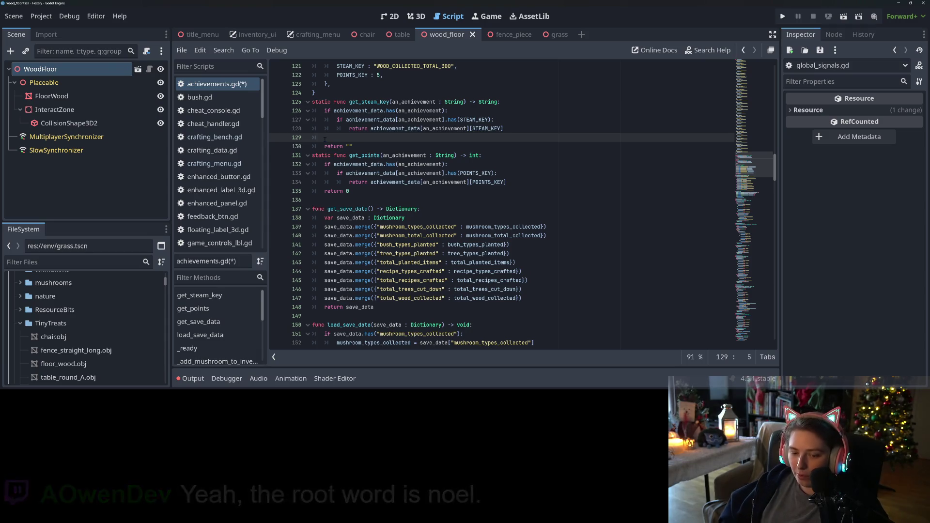
pyautogui.write('push_wa')
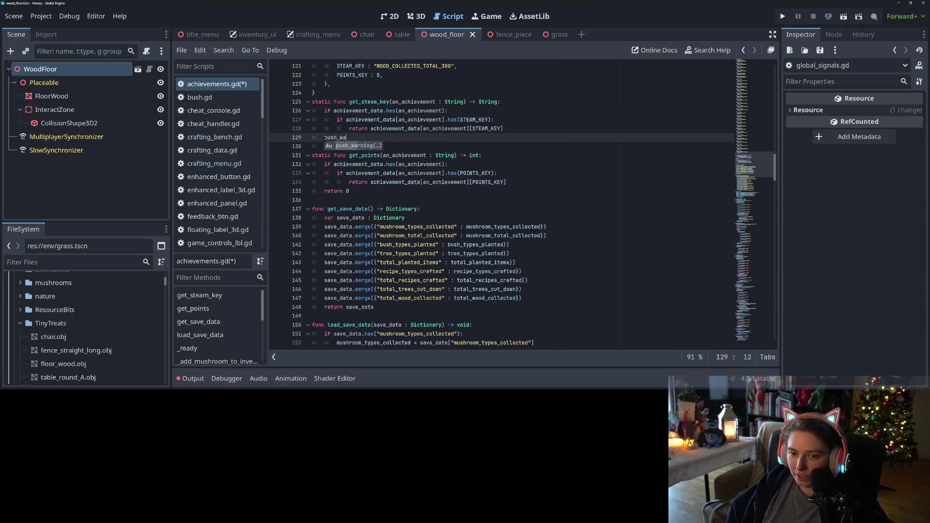
pyautogui.write('rning("S')
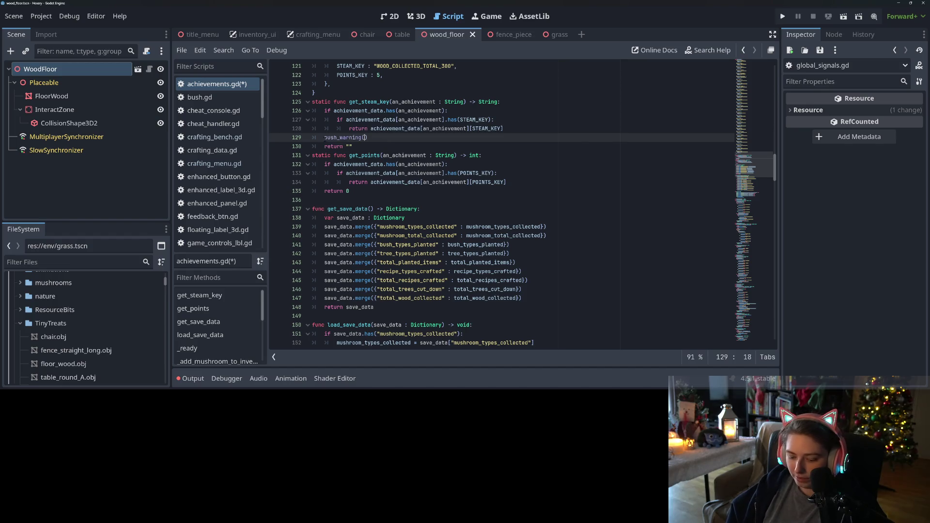
pyautogui.write('team key no')
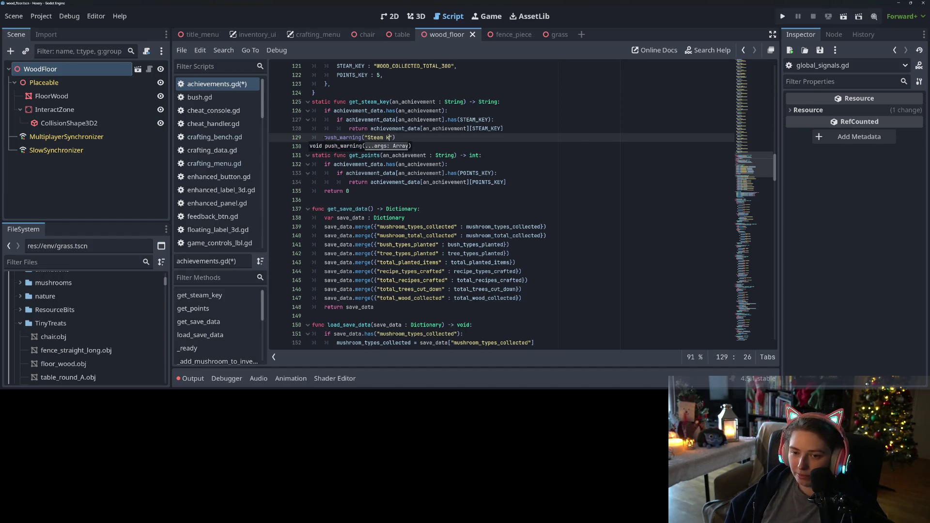
pyautogui.write('t found')
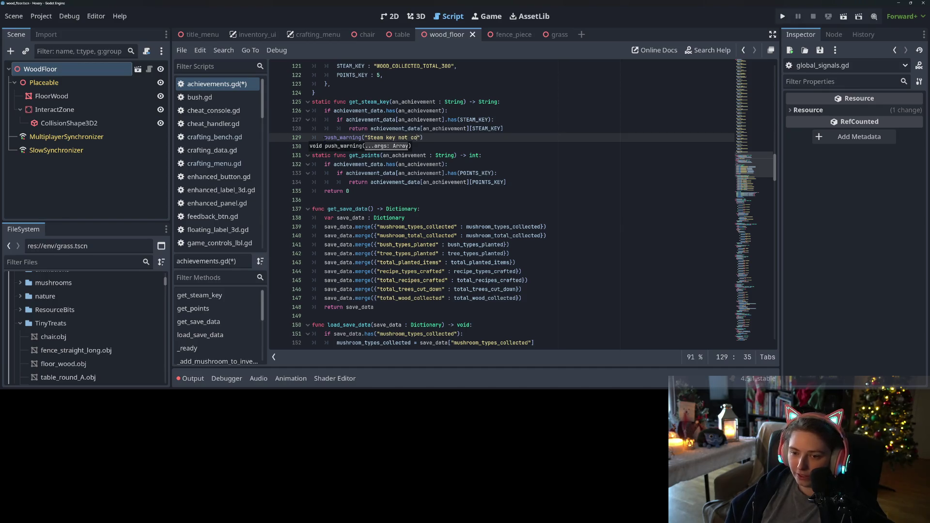
pyautogui.write(' for ')
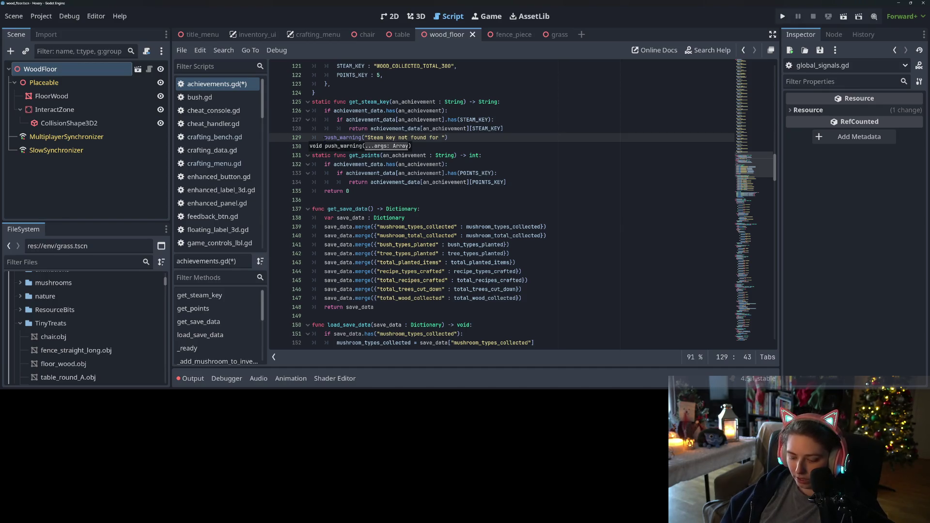
pyautogui.write(': ", ')
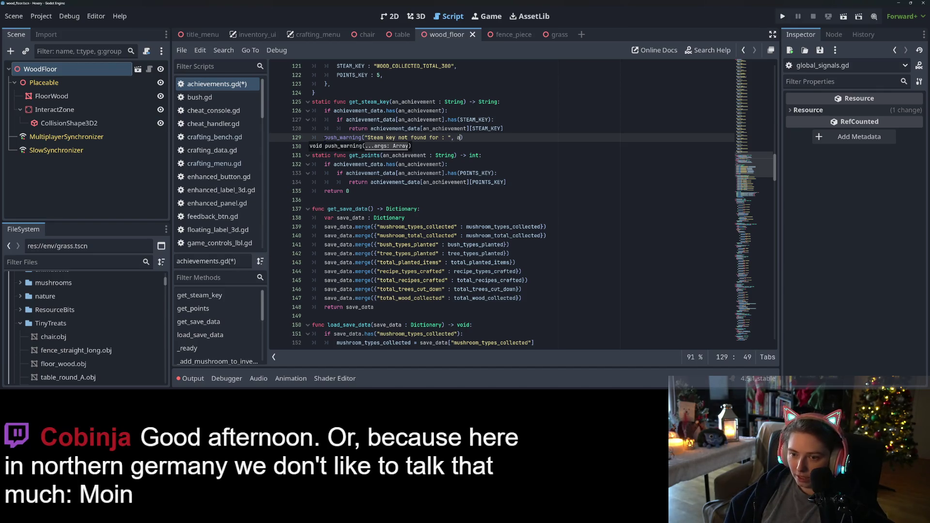
pyautogui.write('an_achievement')
# - Copy the warning above get_points' return 0, change it to 'Points data not found for', and save
pyautogui.moveTo(325, 138); pyautogui.dragTo(509, 136)
pyautogui.hotkey('ctrl', 'c')
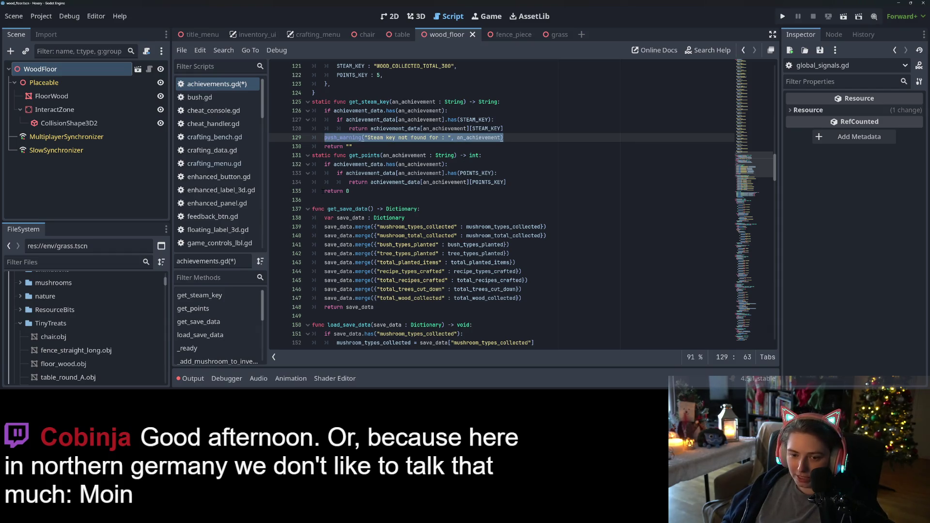
pyautogui.click(325, 191)
pyautogui.press('Return')
pyautogui.press('Up')
pyautogui.hotkey('ctrl', 'v')
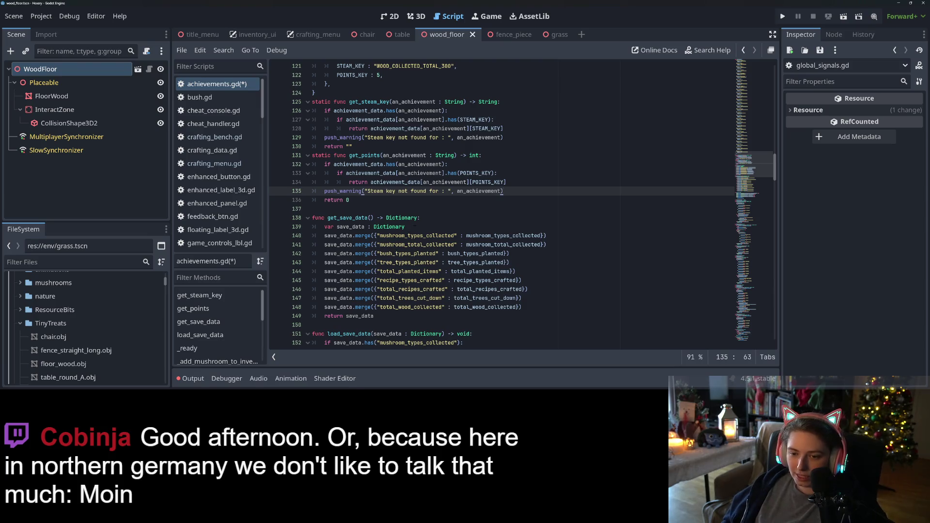
pyautogui.doubleClick(472, 191)
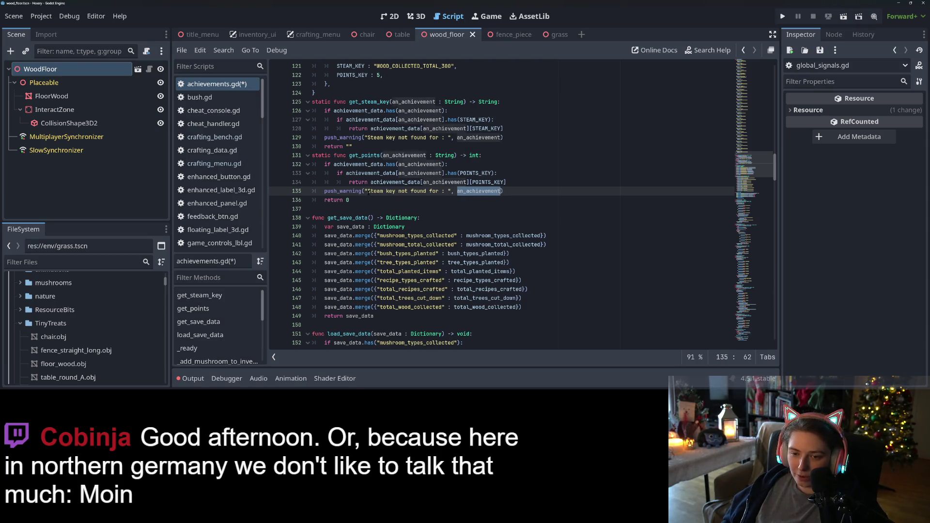
pyautogui.moveTo(369, 192); pyautogui.dragTo(396, 192)
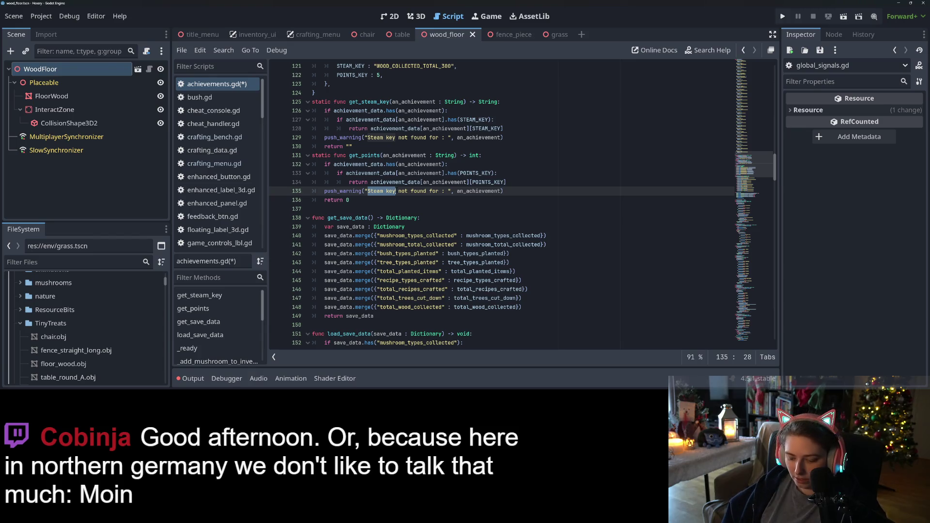
pyautogui.write('Points data')
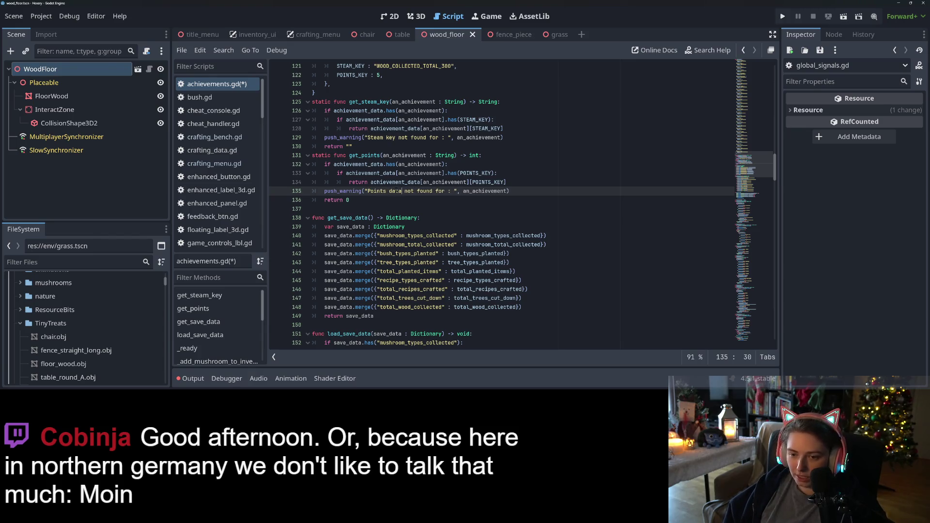
pyautogui.hotkey('ctrl', 's')
pyautogui.click(489, 173)
pyautogui.click(545, 192)
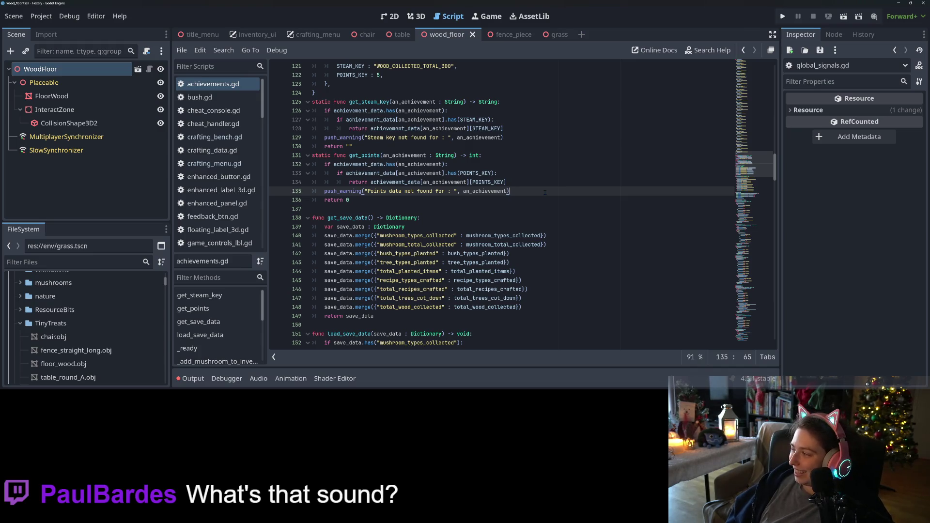
# - Save achievements.gd, review get_save_data's tree_types_planted line, and run the project with F5
pyautogui.click(557, 219)
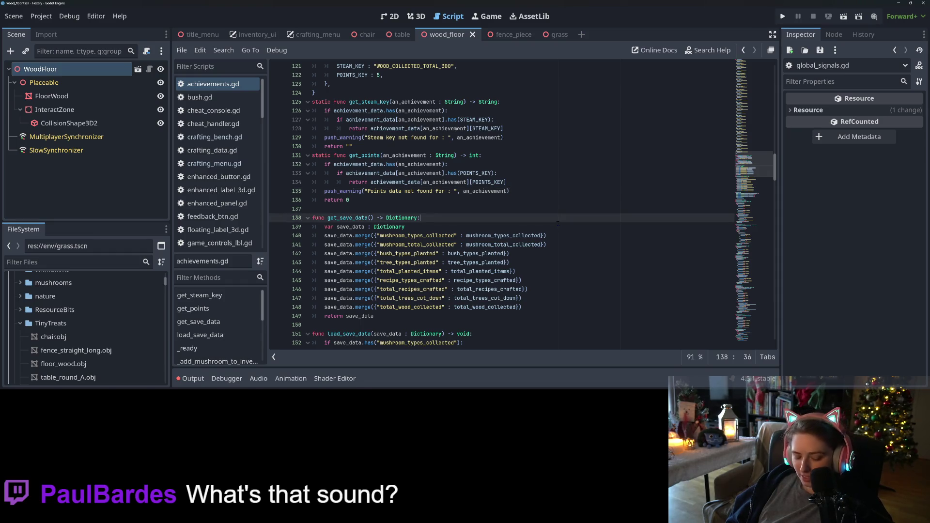
pyautogui.hotkey('ctrl', 's')
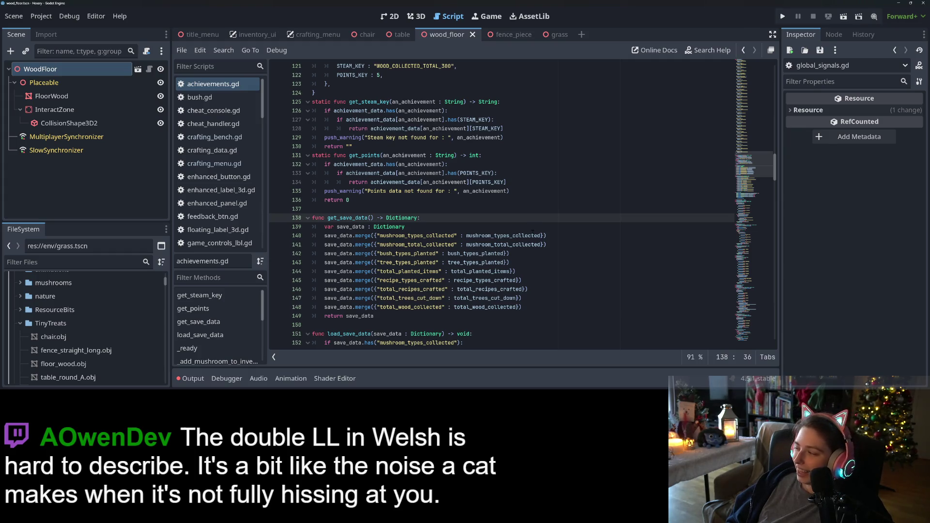
pyautogui.click(611, 263)
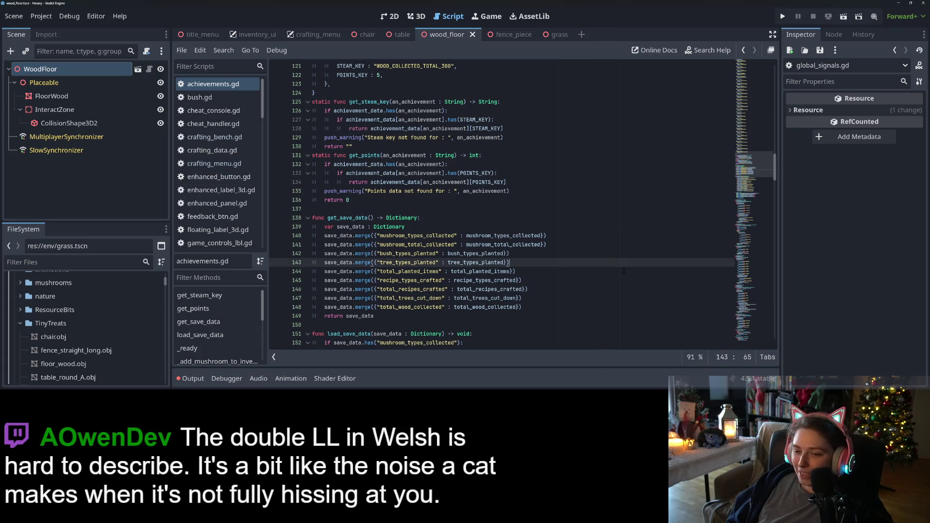
pyautogui.scroll(2, 610, 284)
pyautogui.scroll(-2, 591, 299)
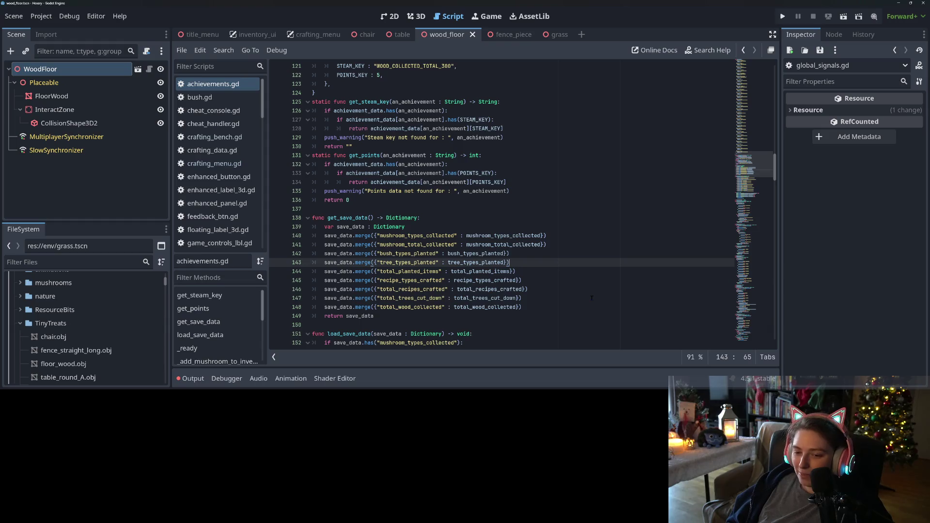
pyautogui.scroll(-1, 592, 298)
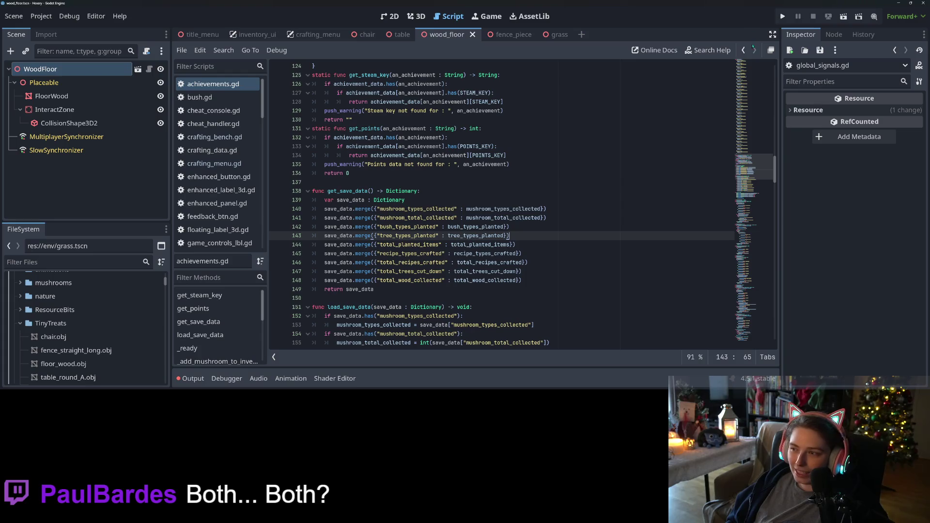
pyautogui.press('F5')
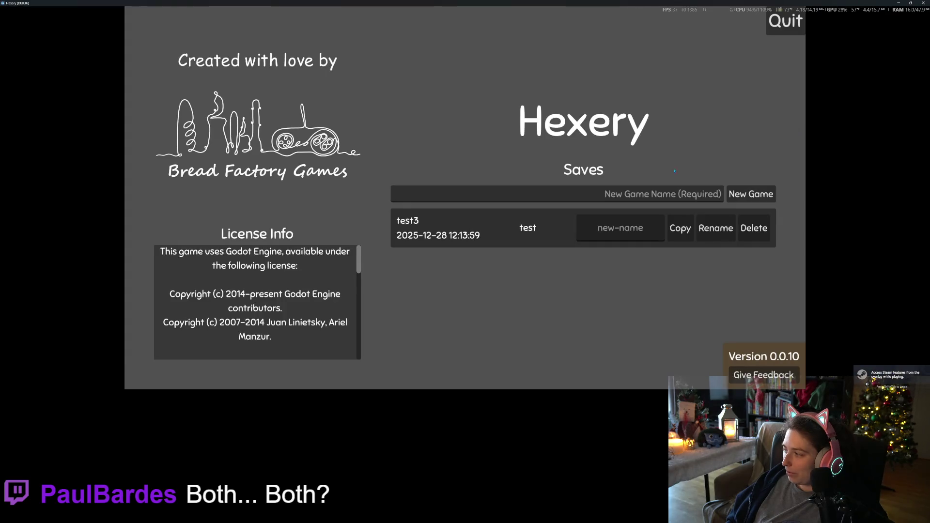
# - Load the test3 save, walk the witch around the island while zooming, then switch to Trello
pyautogui.click(499, 223)
pyautogui.click(503, 227)
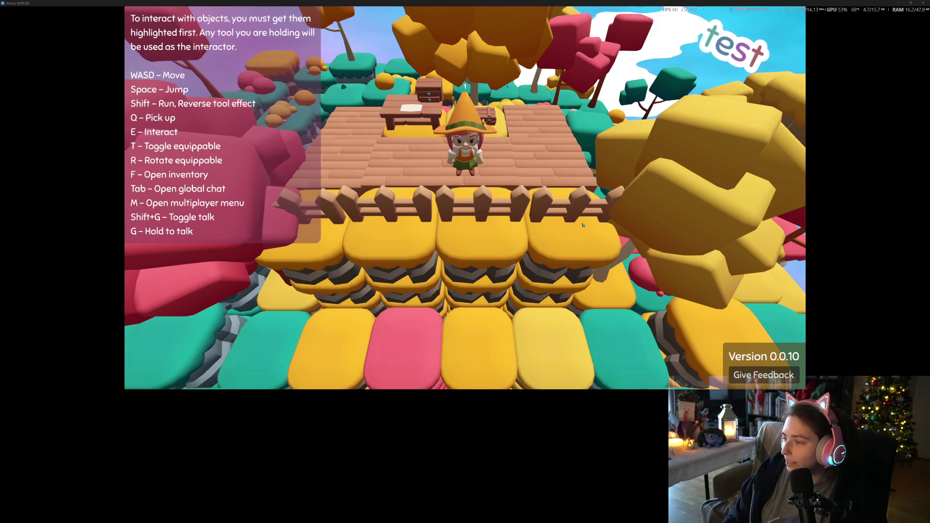
pyautogui.press('w')
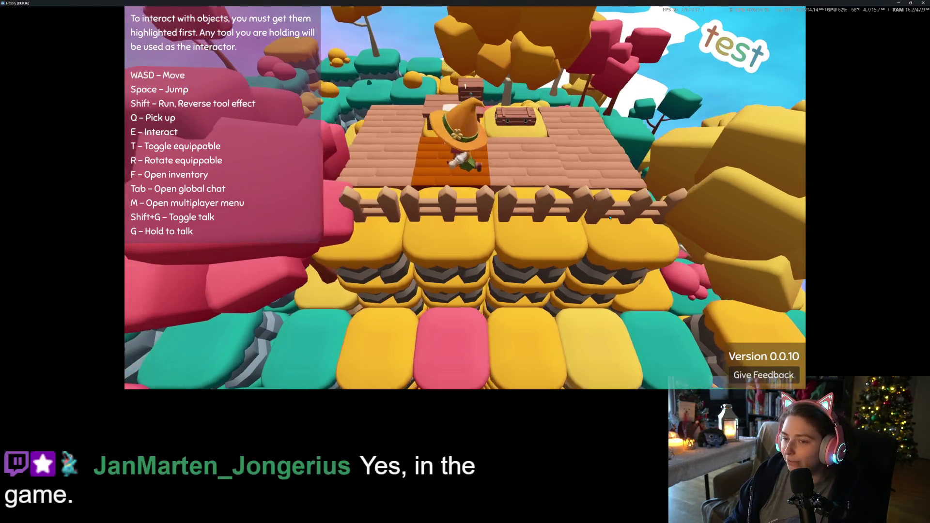
pyautogui.scroll(-5, 610, 218)
pyautogui.press('w')
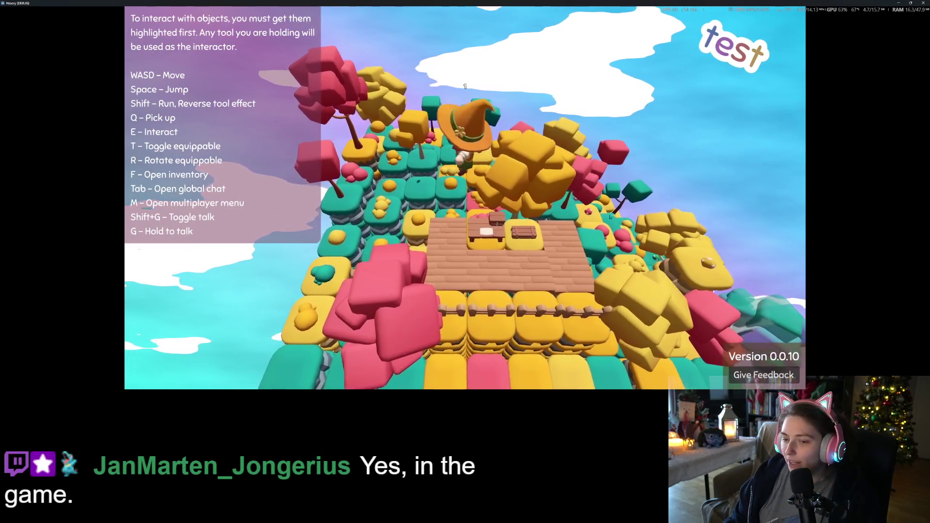
pyautogui.scroll(5, 610, 216)
pyautogui.press('s')
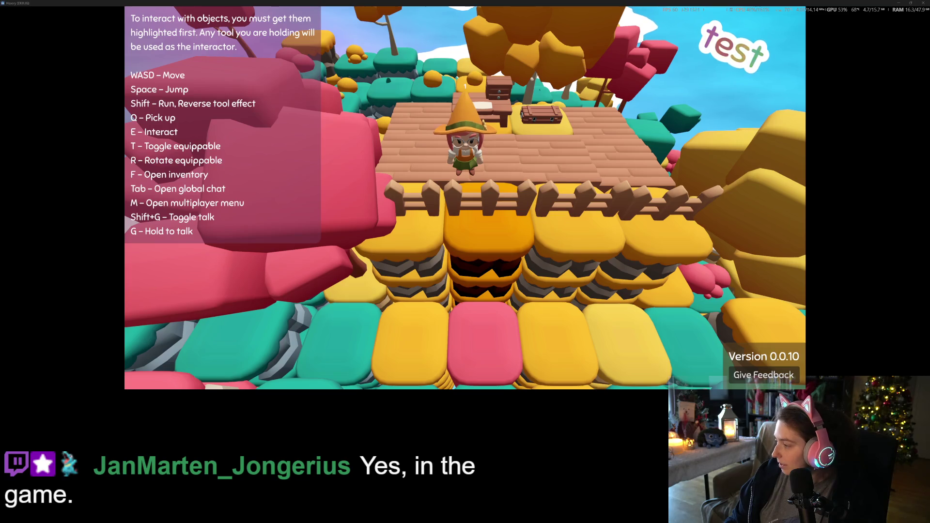
pyautogui.hotkey('alt', 'Tab')
pyautogui.scroll(-5, 339, 272)
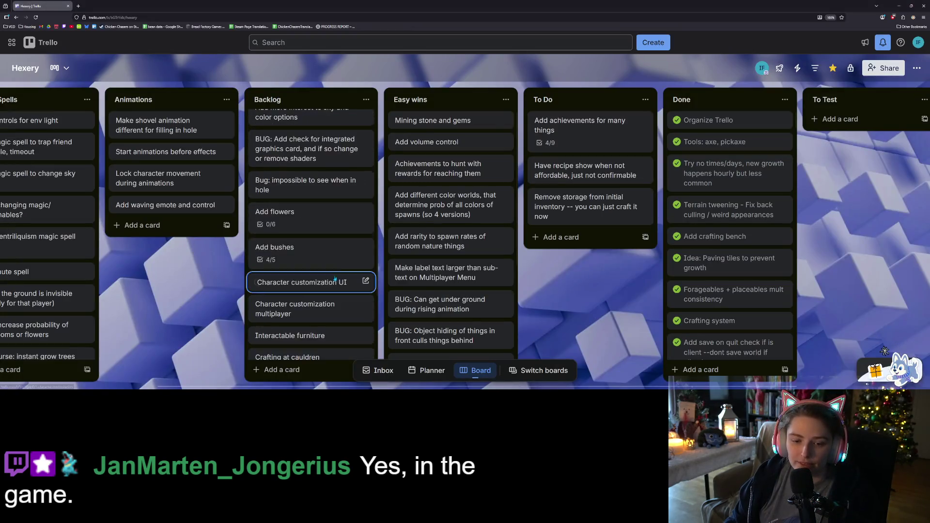
# - Add the card 'Purple color options for world objects' to Backlog, then minimize the browser
pyautogui.scroll(-3, 335, 279)
pyautogui.click(291, 370)
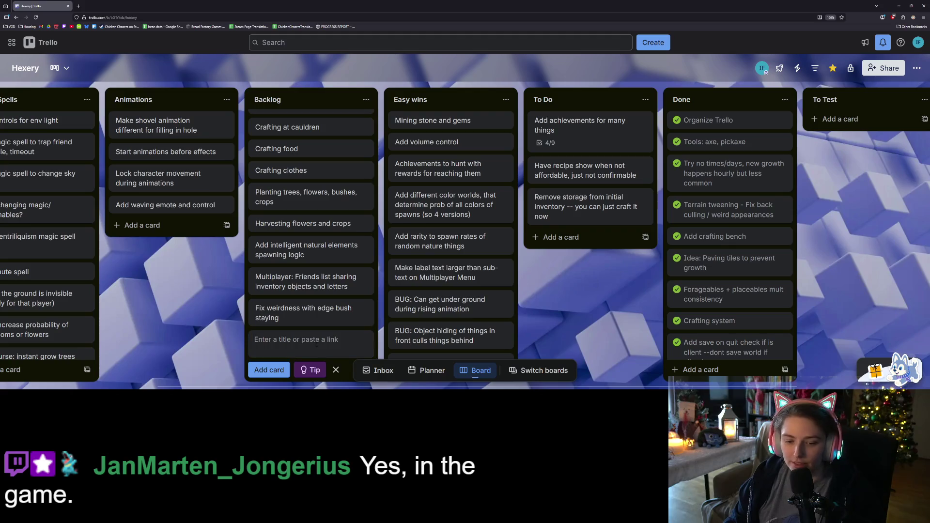
pyautogui.write('Purple')
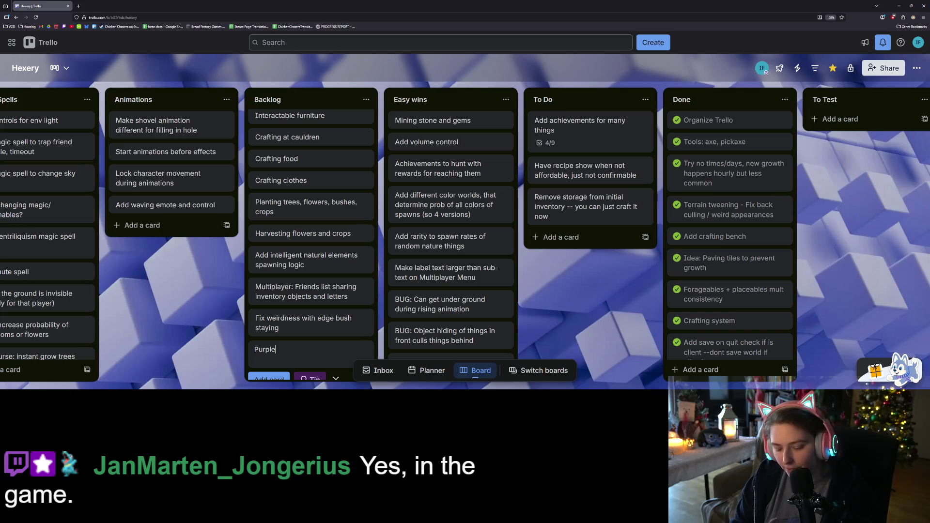
pyautogui.write(' color op')
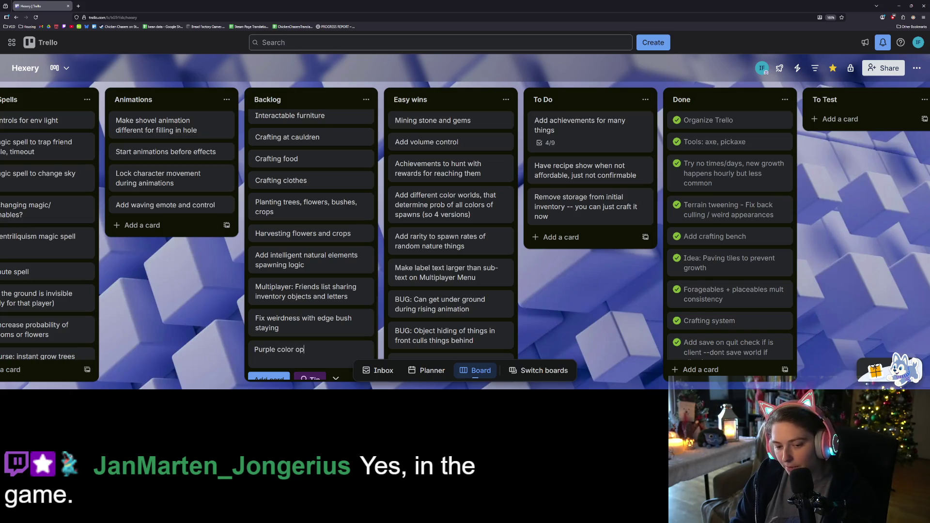
pyautogui.write('tions for world objec')
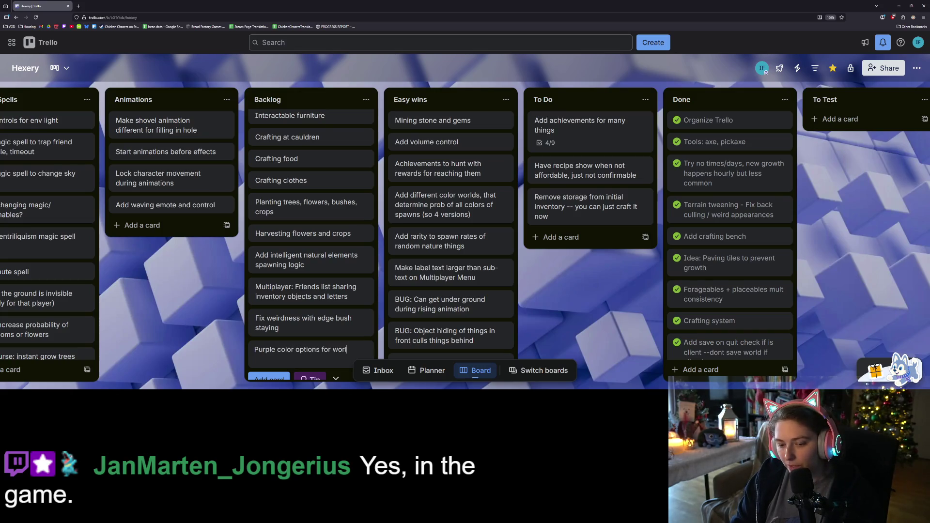
pyautogui.write('t')
pyautogui.press('Return')
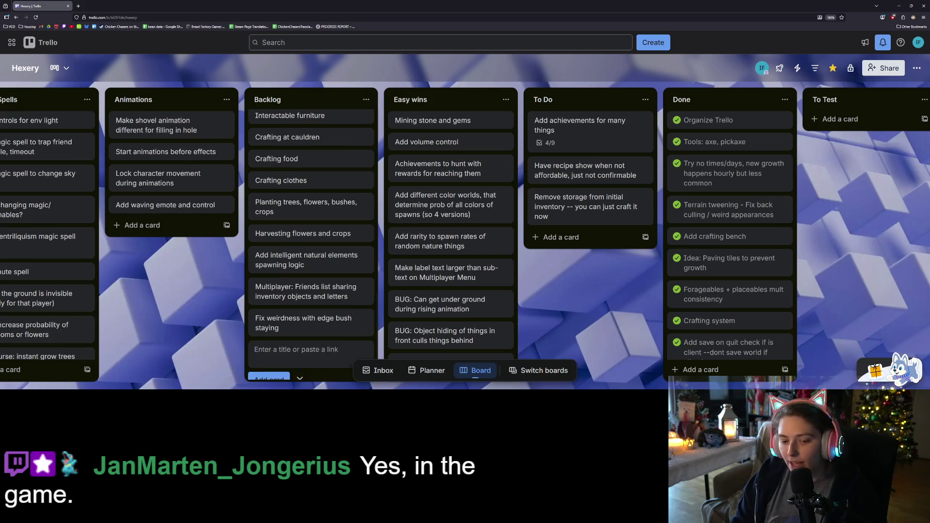
pyautogui.press('Escape')
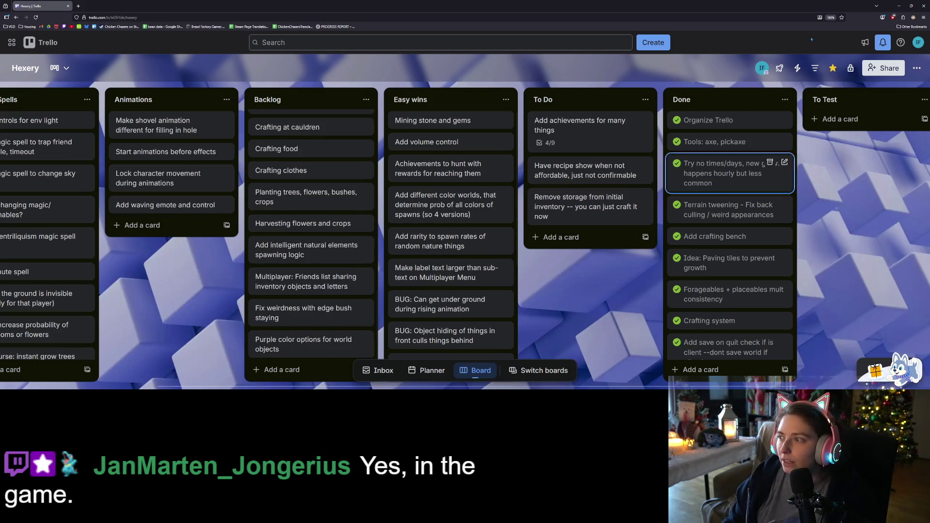
pyautogui.click(900, 6)
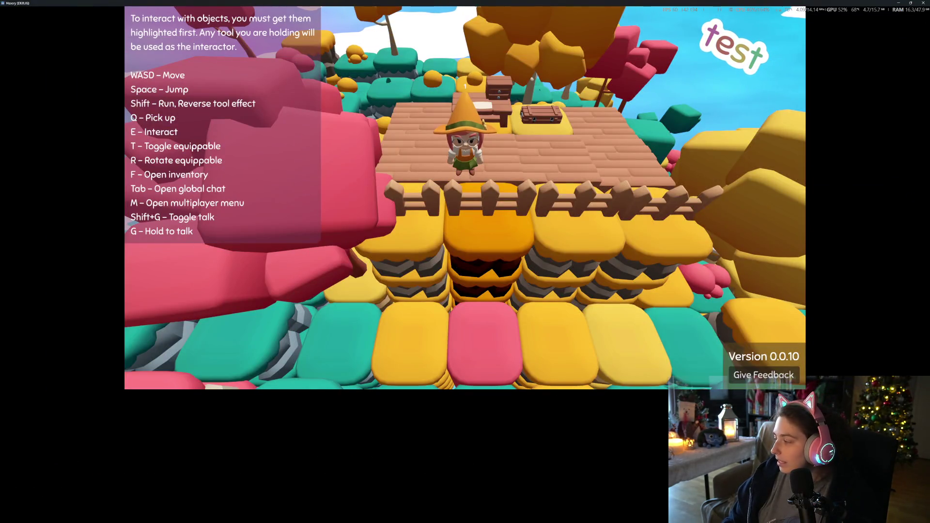
# - Turn the music player's volume down to 5
pyautogui.hotkey('alt', 'Tab')
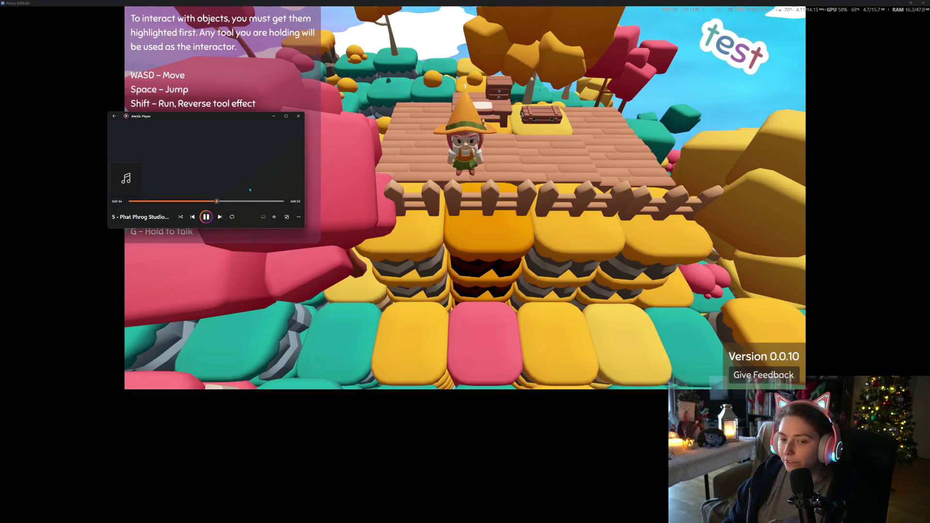
pyautogui.click(275, 218)
pyautogui.moveTo(264, 204); pyautogui.dragTo(252, 205)
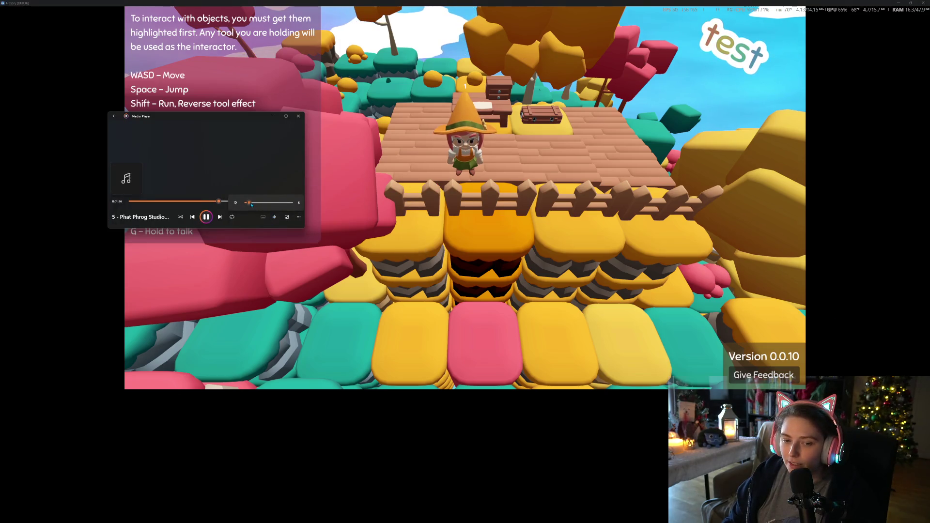
# - Walk the witch around the wooden platform, pillars and table, then close the game
pyautogui.click(287, 315)
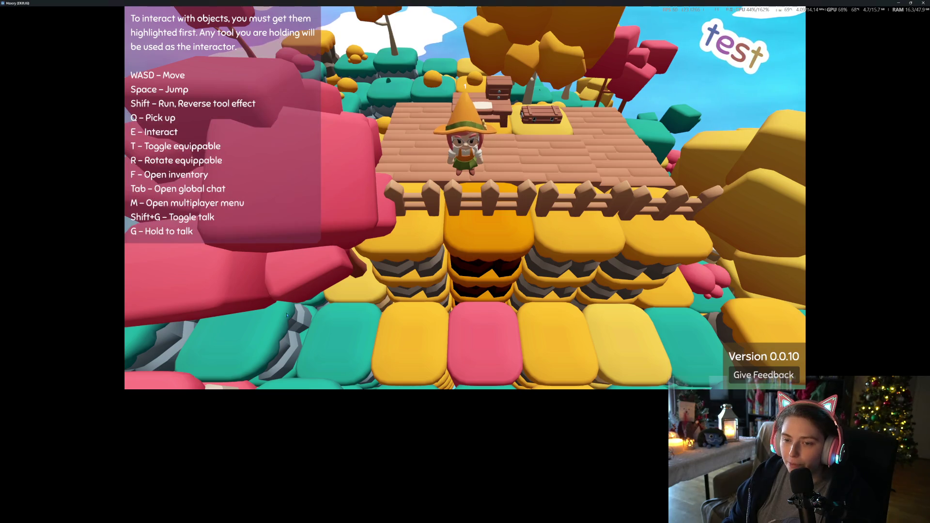
pyautogui.press('w')
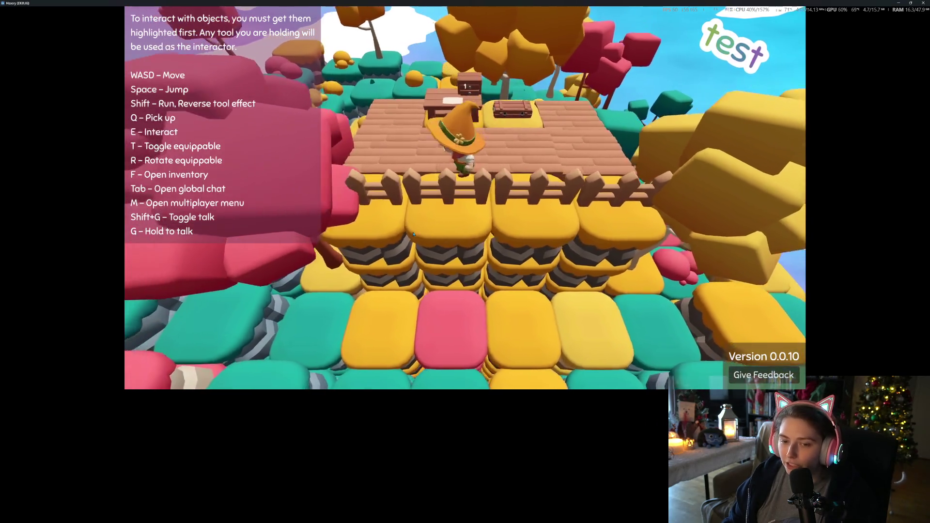
pyautogui.press('a')
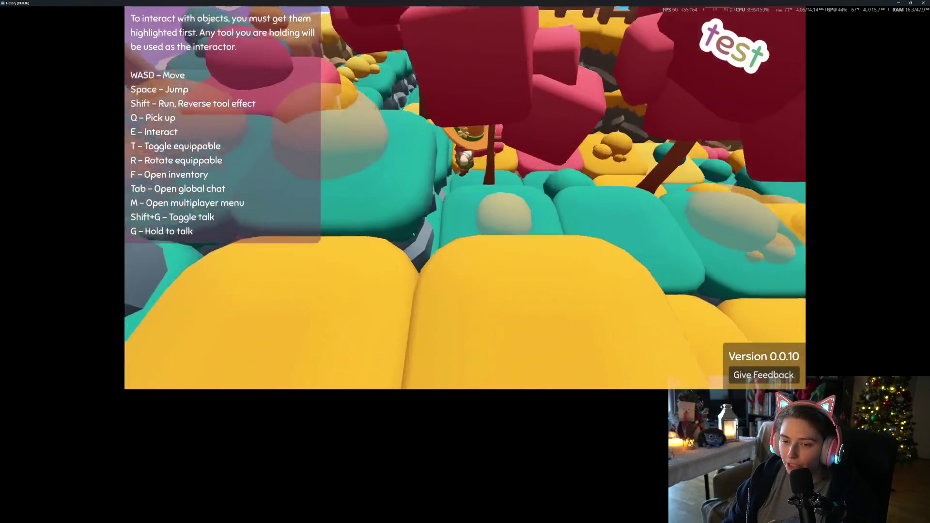
pyautogui.press('w')
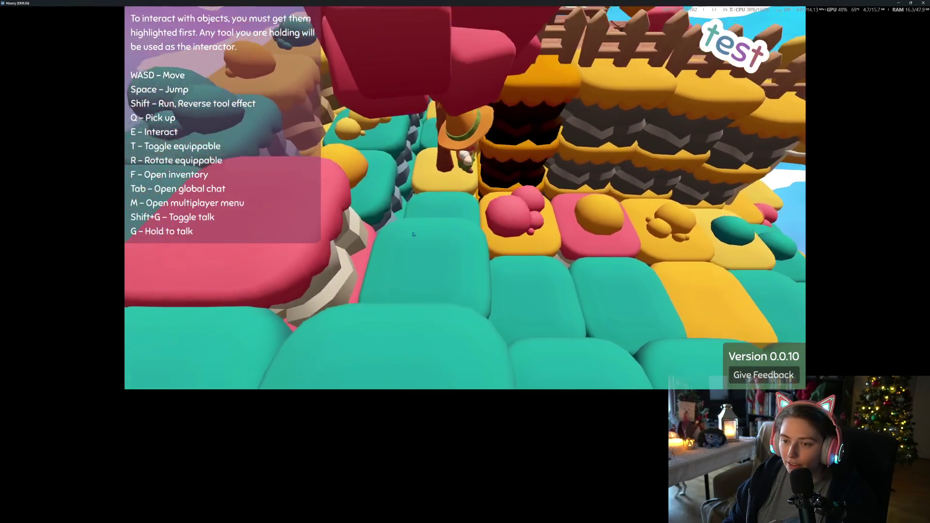
pyautogui.press('s')
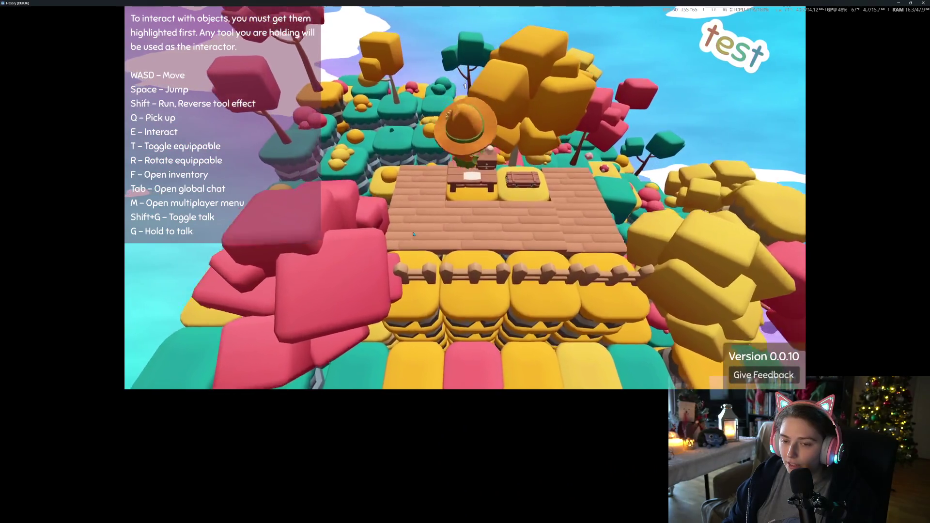
pyautogui.press('s')
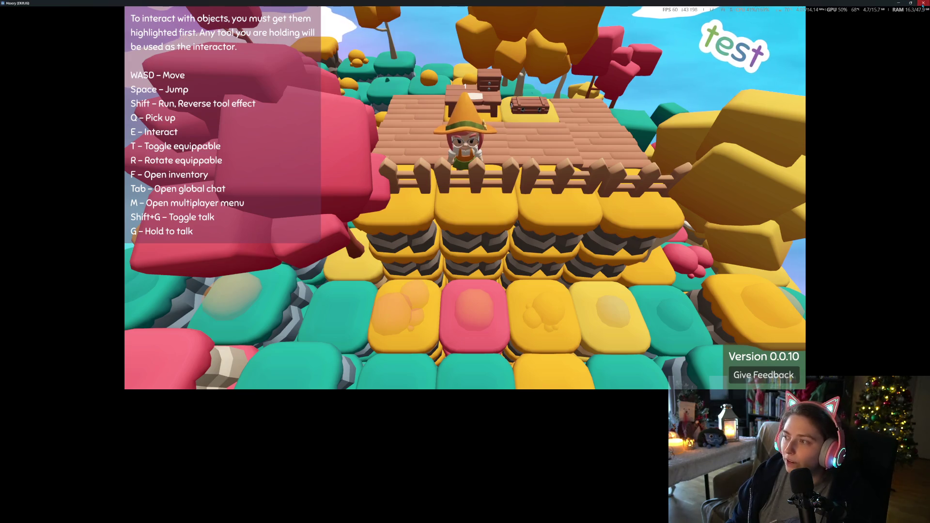
pyautogui.press('w')
pyautogui.press('s')
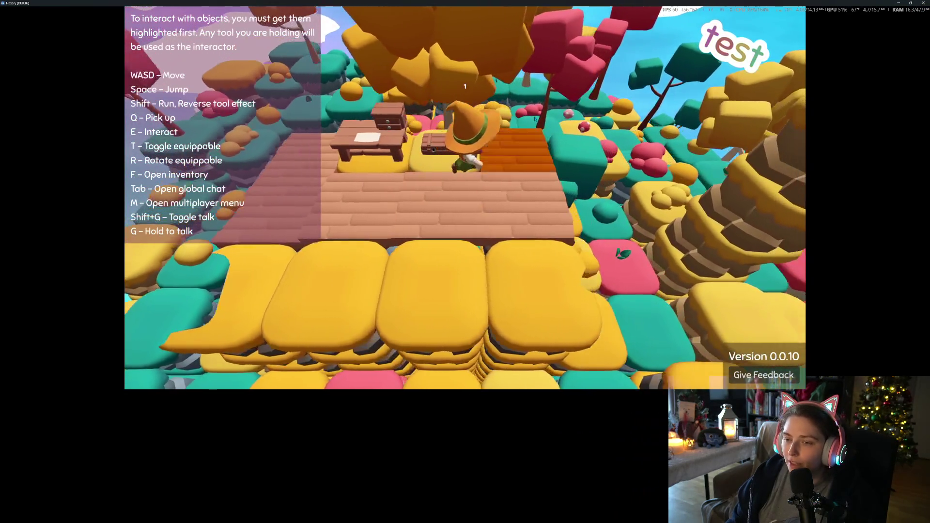
pyautogui.press('w')
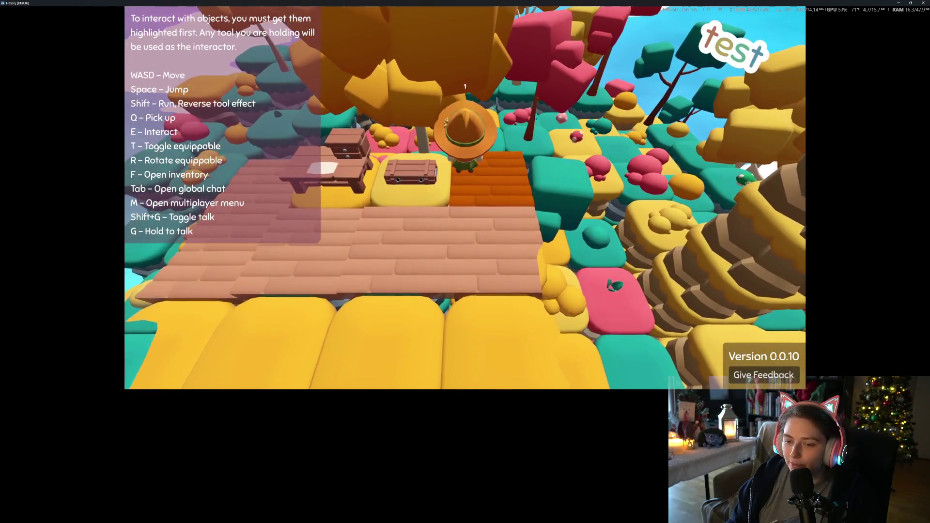
pyautogui.press('s')
pyautogui.press('s')
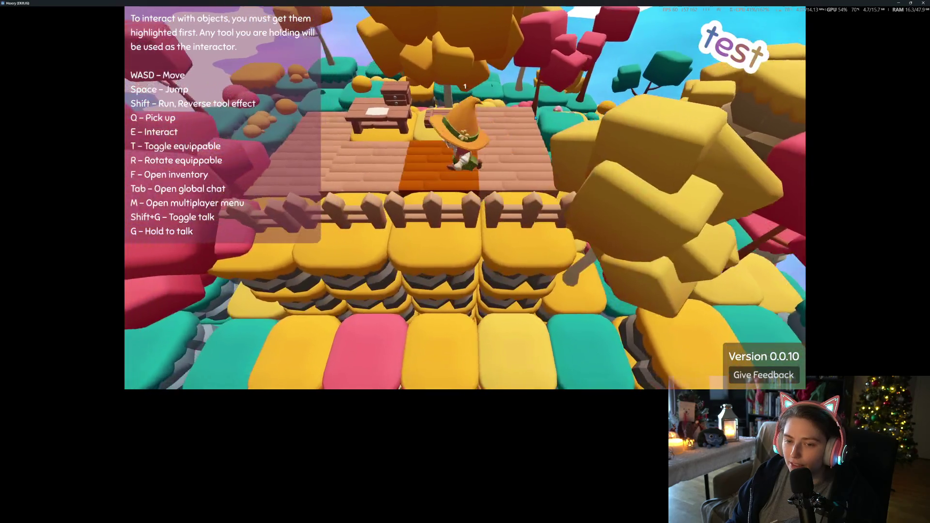
pyautogui.click(924, 3)
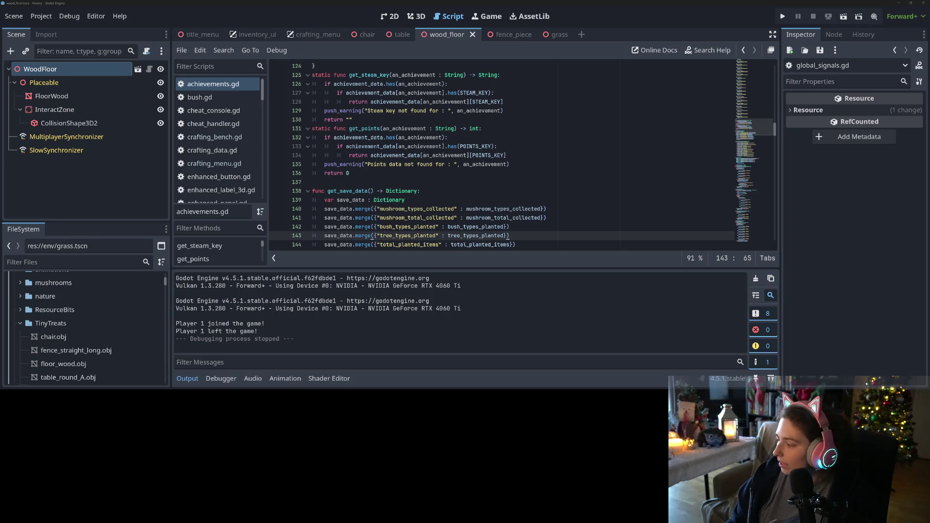
pyautogui.hotkey('alt', 'Tab')
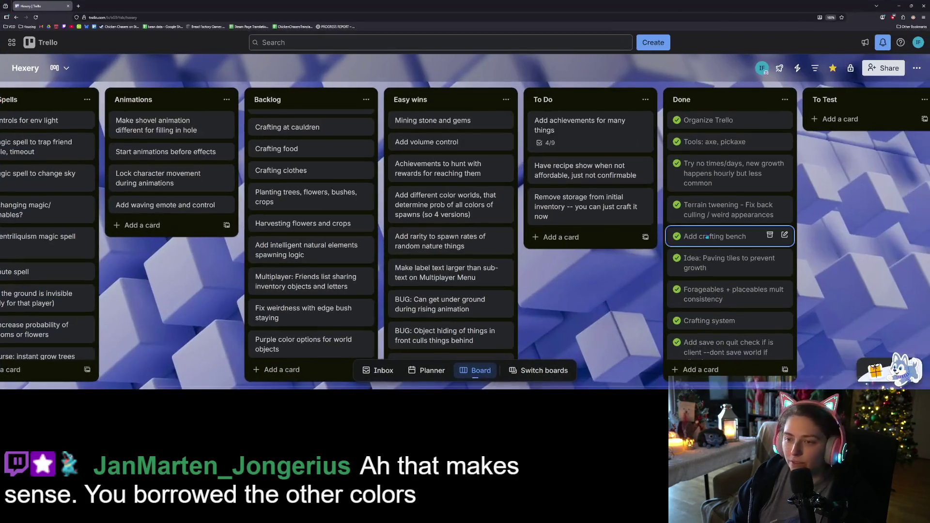
# - Add the card 'Make stackable objects (so ground tile can be stacked on)' to To Do
pyautogui.click(566, 237)
pyautogui.write('Make ')
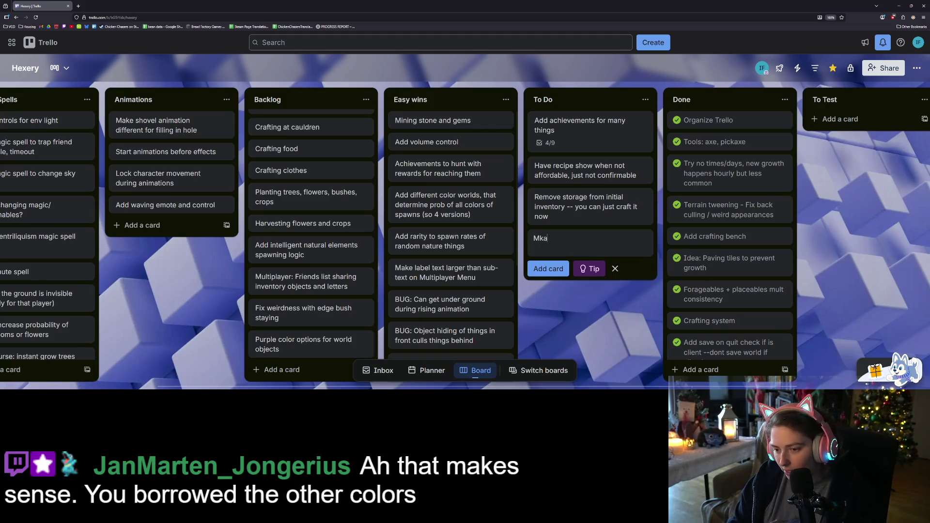
pyautogui.write('stac')
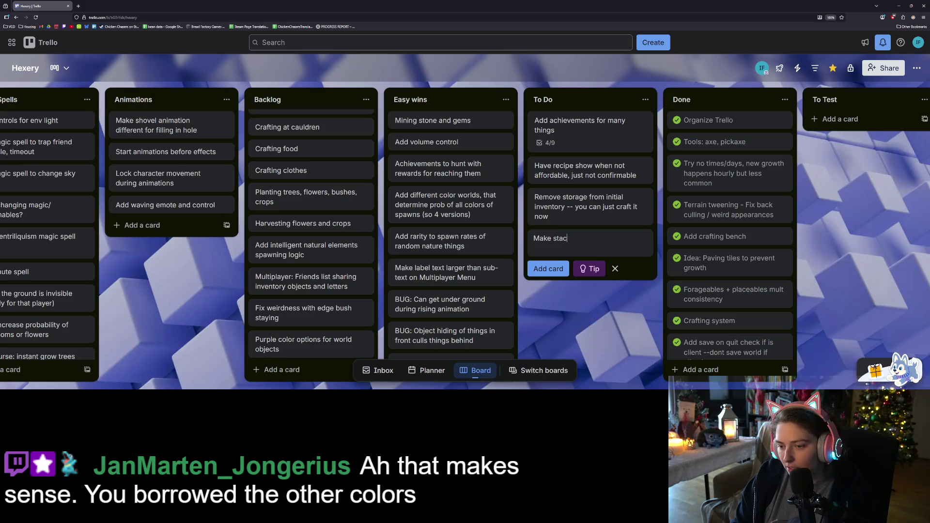
pyautogui.write('kable objec')
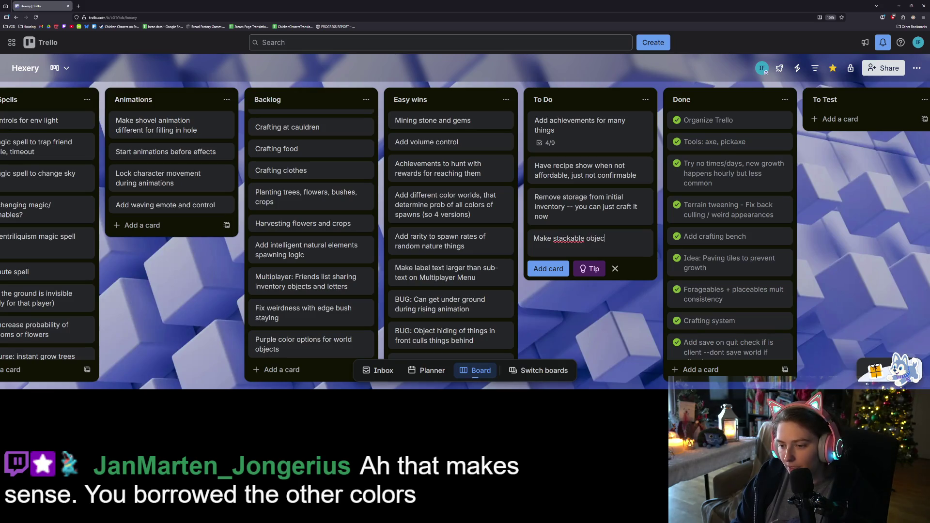
pyautogui.write('ts (so')
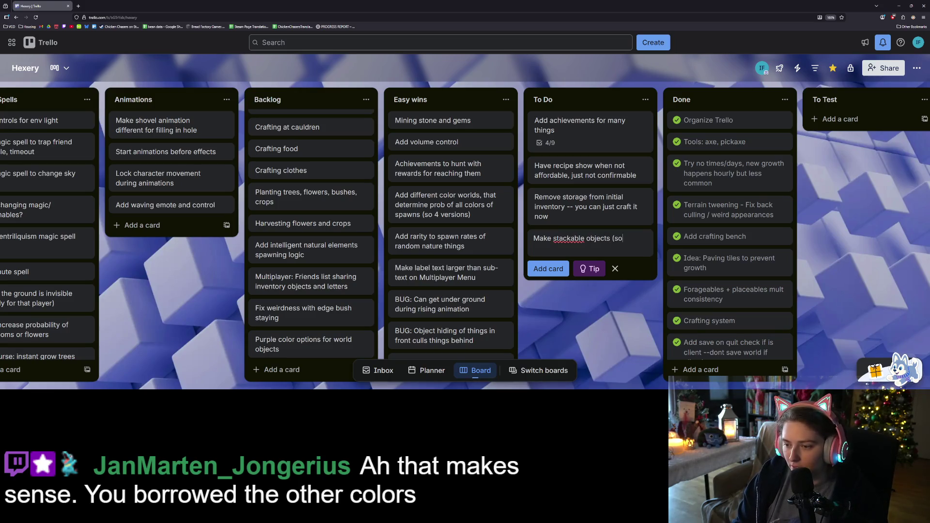
pyautogui.write(' ground tile ca')
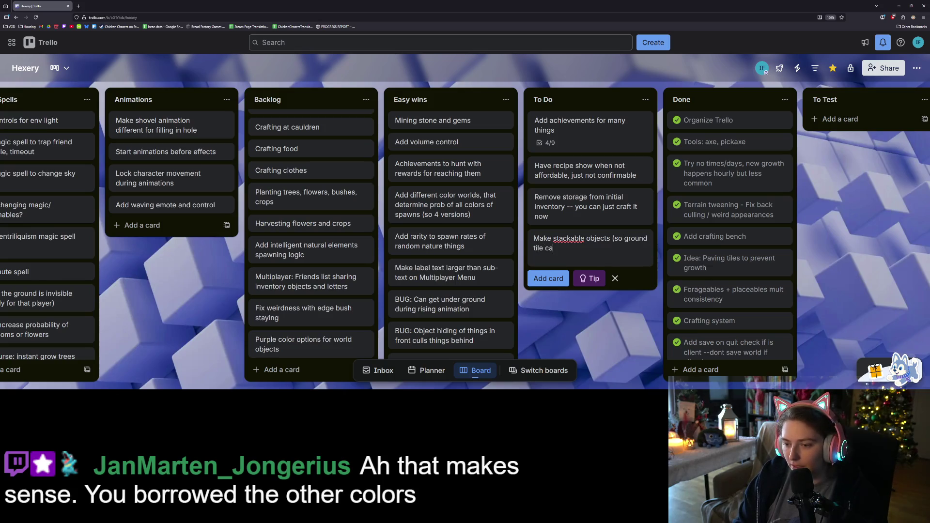
pyautogui.write('n be stacked on')
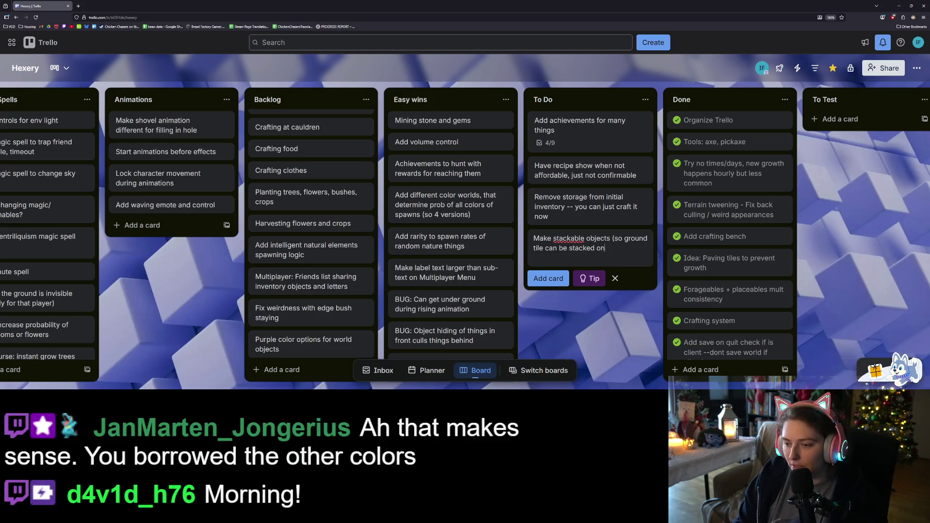
pyautogui.press('Return')
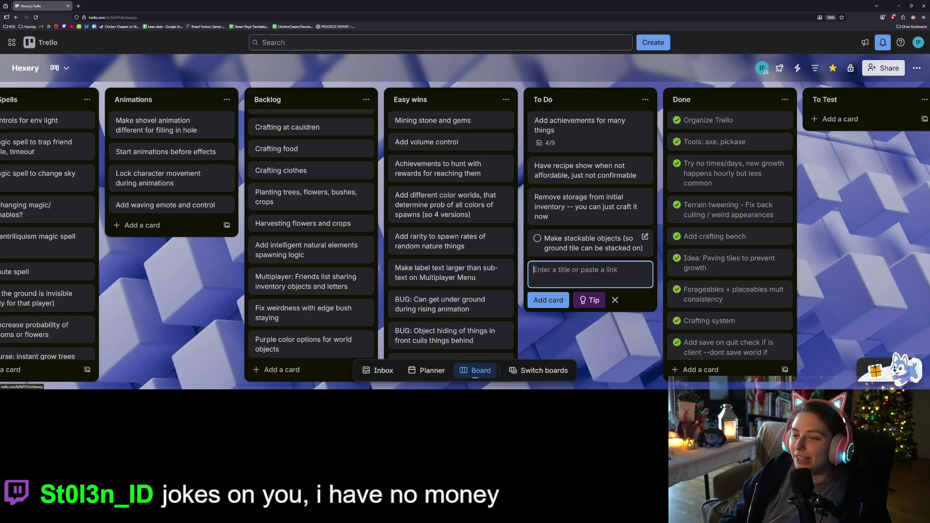
pyautogui.click(623, 326)
pyautogui.hotkey('ctrl', '+')
pyautogui.hotkey('ctrl', '+')
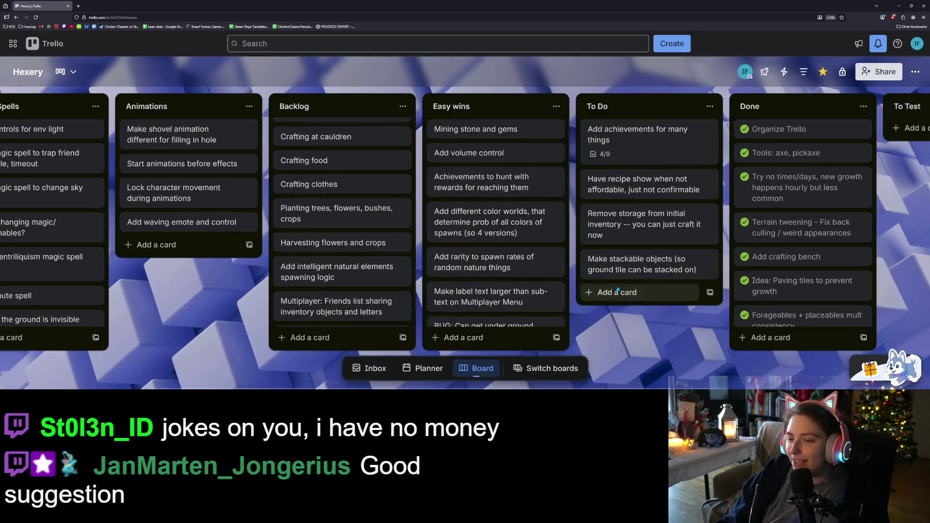
pyautogui.hscroll(3, 669, 343)
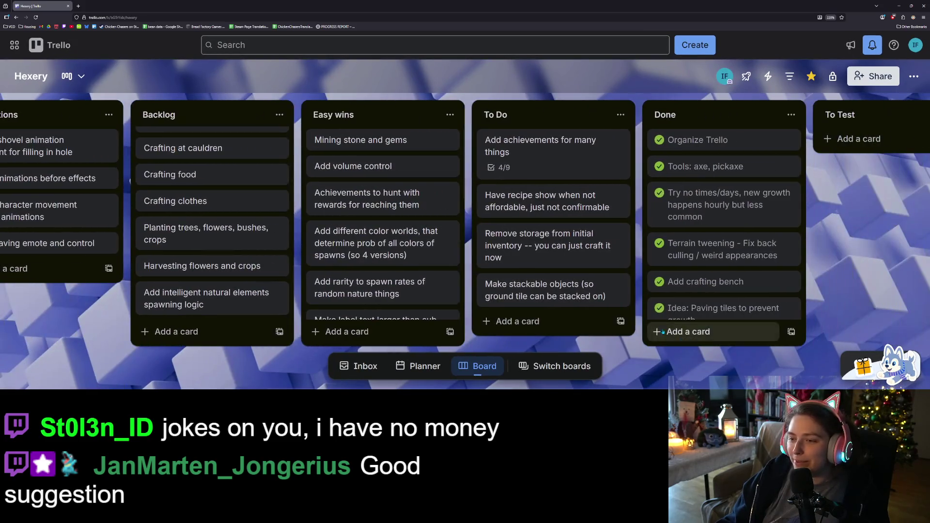
pyautogui.hotkey('ctrl', '0')
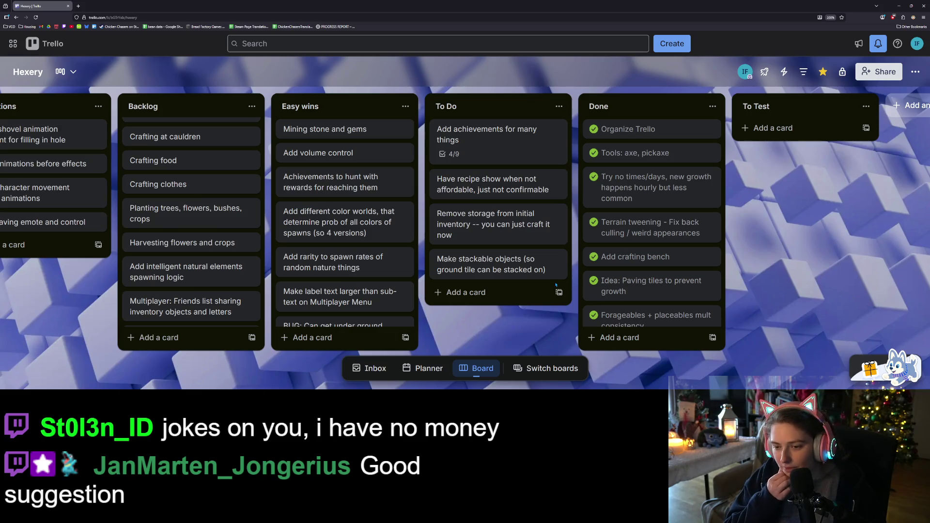
# - On 'Add achievements for many things', tick Cutting down trees, crafting N times and collecting N wood
pyautogui.click(491, 146)
pyautogui.scroll(-2, 283, 285)
pyautogui.scroll(-2, 283, 285)
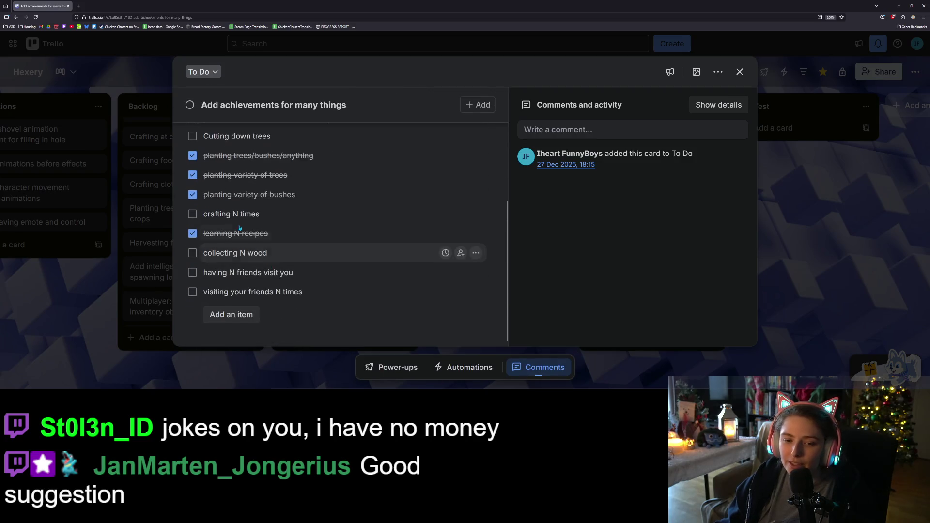
pyautogui.click(192, 136)
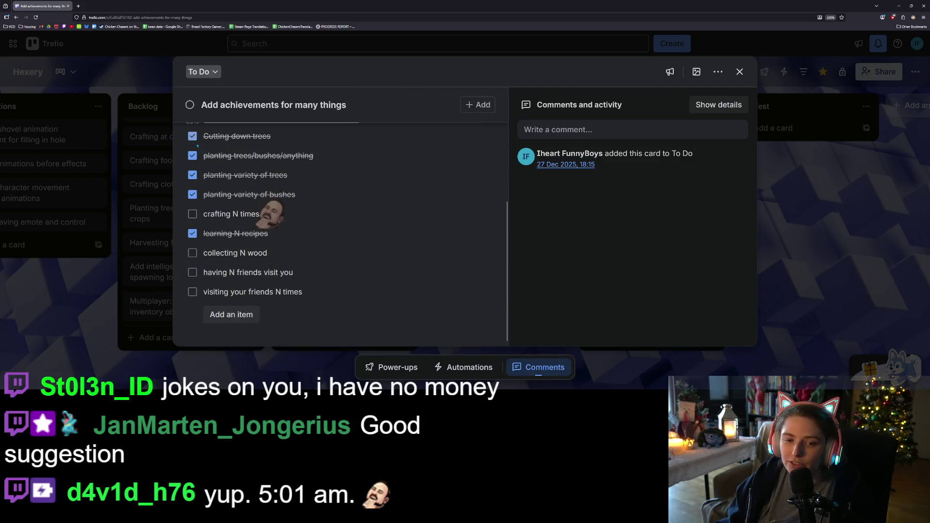
pyautogui.click(193, 214)
pyautogui.click(192, 253)
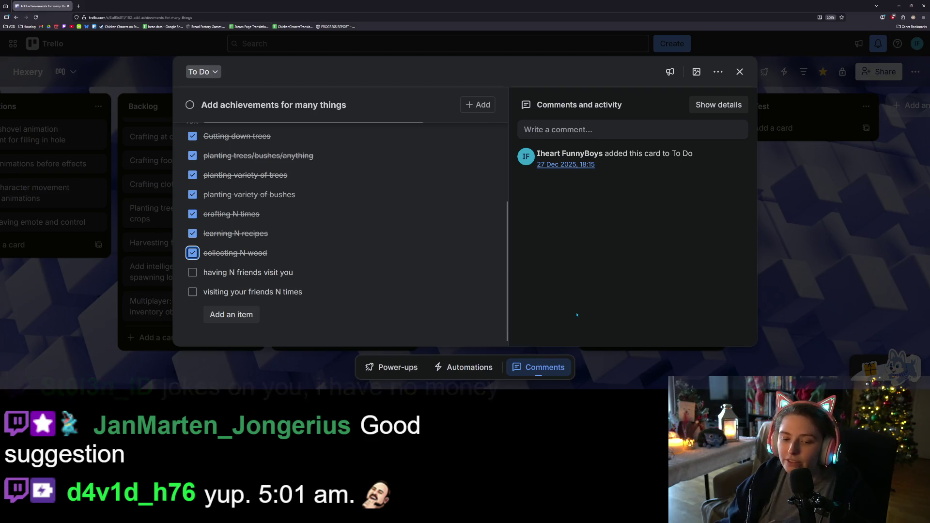
pyautogui.click(834, 285)
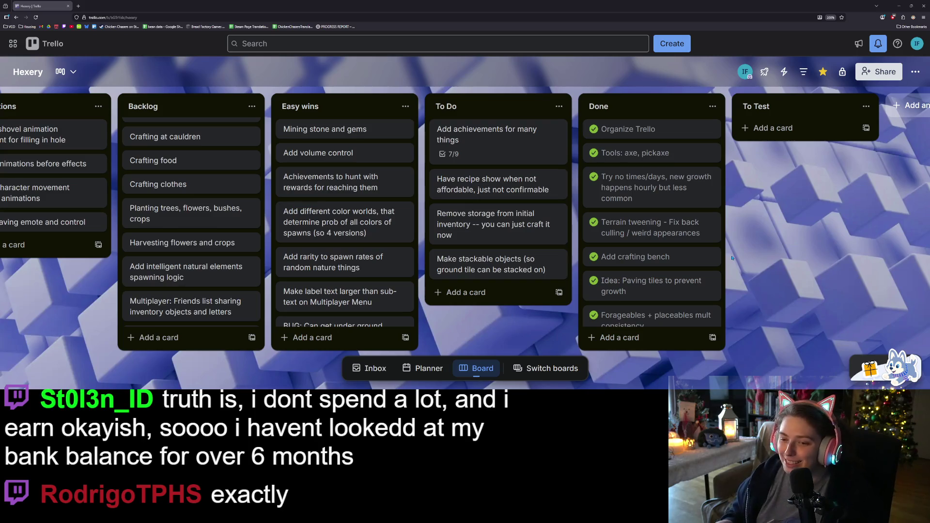
# - Reopen the achievements card, look over its remaining friend checklist items, and close it
pyautogui.click(485, 141)
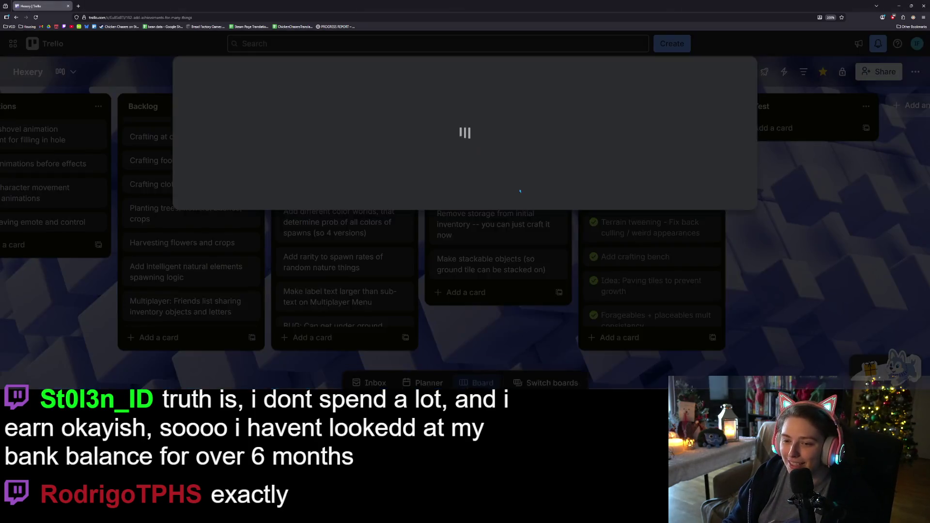
pyautogui.scroll(-4, 336, 269)
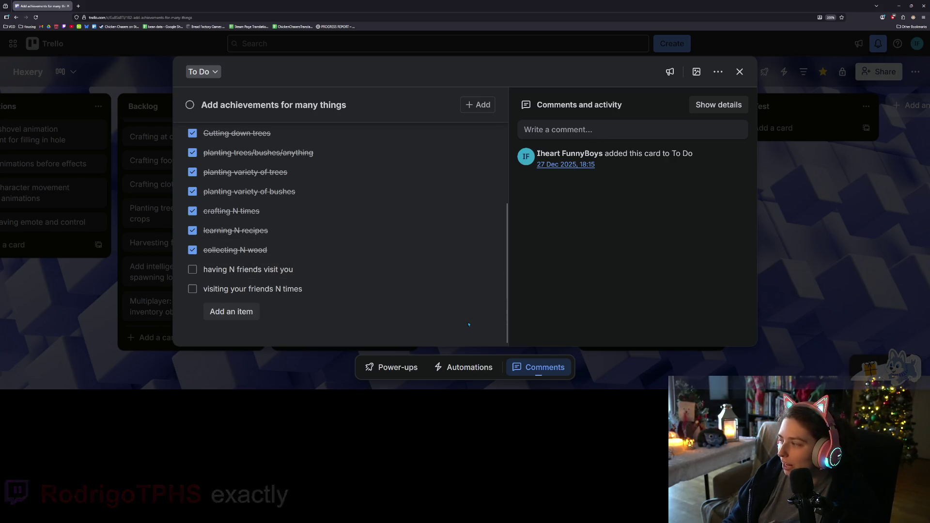
pyautogui.click(826, 317)
# - Restore the browser, bring the Godot editor forward and hide the output panel
pyautogui.click(911, 5)
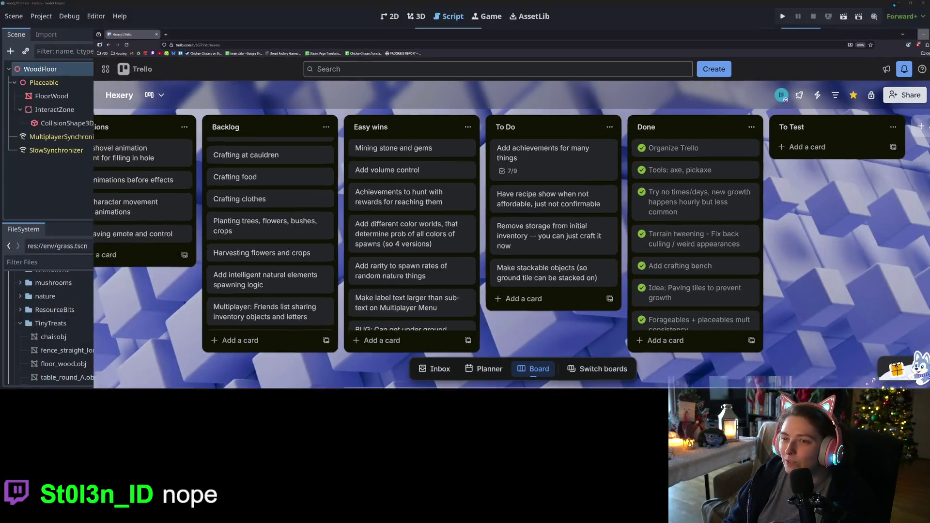
pyautogui.click(894, 5)
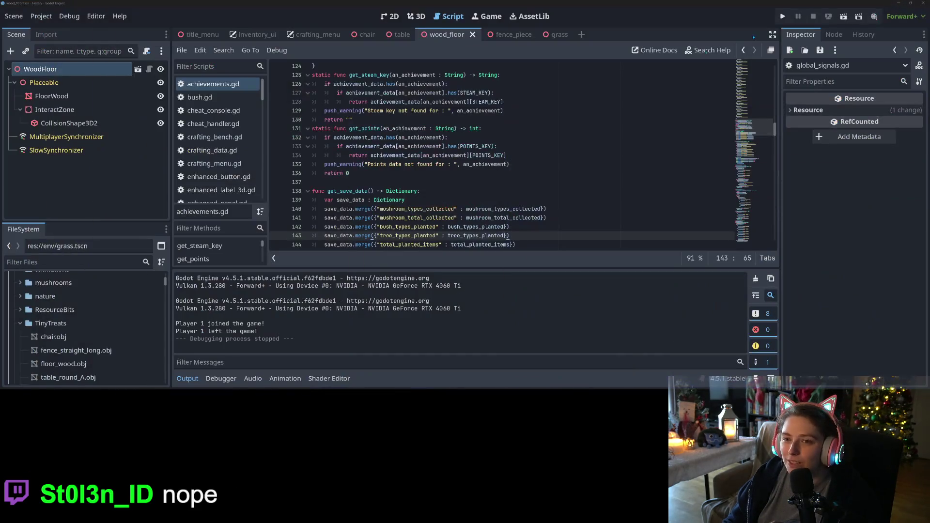
pyautogui.click(188, 379)
pyautogui.click(532, 155)
pyautogui.click(514, 236)
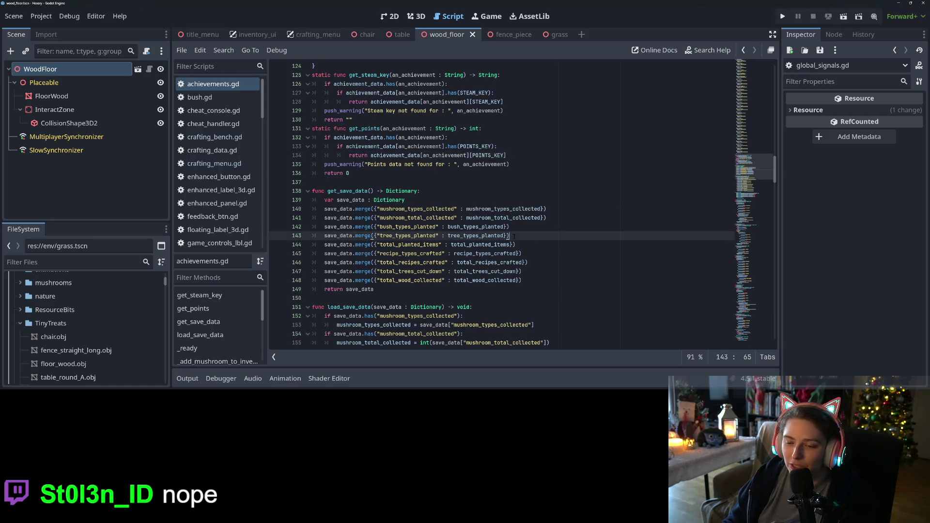
pyautogui.click(544, 266)
pyautogui.click(539, 255)
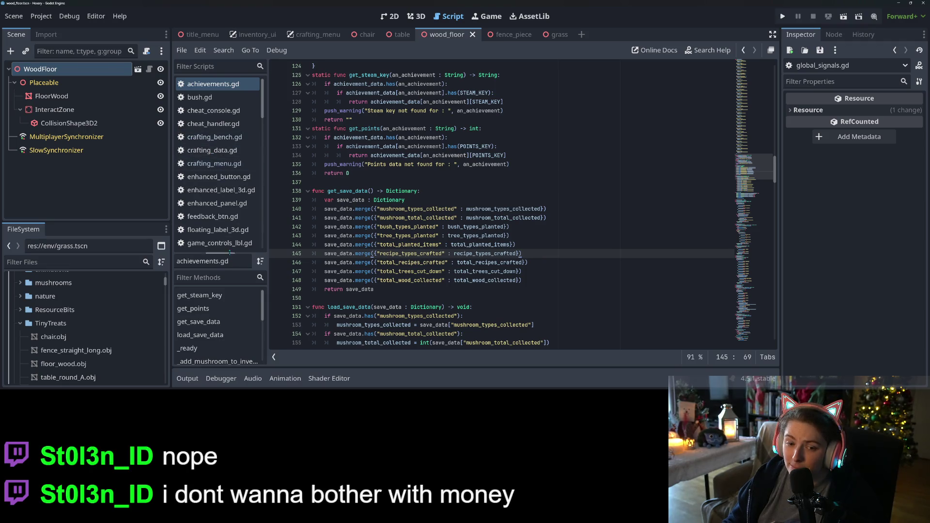
pyautogui.scroll(-4, 222, 217)
# - In global_signals.gd, duplicate crafted_item into a parameterless friend_visits_here() signal
pyautogui.click(217, 184)
pyautogui.click(533, 216)
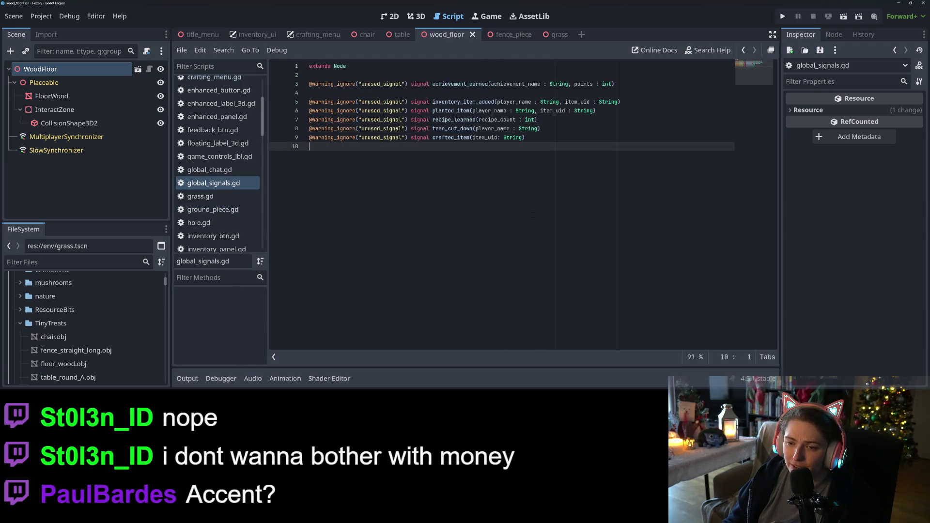
pyautogui.click(576, 141)
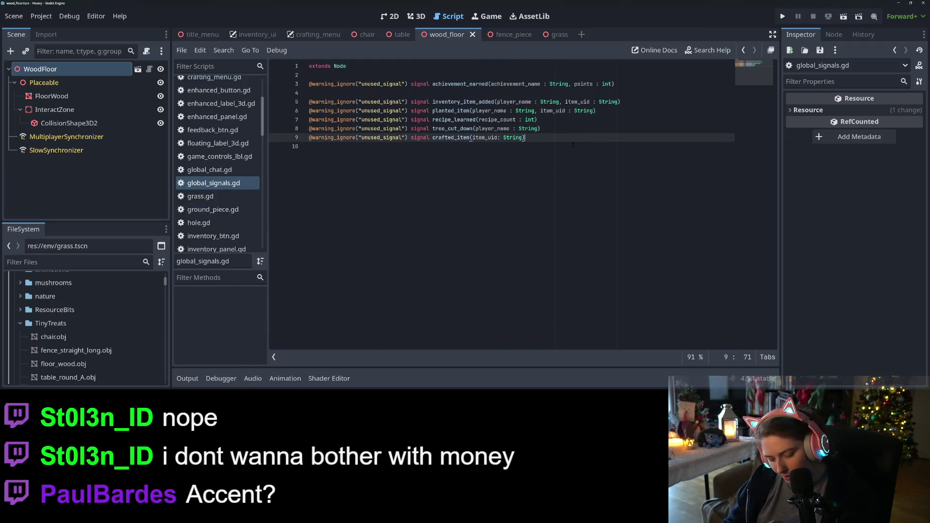
pyautogui.hotkey('ctrl', 'shift', 'd')
pyautogui.doubleClick(451, 146)
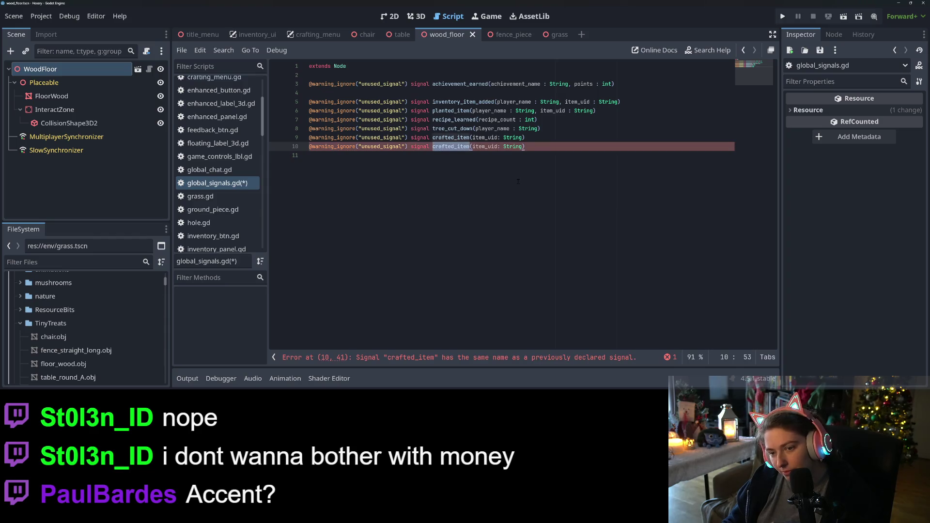
pyautogui.write('friend')
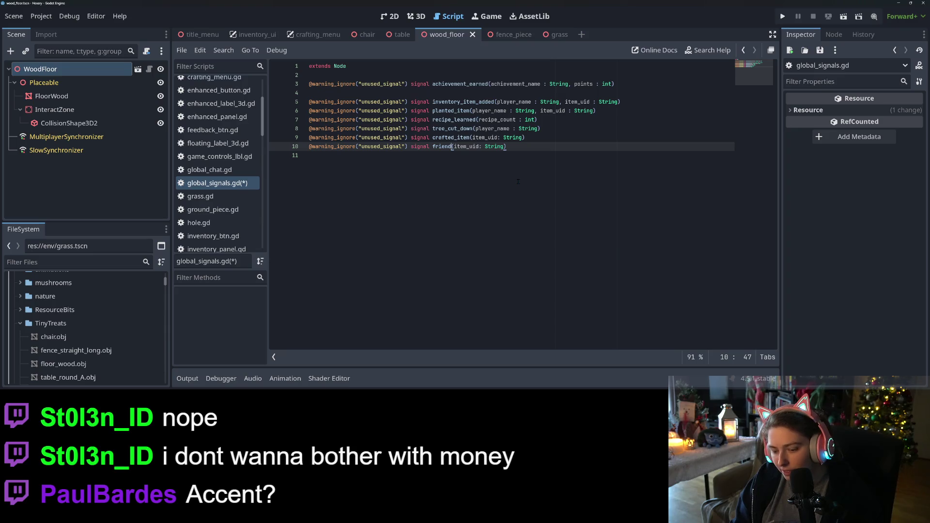
pyautogui.write('_')
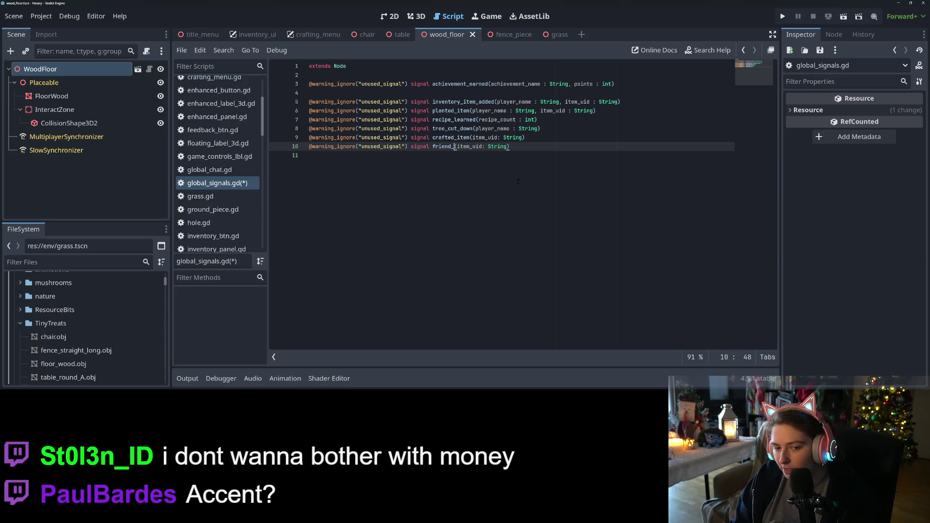
pyautogui.write('visis')
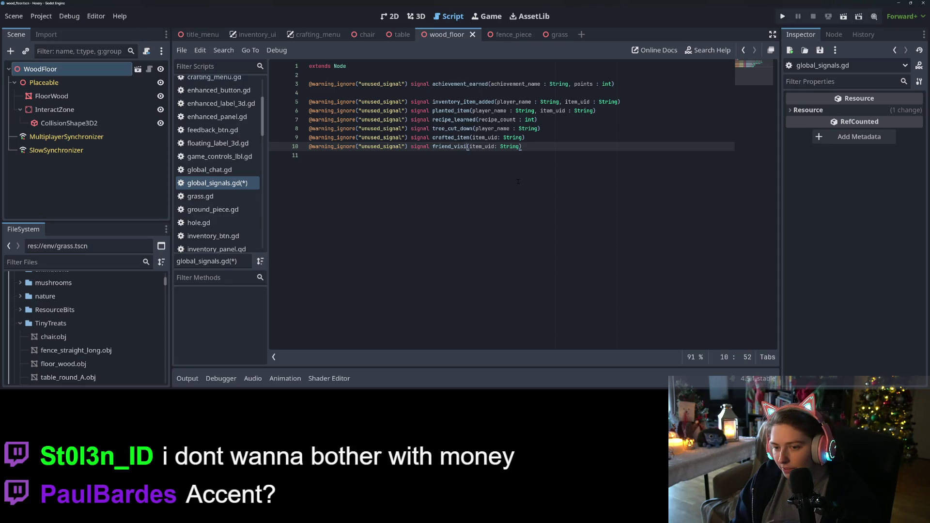
pyautogui.press('BackSpace')
pyautogui.write('ts_here')
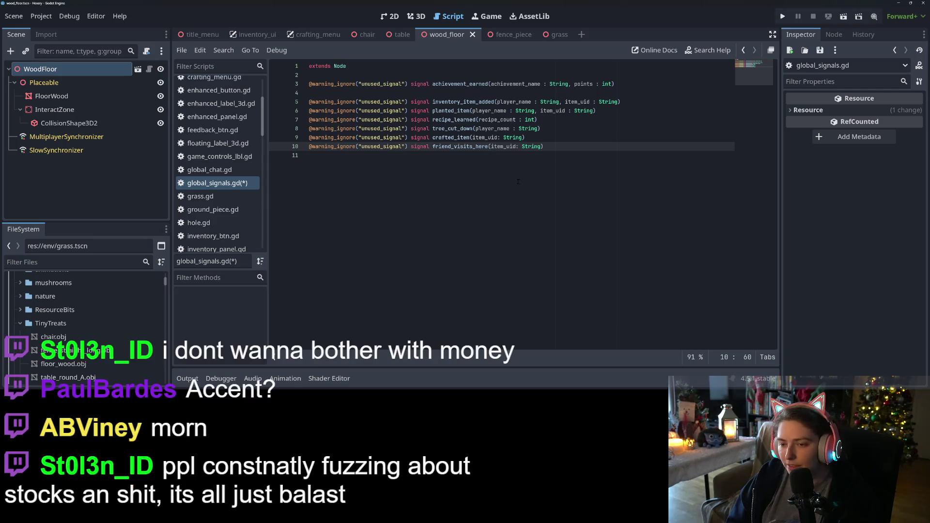
pyautogui.press('Right')
pyautogui.press('Delete')
pyautogui.press('Delete')
pyautogui.press('Delete')
pyautogui.press('Delete')
pyautogui.press('Delete')
pyautogui.press('Delete')
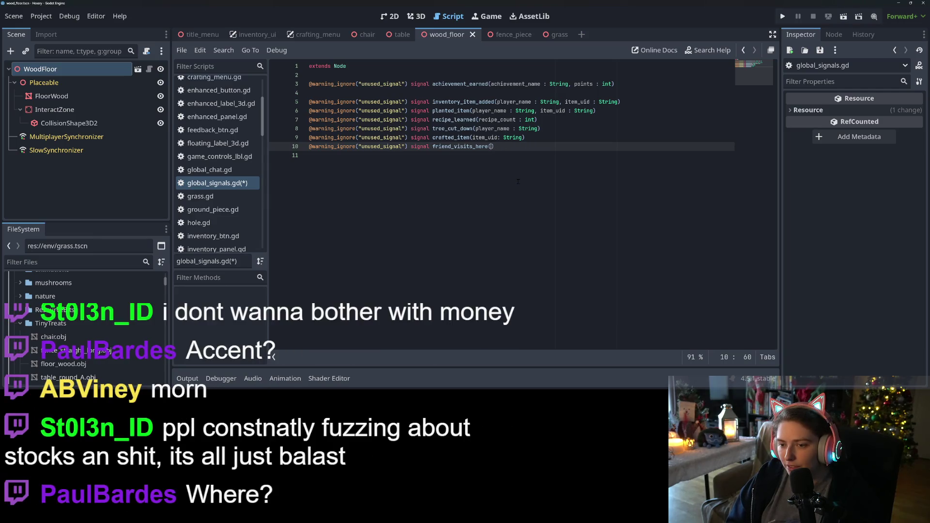
pyautogui.press('Right')
# - Add a visit_friend_there() signal below it and save the script
pyautogui.hotkey('ctrl', 'shift', 'd')
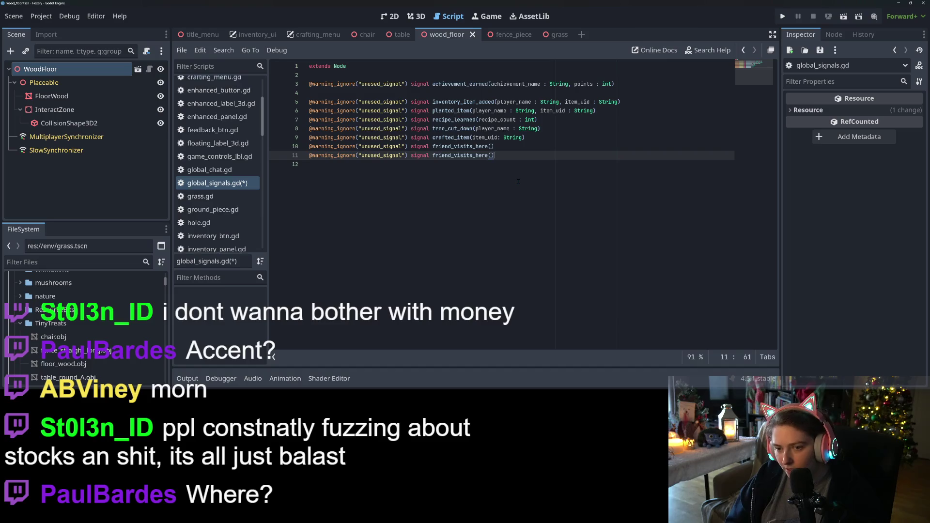
pyautogui.press('Left')
pyautogui.press('Left')
pyautogui.hotkey('ctrl', 'd')
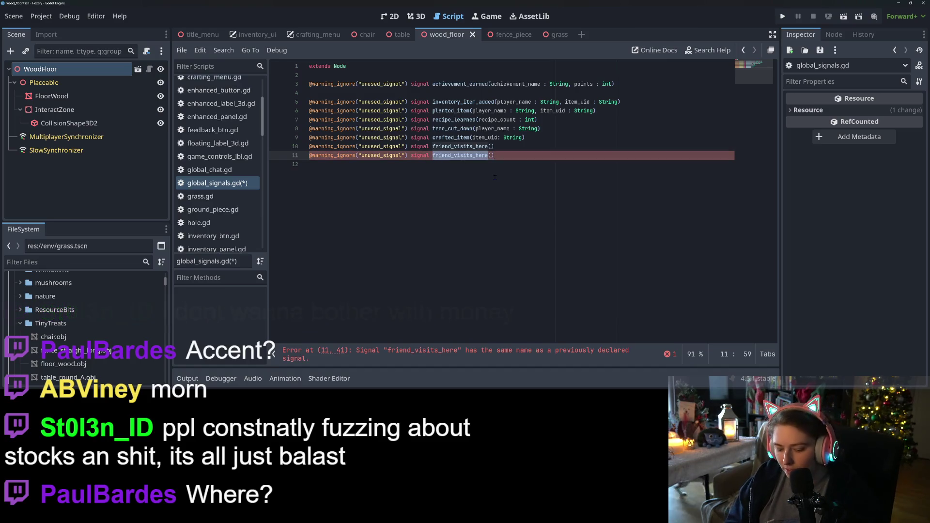
pyautogui.write('visitn')
pyautogui.press('BackSpace')
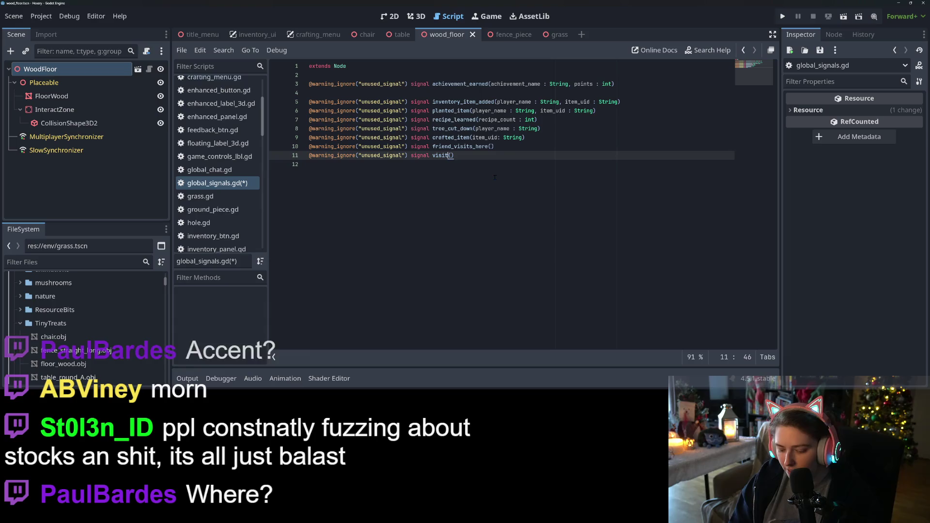
pyautogui.write('_friend')
pyautogui.write('_there')
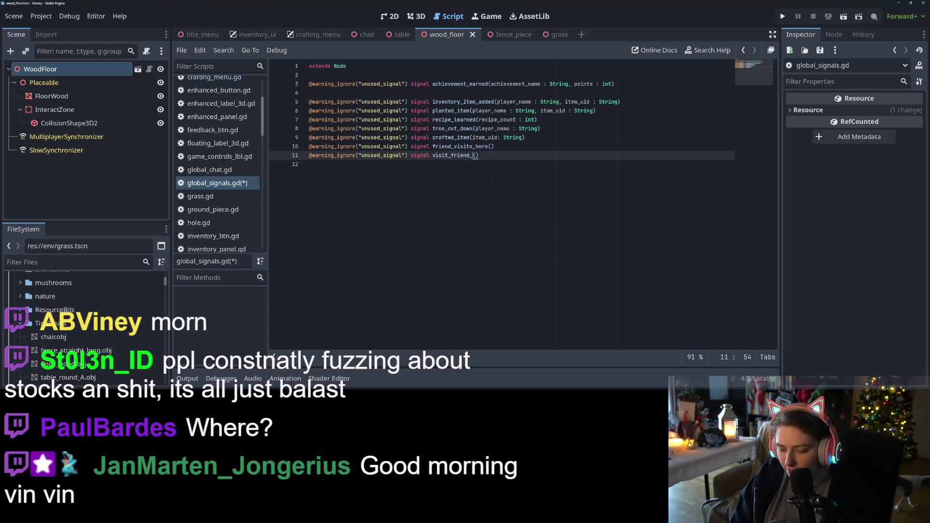
pyautogui.hotkey('ctrl', 's')
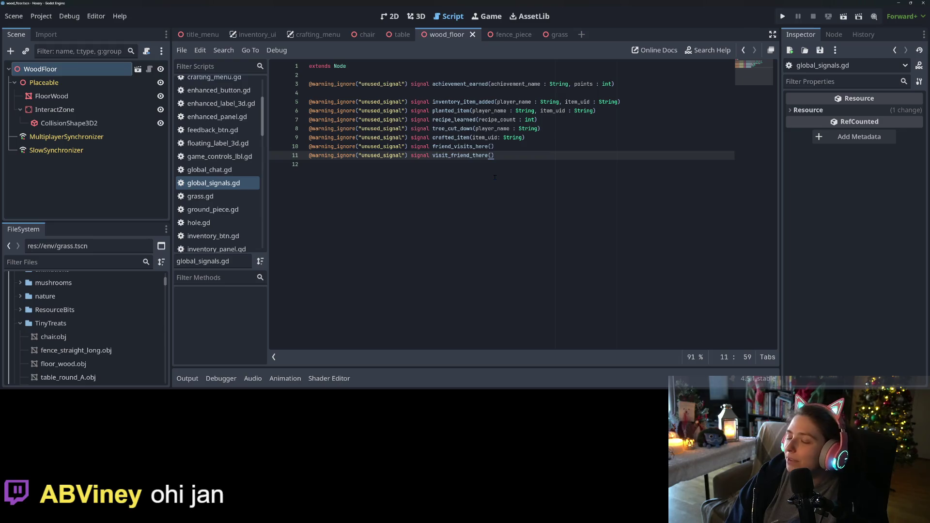
# - Compare the new friend signal lines against the crafted_item signal
pyautogui.doubleClick(451, 138)
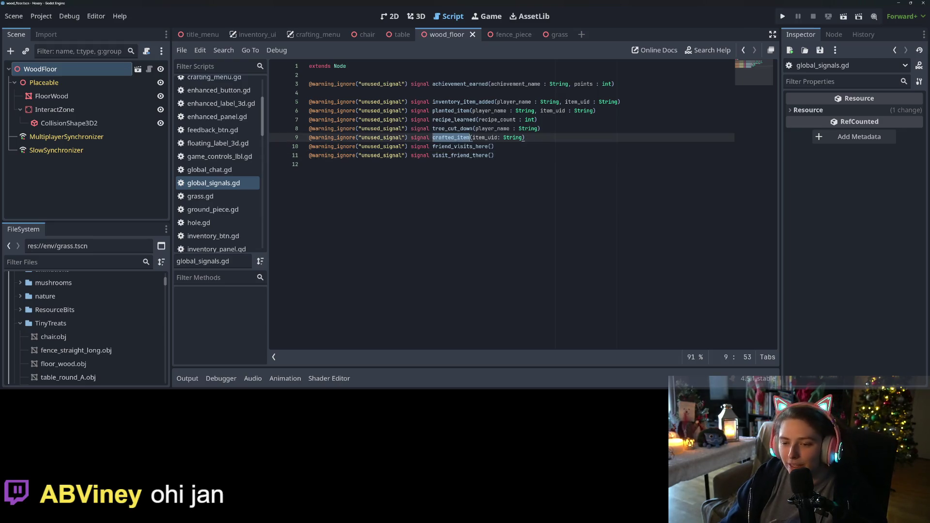
pyautogui.doubleClick(460, 146)
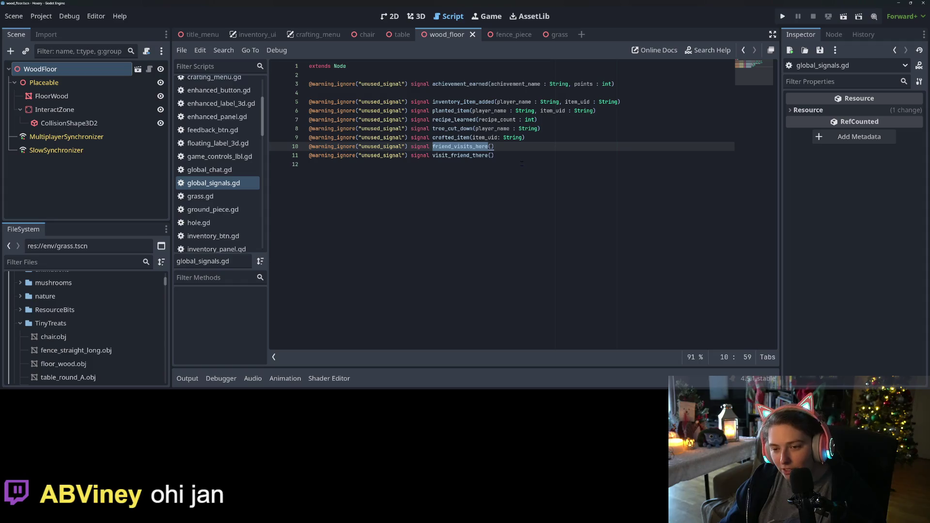
pyautogui.press('End')
pyautogui.press('Down')
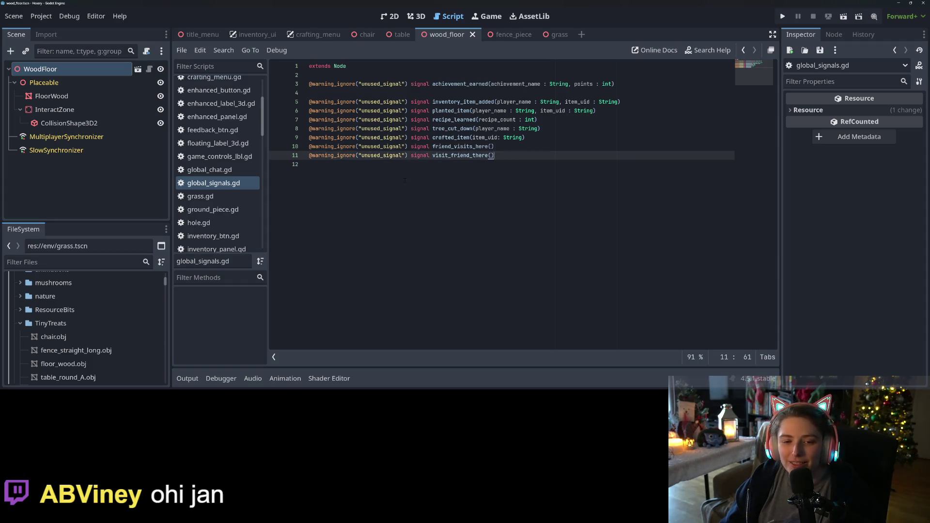
# - Find and open multiplayer_manager.gd from the script list
pyautogui.scroll(-5, 228, 194)
pyautogui.scroll(6, 233, 189)
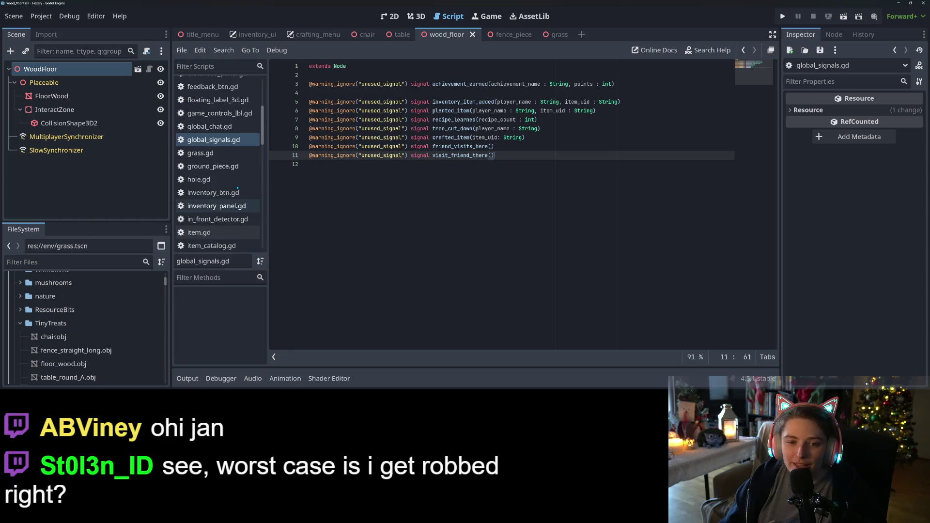
pyautogui.scroll(3, 231, 203)
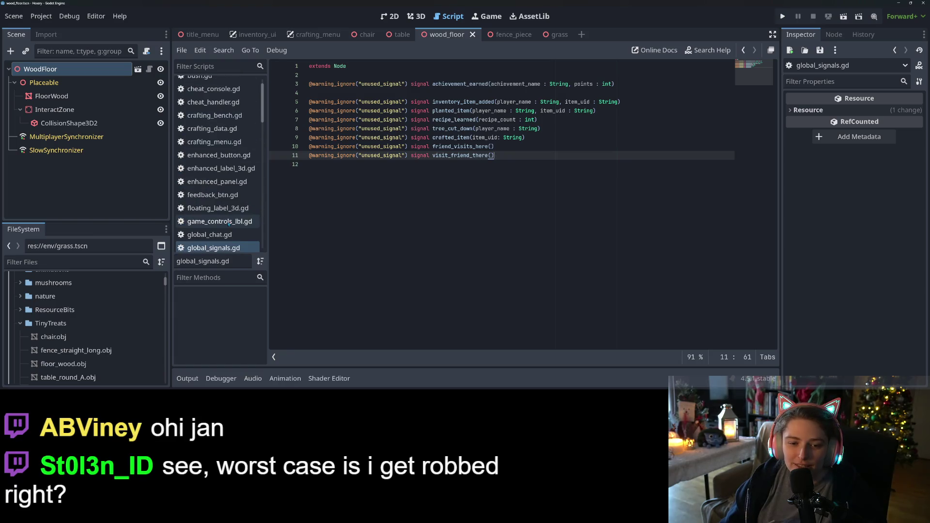
pyautogui.scroll(-13, 226, 213)
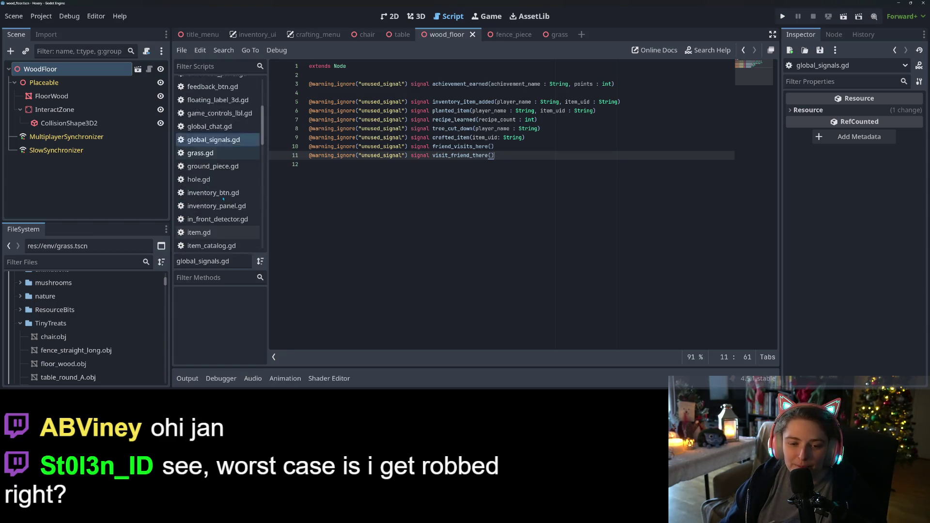
pyautogui.scroll(-20, 225, 202)
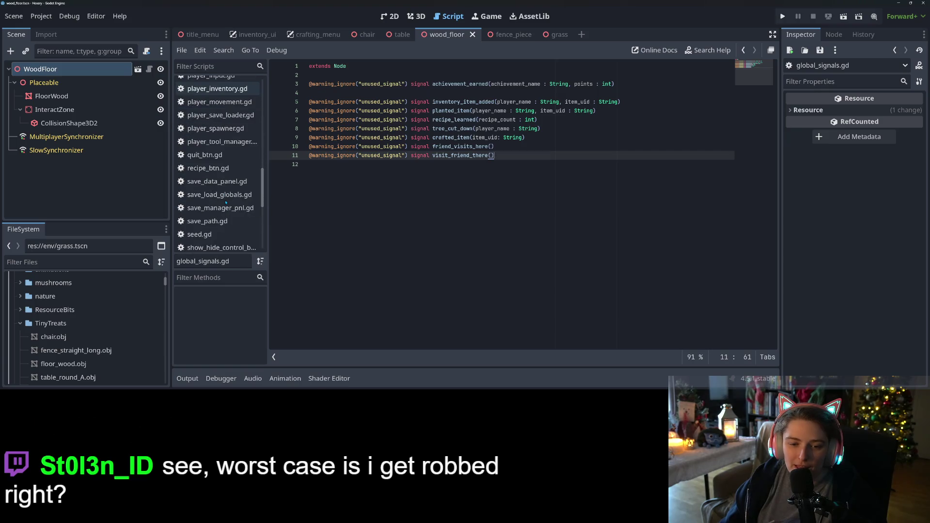
pyautogui.scroll(-2, 226, 202)
pyautogui.scroll(-2, 226, 202)
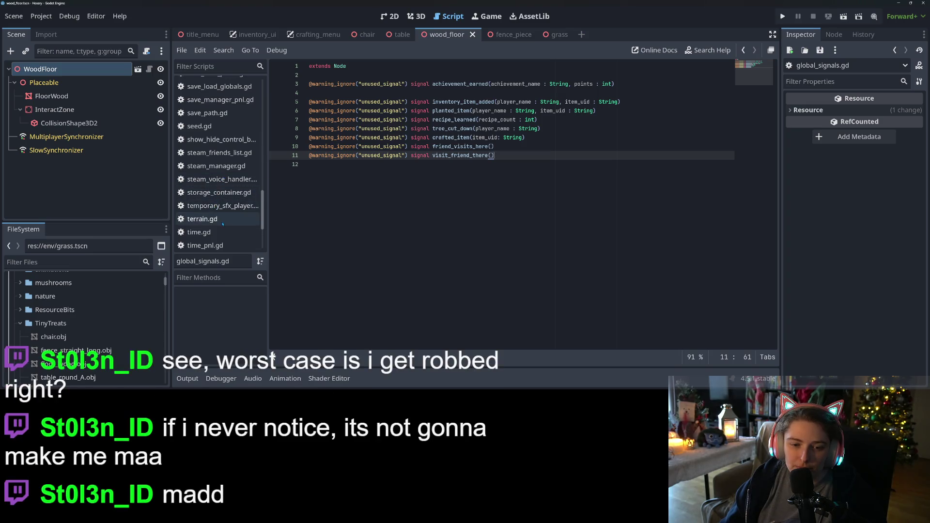
pyautogui.scroll(-5, 226, 203)
pyautogui.scroll(10, 223, 228)
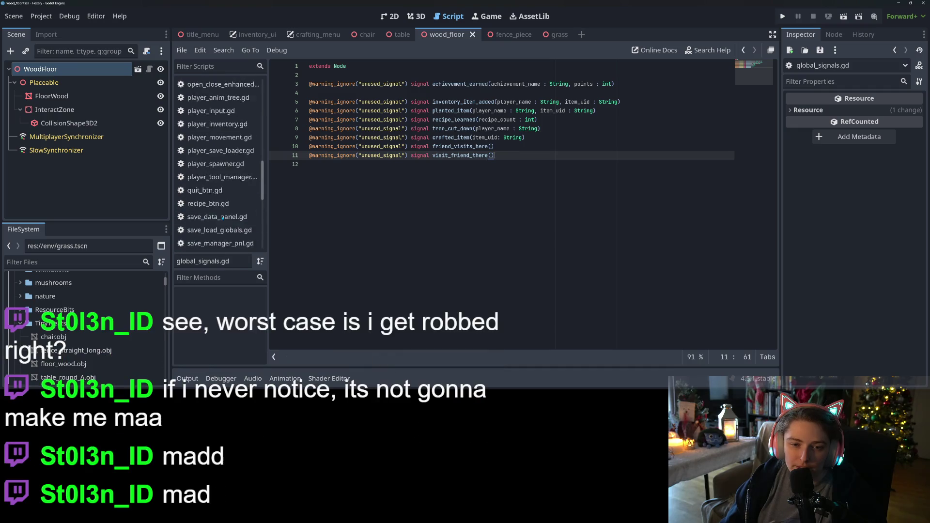
pyautogui.scroll(3, 223, 218)
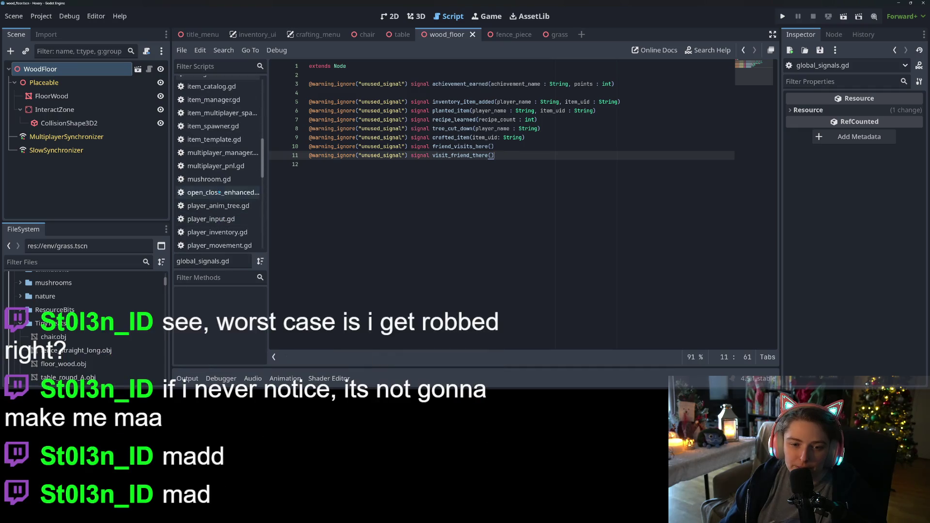
pyautogui.click(223, 153)
# - Review the _add_player_to_game function's spawn check and create_player line
pyautogui.scroll(-10, 485, 203)
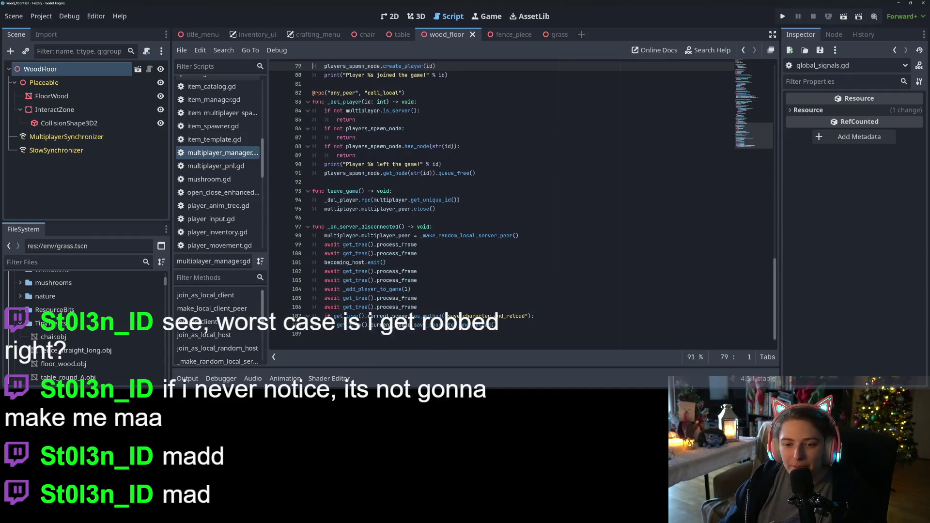
pyautogui.scroll(10, 485, 204)
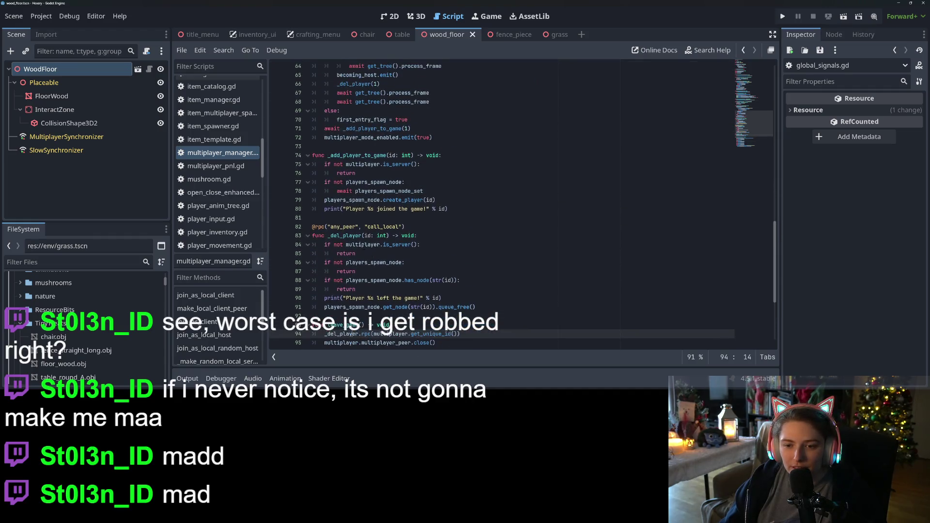
pyautogui.click(364, 245)
pyautogui.doubleClick(371, 182)
pyautogui.click(361, 146)
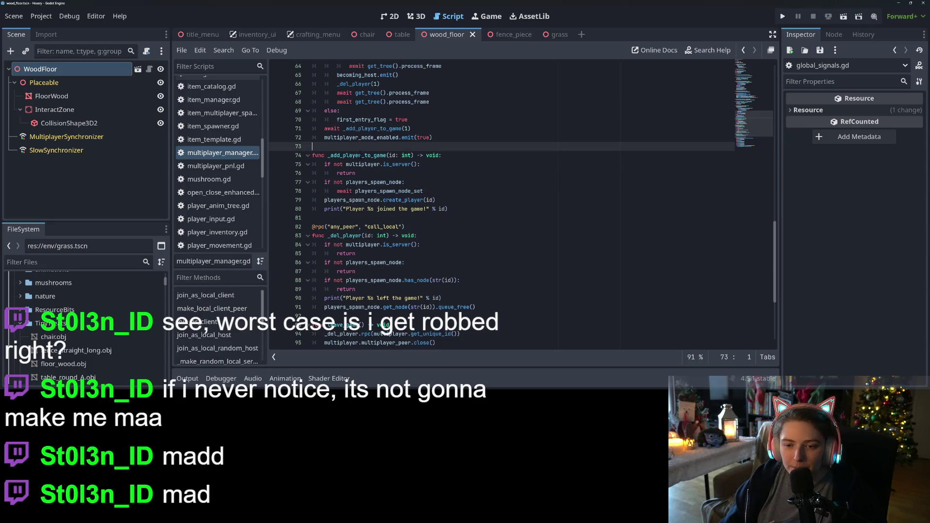
pyautogui.doubleClick(362, 156)
pyautogui.scroll(1, 339, 194)
pyautogui.click(324, 208)
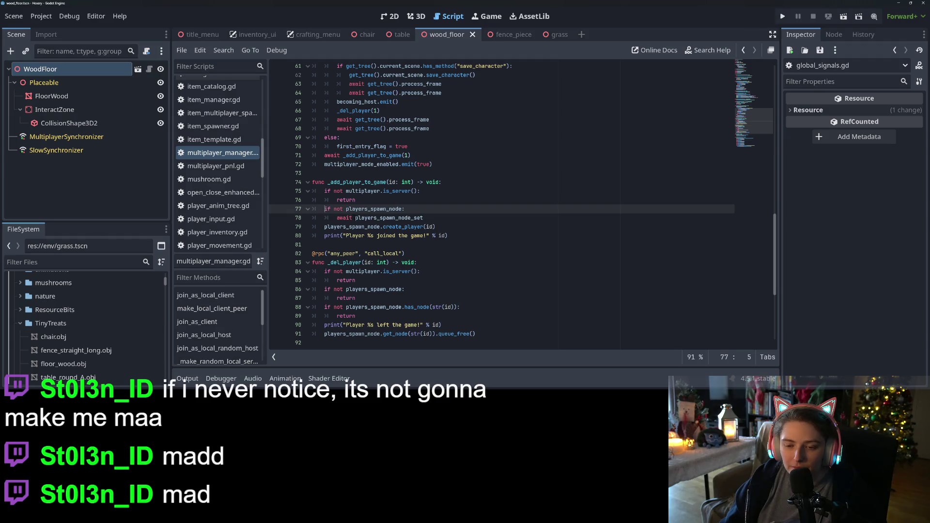
pyautogui.press('Down')
pyautogui.click(368, 227)
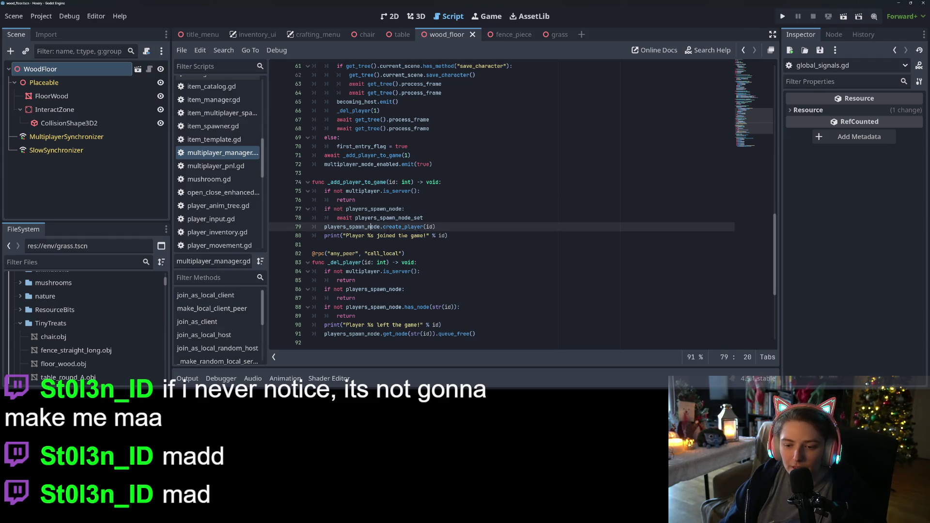
# - Keep the join message print and add an empty indented line after it
pyautogui.click(448, 236)
pyautogui.moveTo(448, 236); pyautogui.dragTo(322, 234)
pyautogui.press('BackSpace')
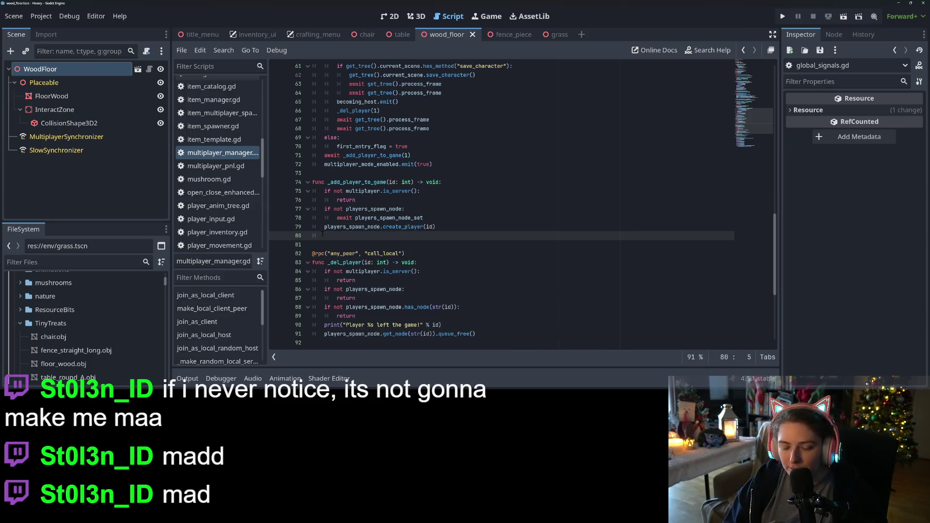
pyautogui.hotkey('ctrl', 'z')
pyautogui.press('End')
pyautogui.press('Return')
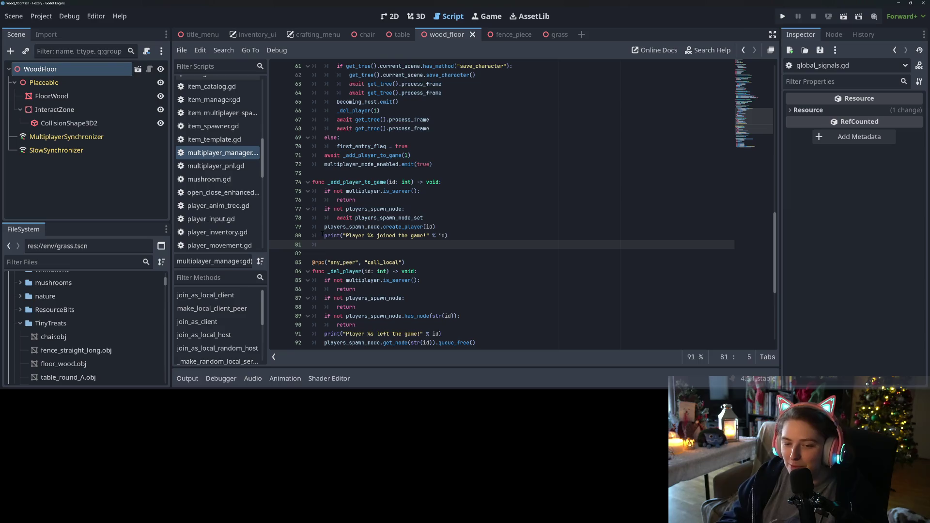
# - Type GlobalSignals.friend_visits_here.emit() on the new line using autocomplete
pyautogui.write('Glob')
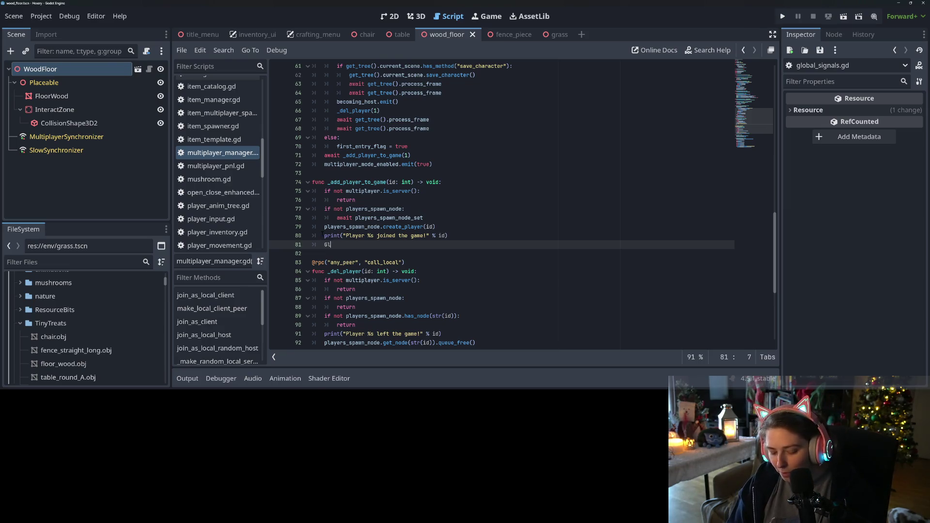
pyautogui.press('Down')
pyautogui.press('Return')
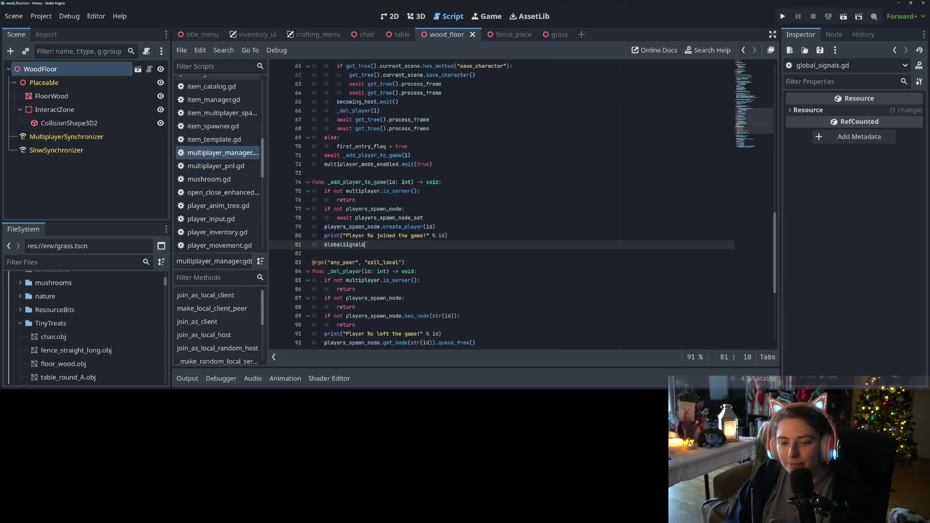
pyautogui.write('.friend_visits_here')
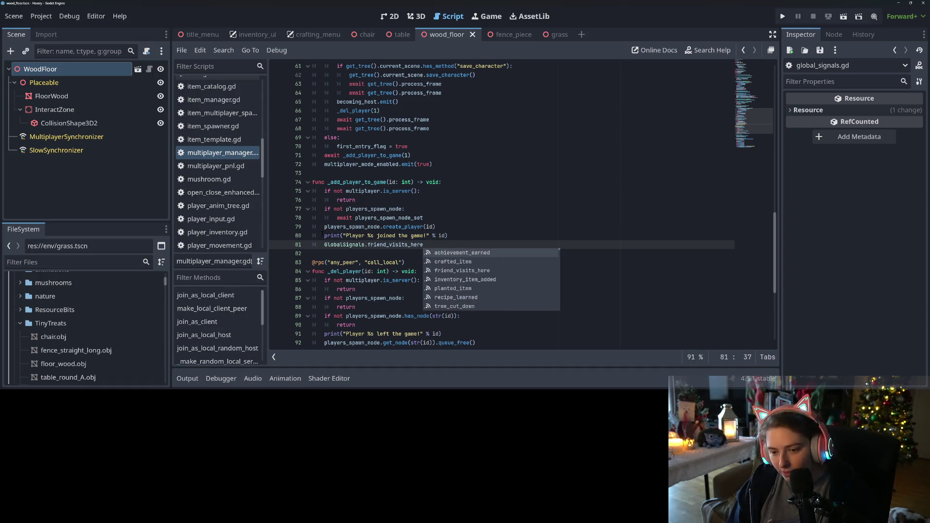
pyautogui.press('Return')
pyautogui.write('.emit')
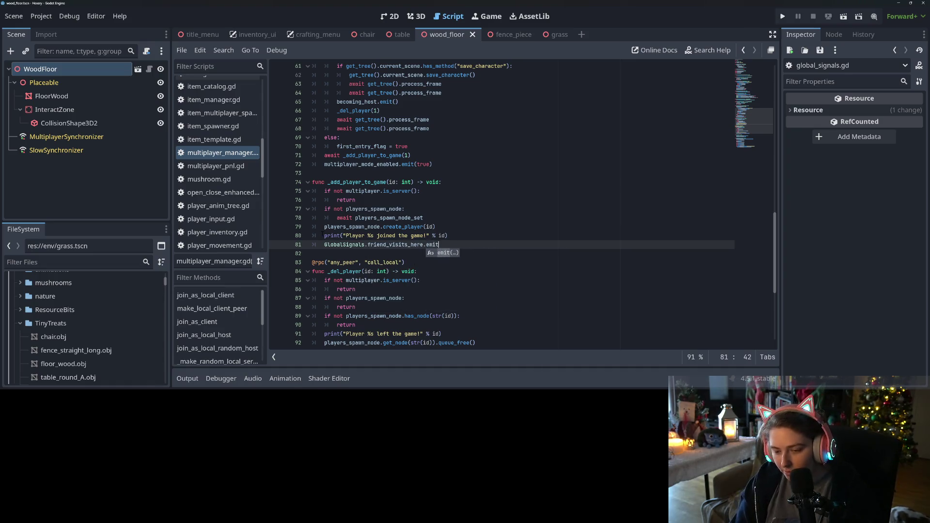
pyautogui.press('Return')
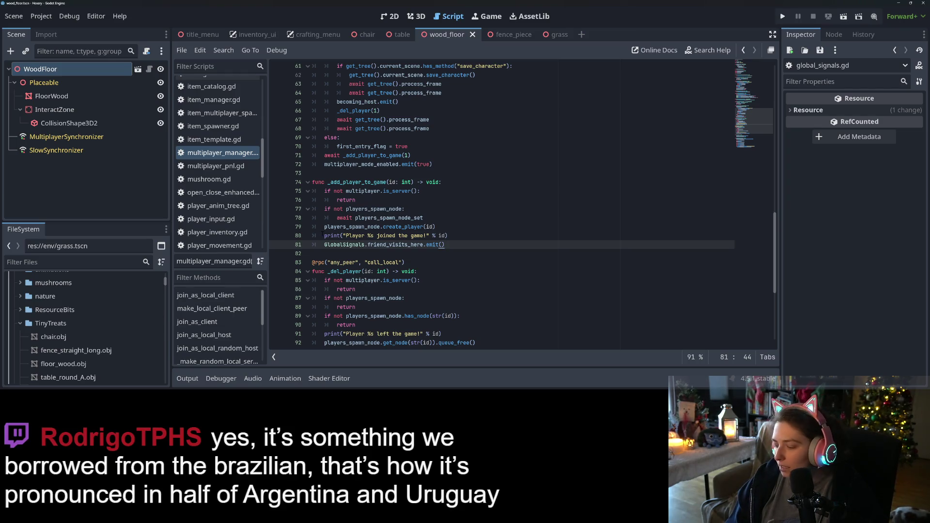
# - Insert an if condition on id above the emit call and indent the emit beneath it
pyautogui.press('Home')
pyautogui.press('Return')
pyautogui.press('Up')
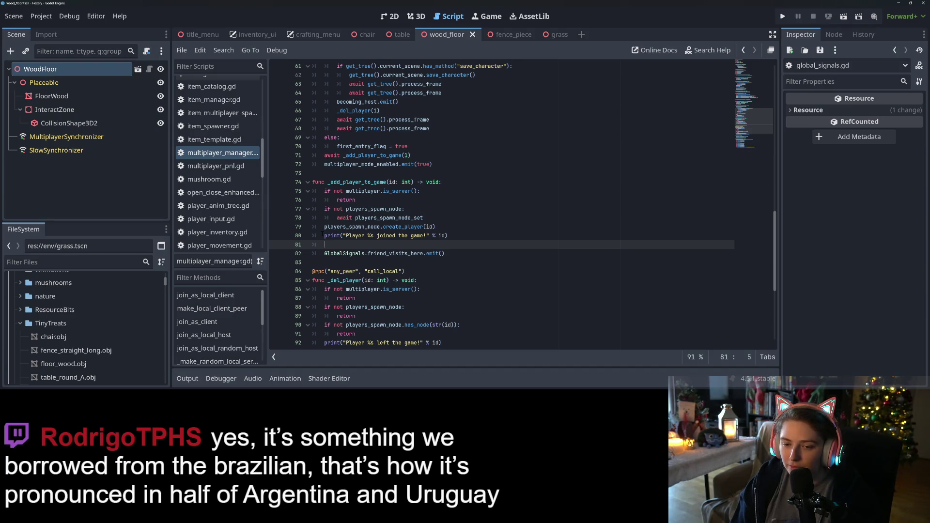
pyautogui.write('i')
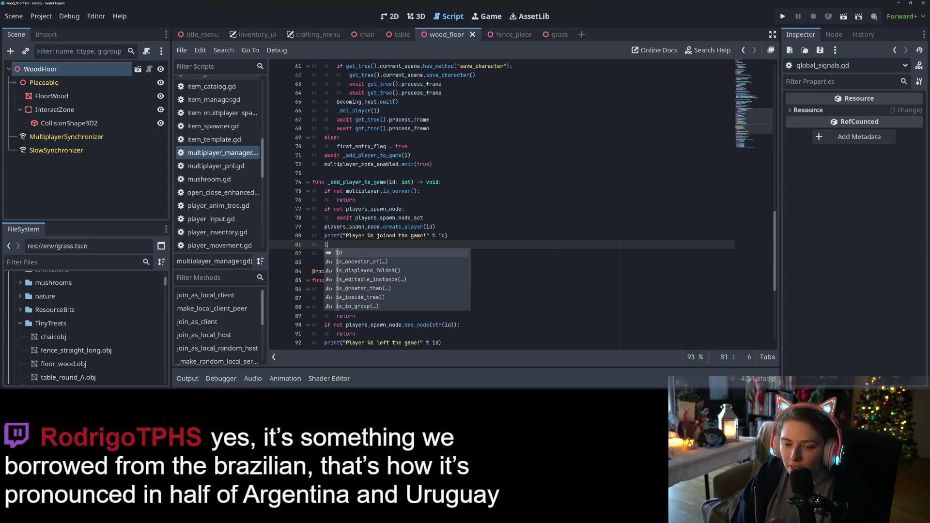
pyautogui.write('f not ')
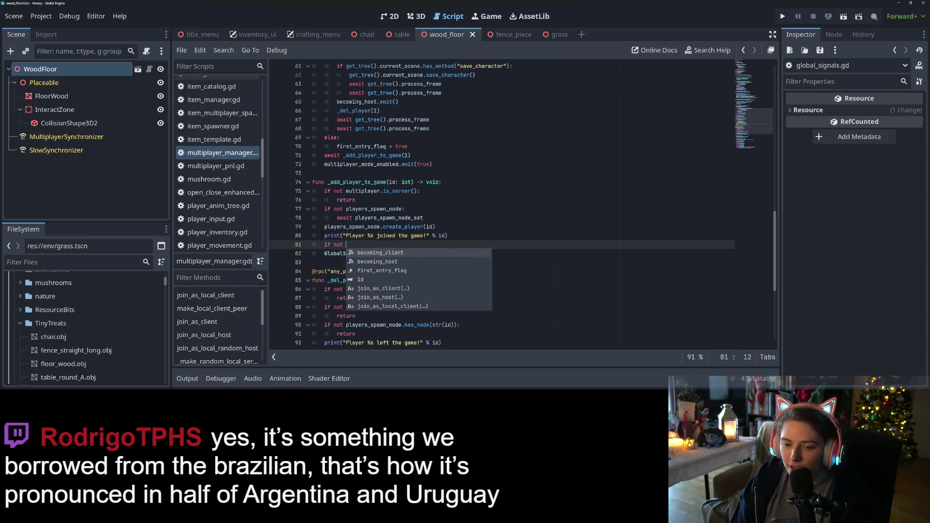
pyautogui.write('id == ')
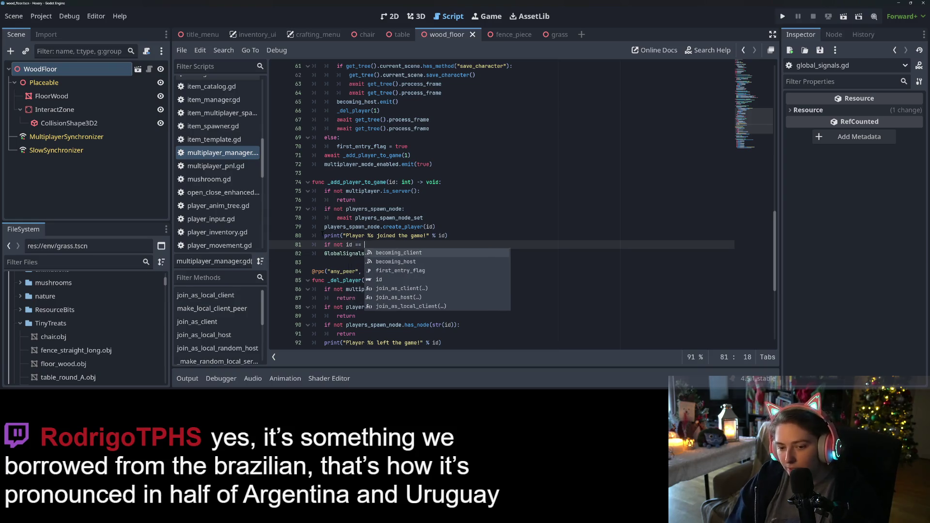
pyautogui.write('01:')
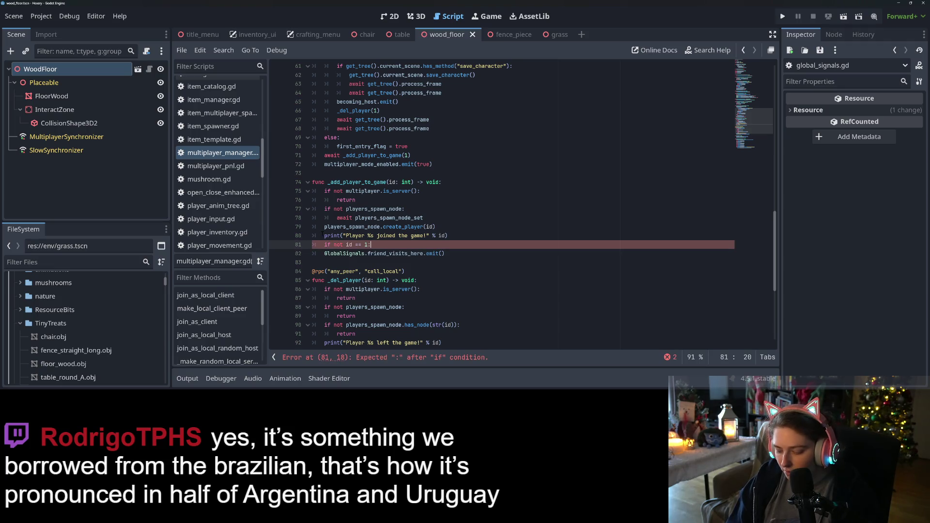
pyautogui.press('Down')
pyautogui.press('Home')
pyautogui.press('Tab')
pyautogui.press('Up')
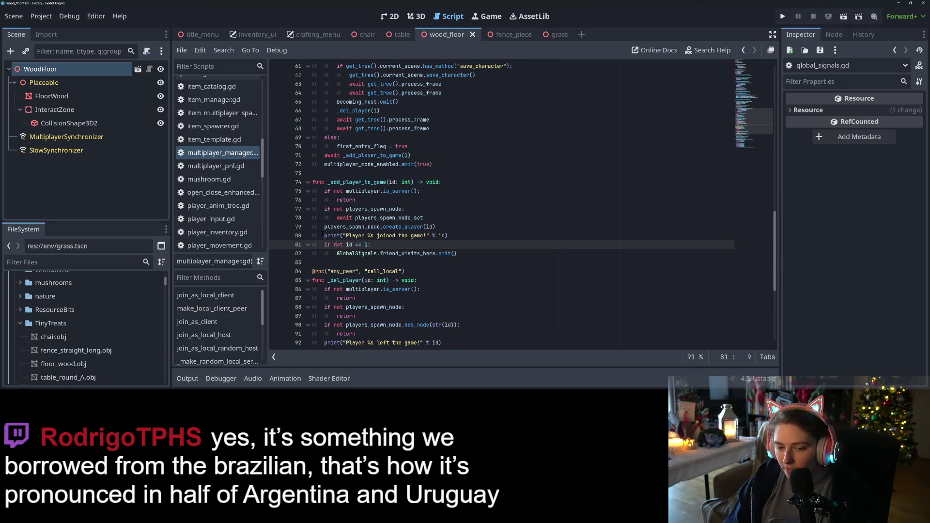
# - Change the condition to 'if id > 1' and save the script
pyautogui.press('Right')
pyautogui.press('Delete')
pyautogui.press('Delete')
pyautogui.press('Delete')
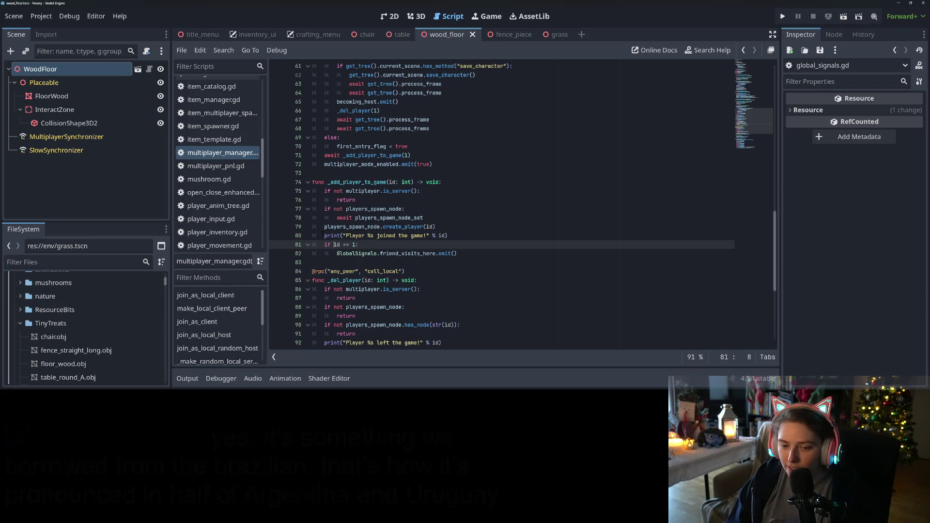
pyautogui.press('Right')
pyautogui.press('Right')
pyautogui.press('BackSpace')
pyautogui.press('BackSpace')
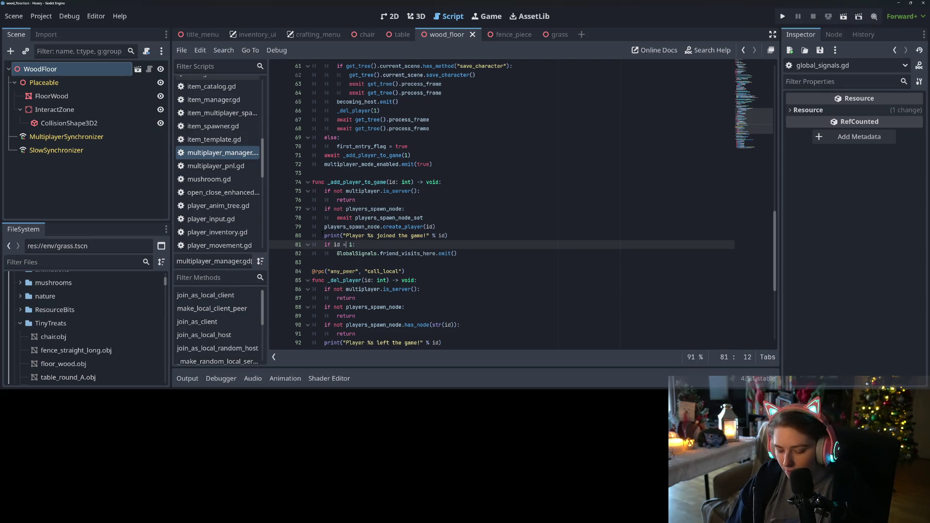
pyautogui.write('>')
pyautogui.hotkey('ctrl', 's')
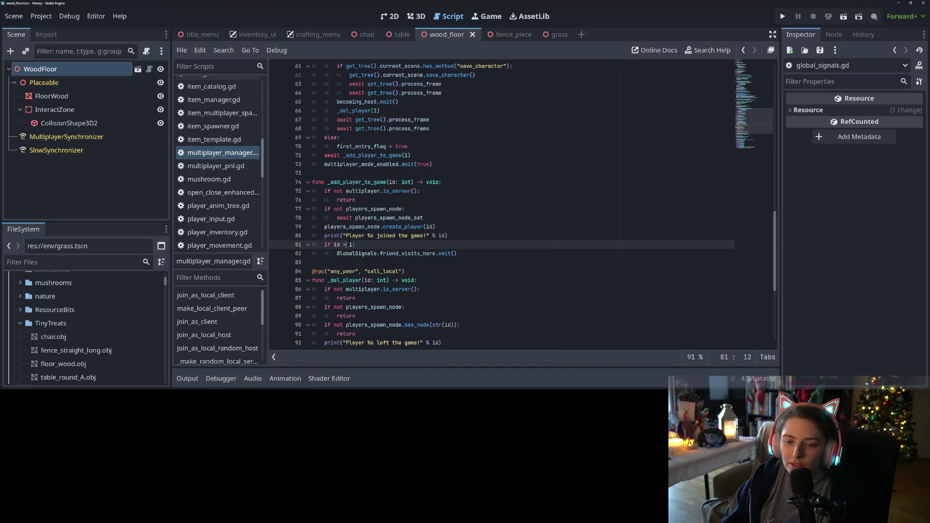
# - Inspect the emit line and the _add_player_to_game function's is_server check
pyautogui.click(468, 254)
pyautogui.press('Home')
pyautogui.hotkey('ctrl', 'shift', 'Right')
pyautogui.press('Right')
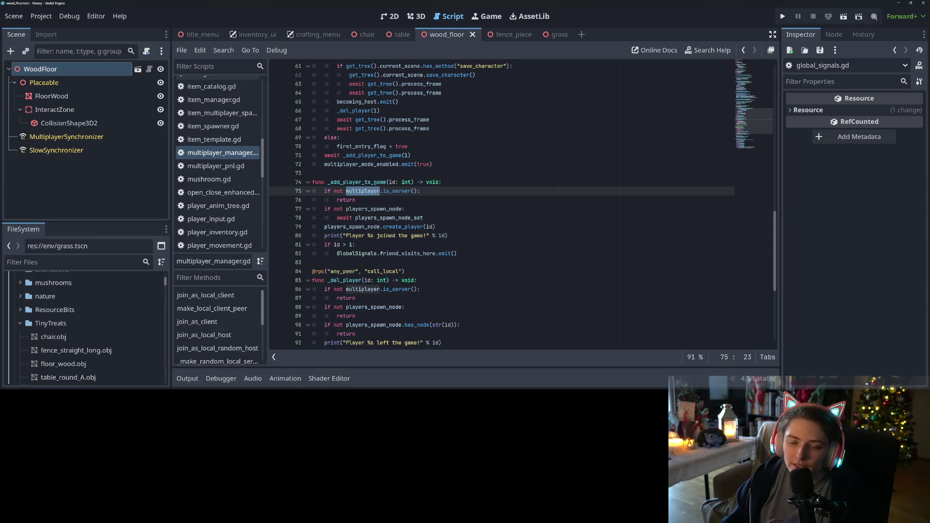
pyautogui.scroll(1, 353, 289)
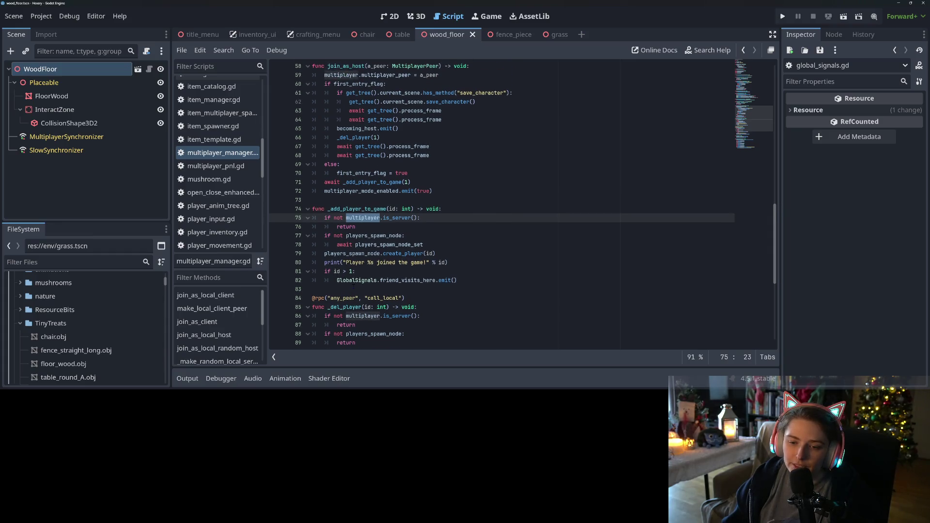
pyautogui.doubleClick(362, 209)
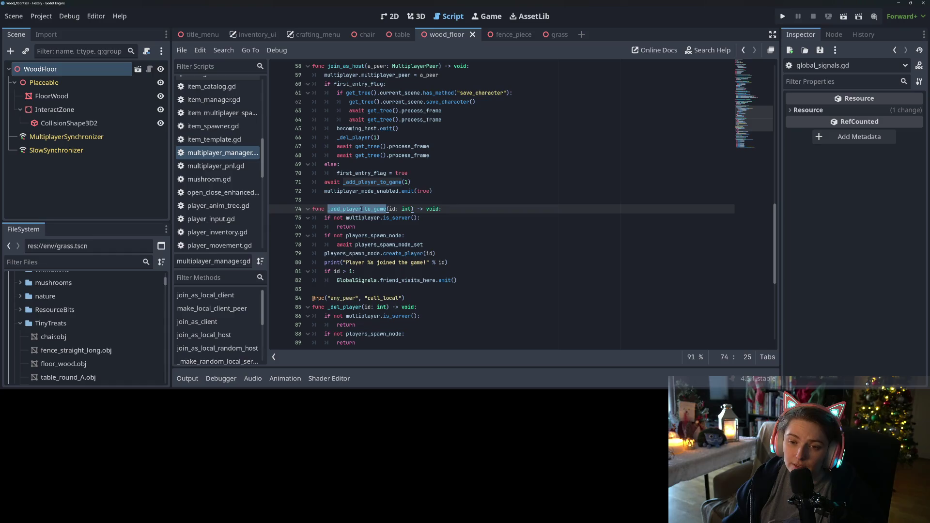
pyautogui.click(436, 219)
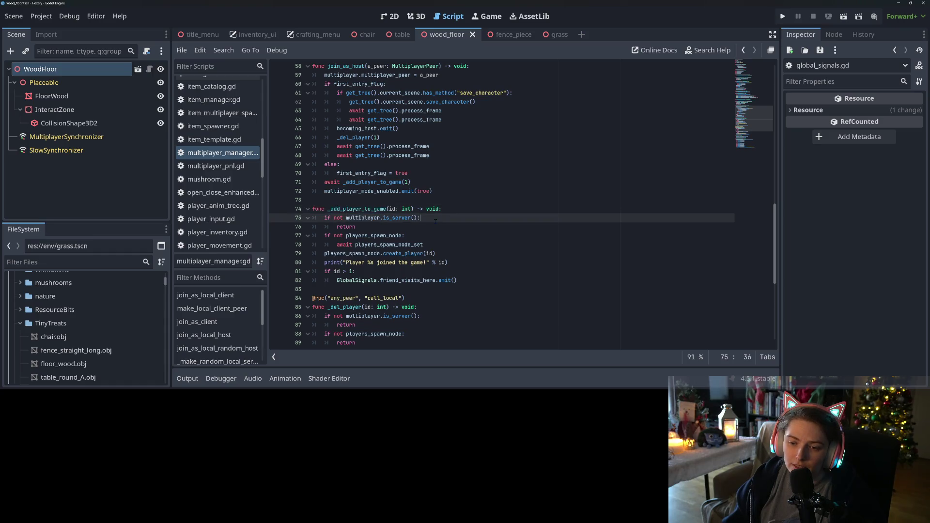
# - Read the is_server documentation, then select the friend_visits_here emit statement
pyautogui.doubleClick(400, 218)
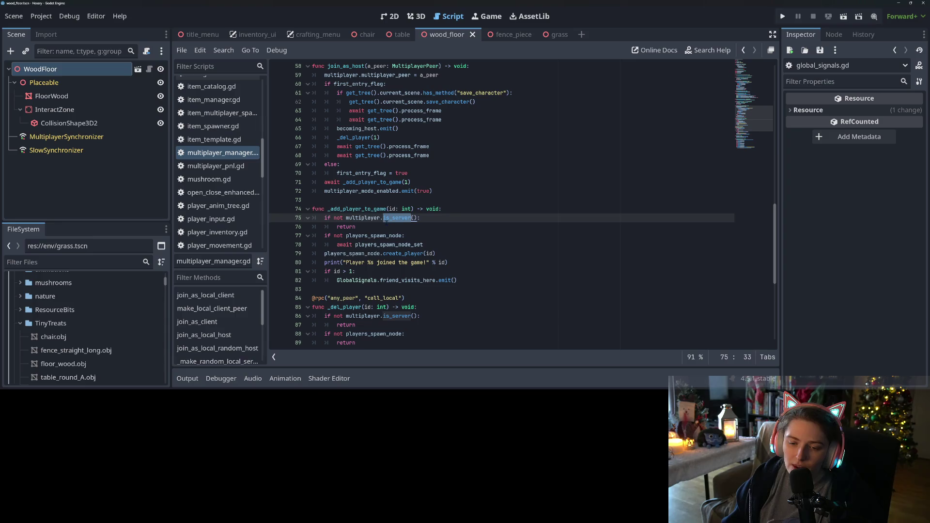
pyautogui.doubleClick(363, 218)
pyautogui.doubleClick(396, 218)
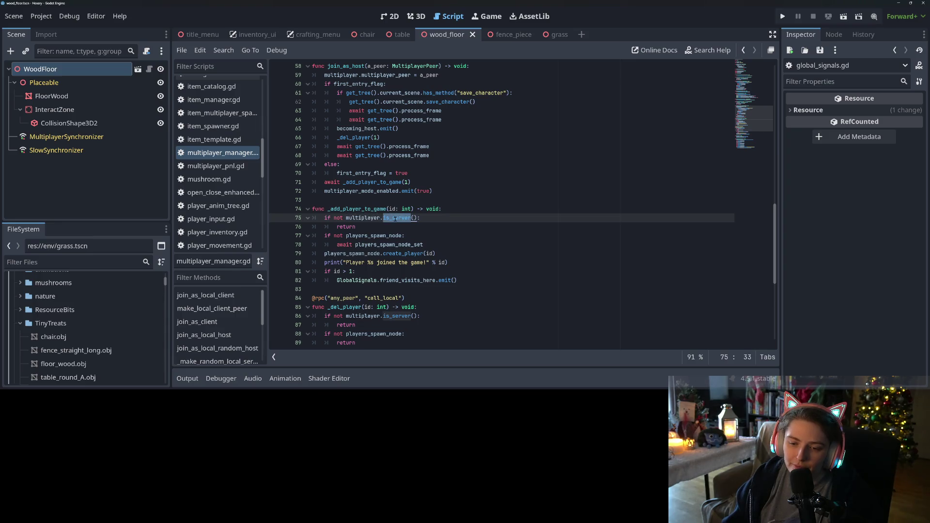
pyautogui.click(377, 307)
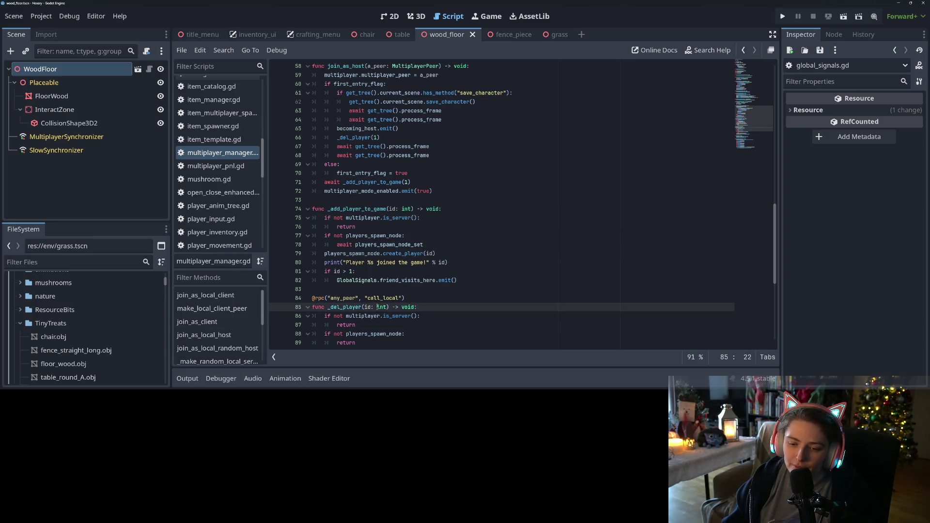
pyautogui.scroll(1, 361, 312)
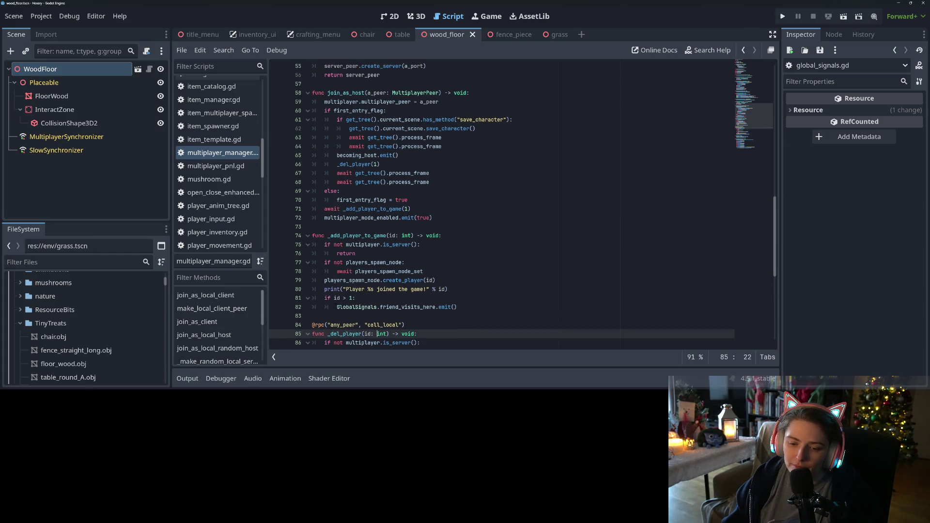
pyautogui.moveTo(337, 308); pyautogui.dragTo(475, 311)
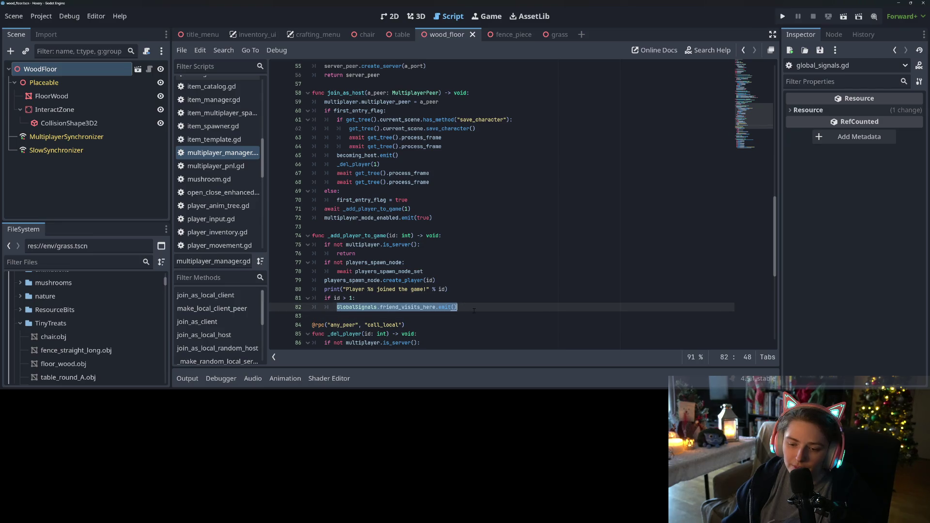
pyautogui.scroll(6, 475, 311)
pyautogui.scroll(7, 448, 303)
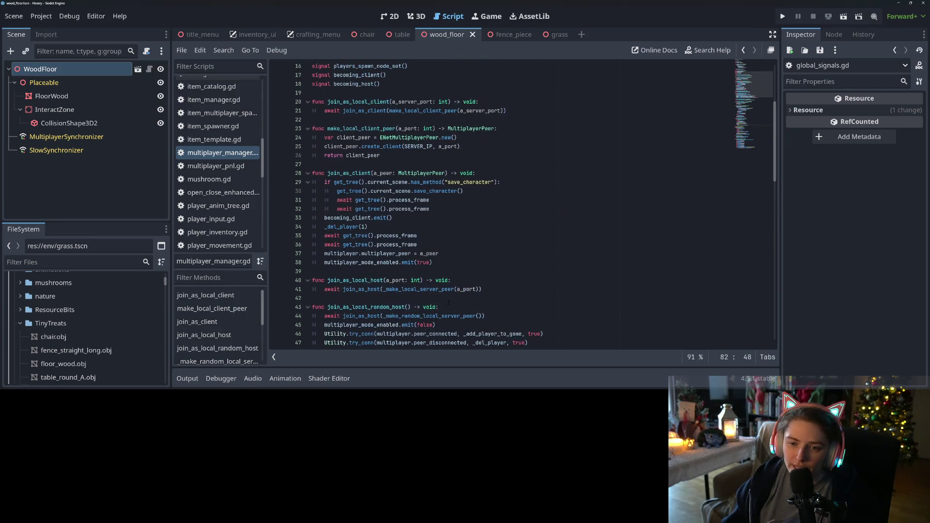
# - At the end of join_as_client, add GlobalSignals.visit_friend_there.emit()
pyautogui.click(372, 173)
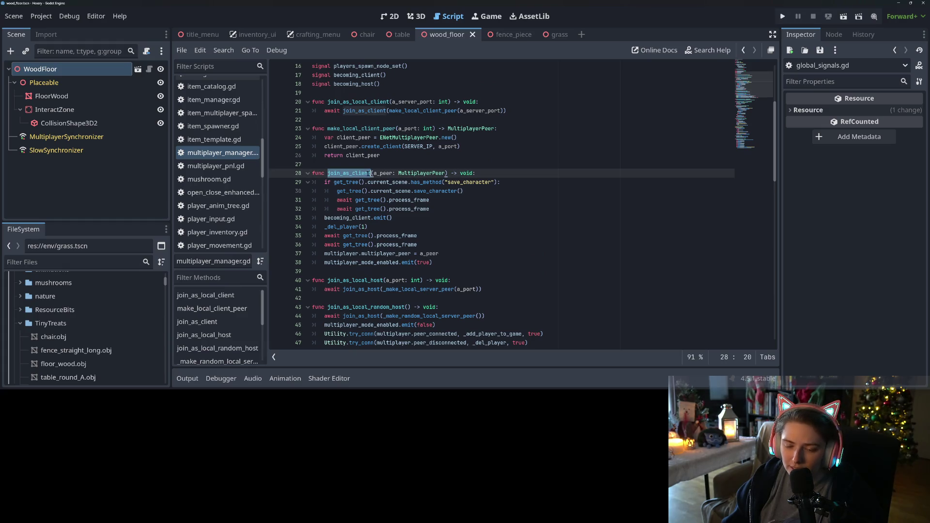
pyautogui.click(367, 173)
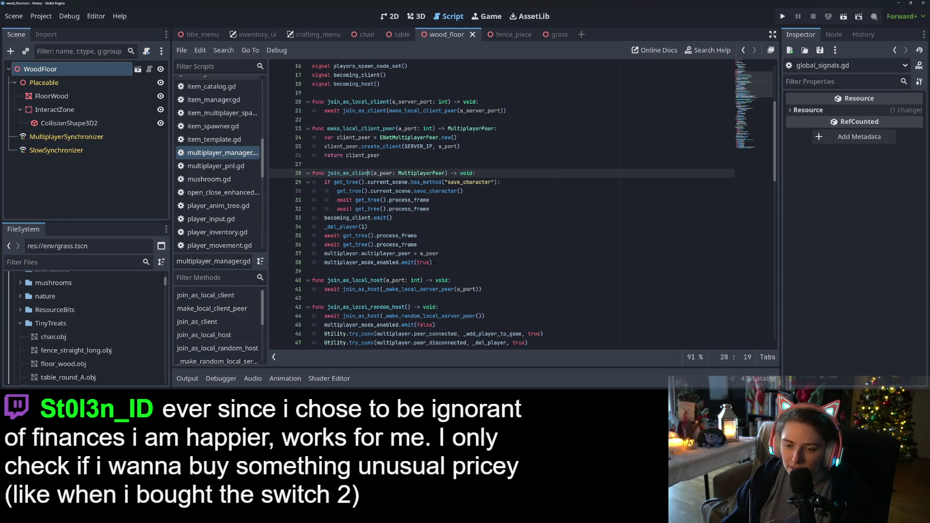
pyautogui.click(454, 264)
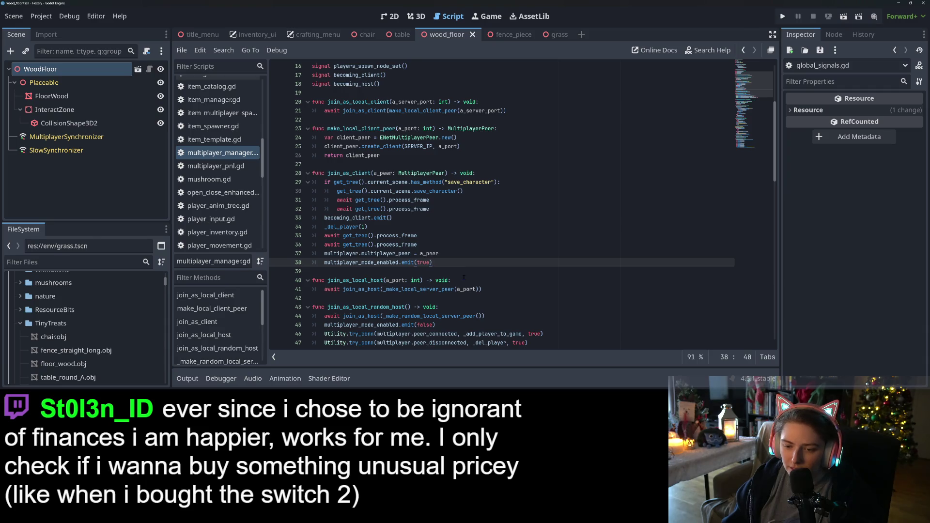
pyautogui.press('Return')
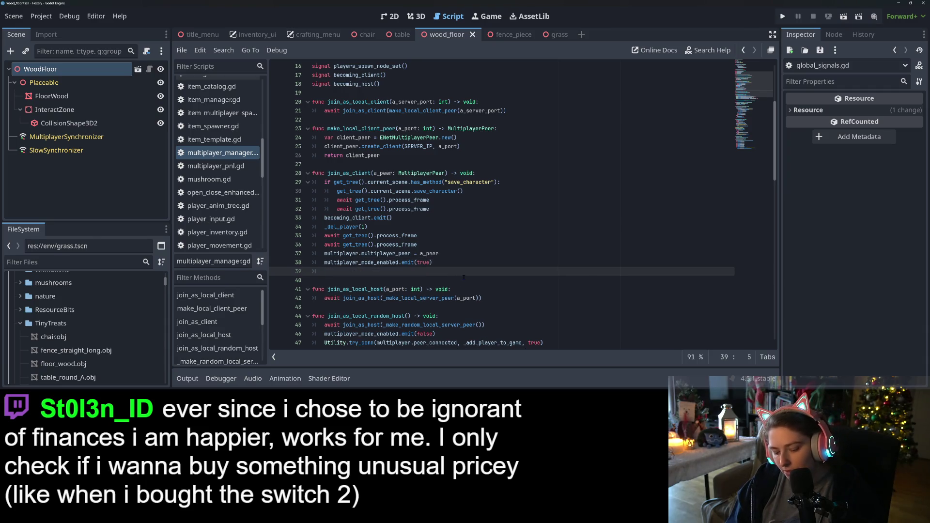
pyautogui.write('Glo')
pyautogui.press('Down')
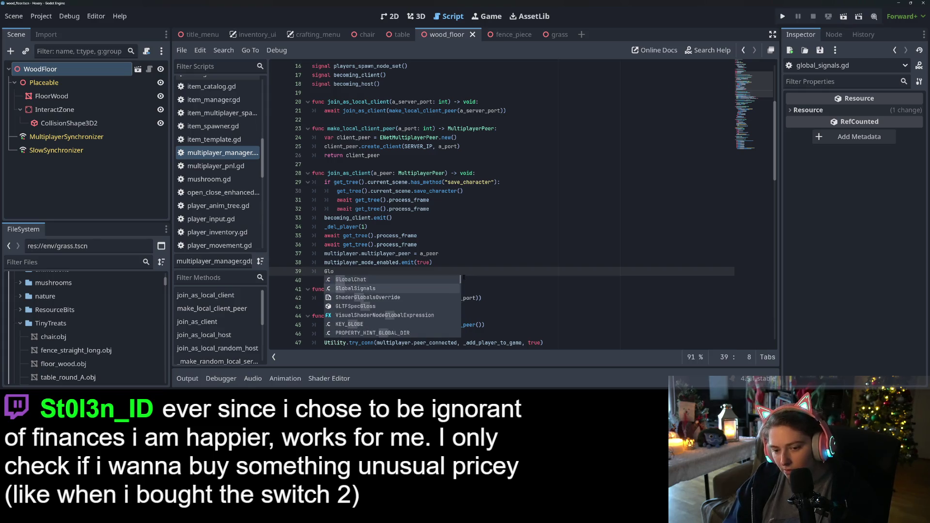
pyautogui.press('Return')
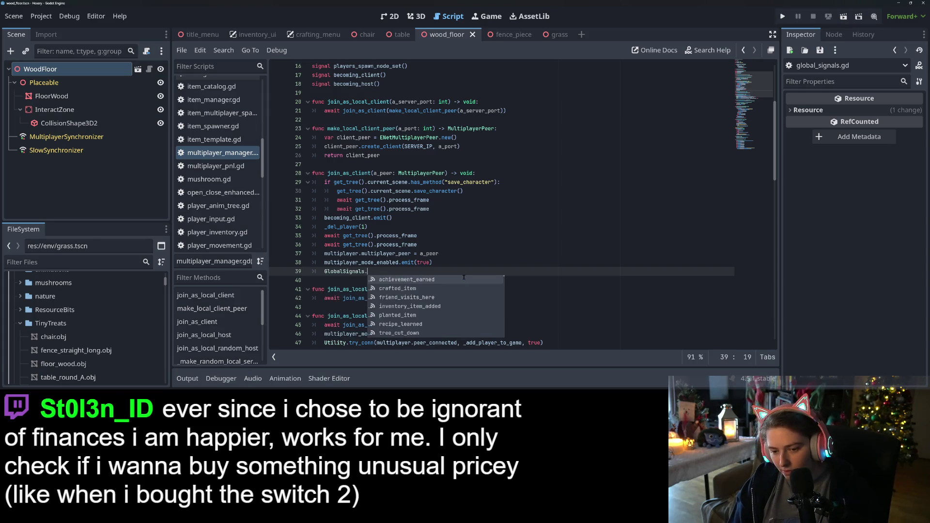
pyautogui.write('v')
pyautogui.press('Return')
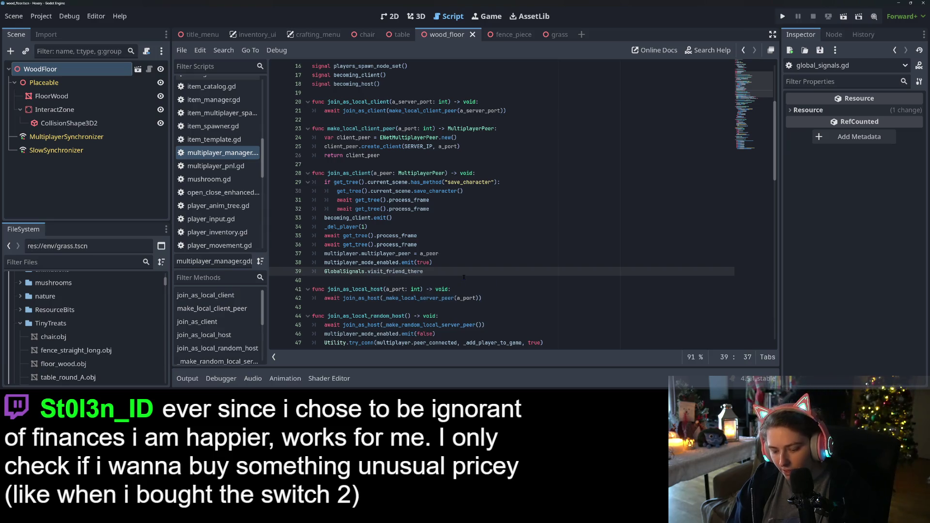
pyautogui.write('.emit')
pyautogui.press('Return')
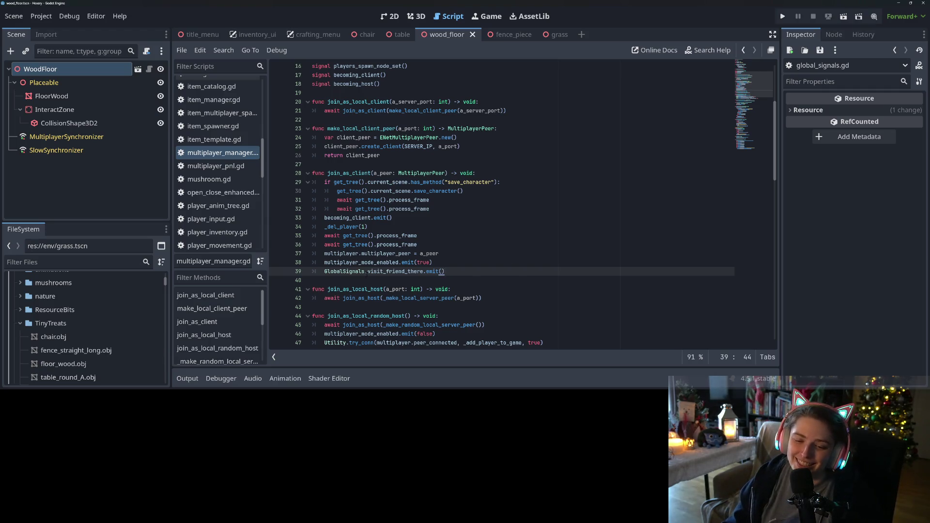
pyautogui.doubleClick(386, 271)
# - Open achievements.gd and select the _on_tree_cut_down counter and handler block (lines 321–338)
pyautogui.scroll(8, 211, 177)
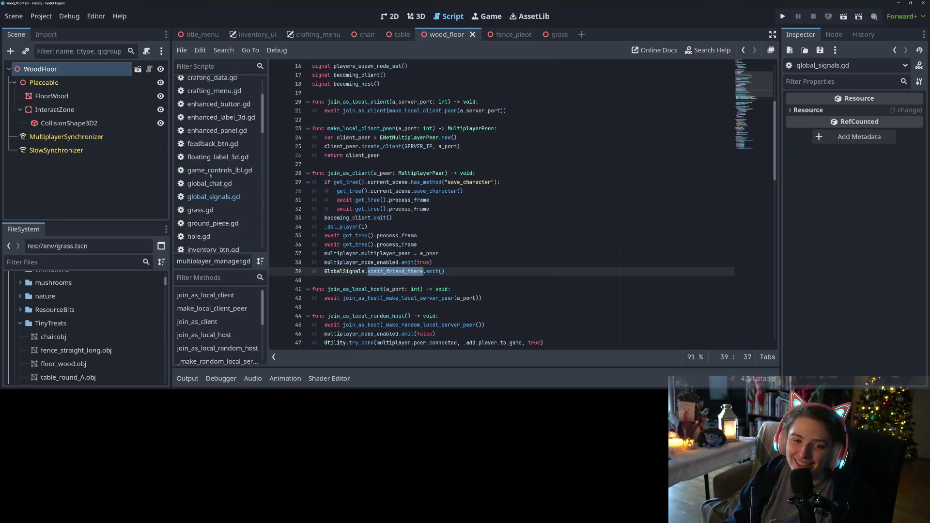
pyautogui.click(213, 83)
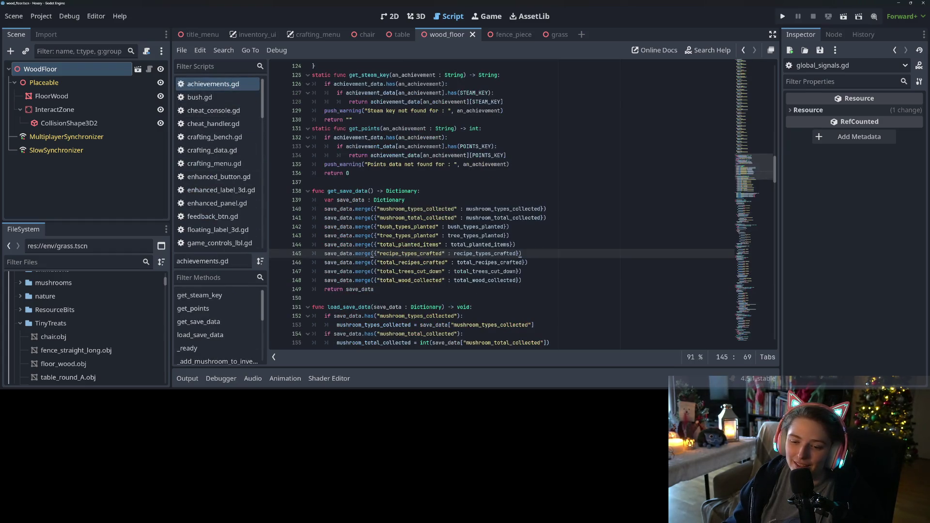
pyautogui.scroll(-20, 470, 256)
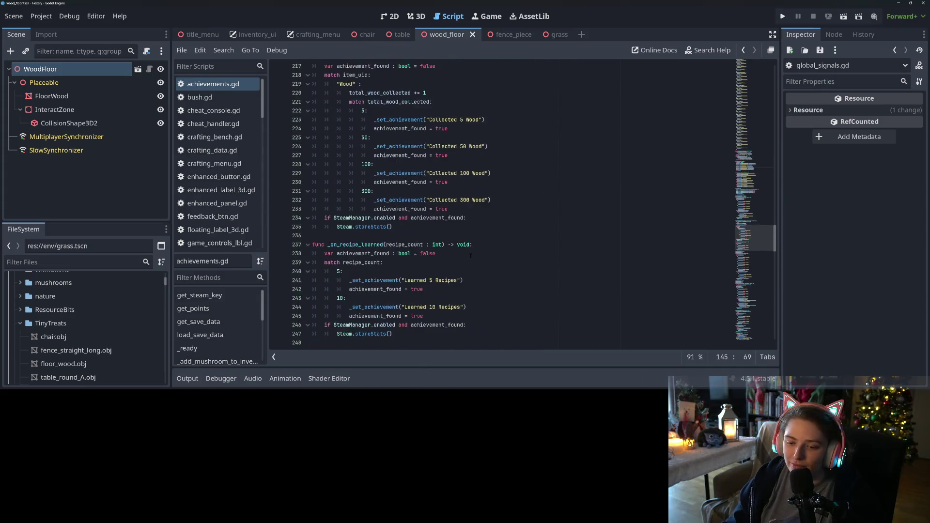
pyautogui.scroll(-9, 471, 255)
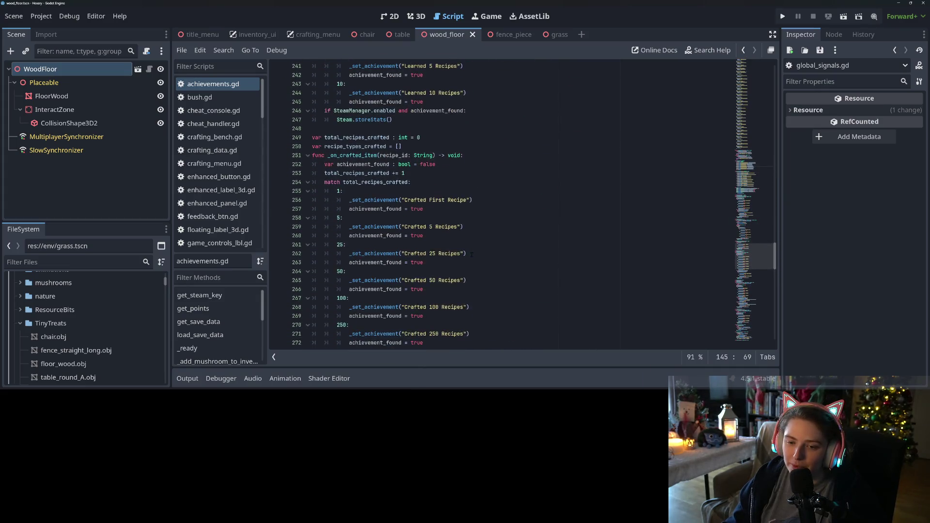
pyautogui.scroll(-5, 472, 253)
pyautogui.scroll(-14, 472, 253)
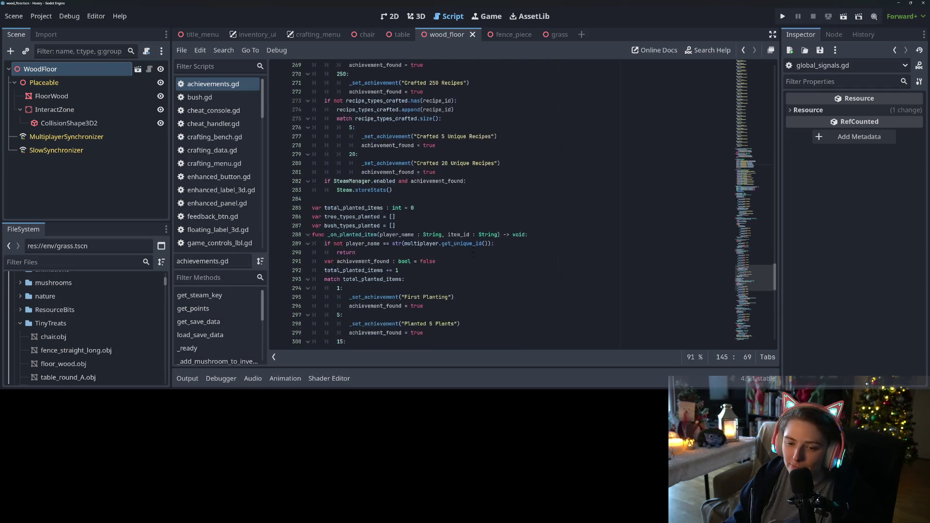
pyautogui.scroll(-4, 464, 250)
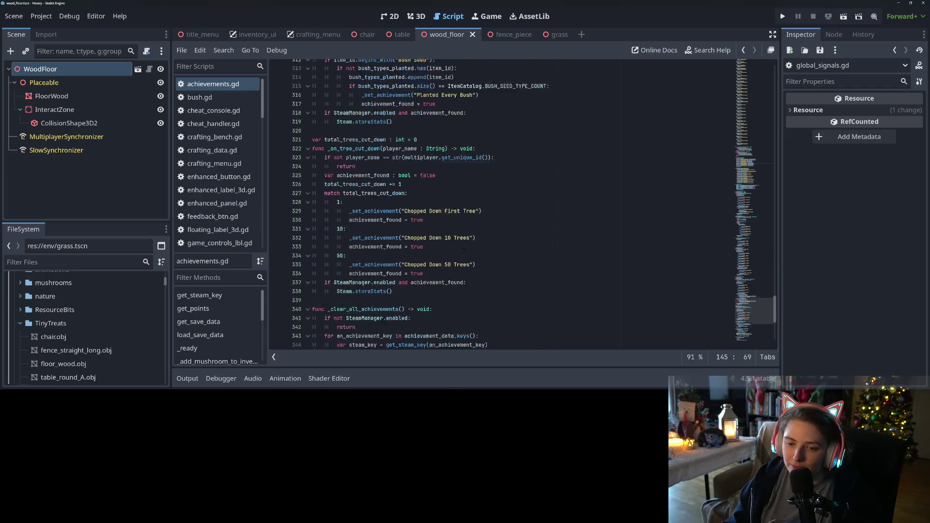
pyautogui.moveTo(394, 235)
pyautogui.mouseDown()
pyautogui.moveTo(368, 232)
pyautogui.moveTo(339, 99)
pyautogui.moveTo(312, 84)
pyautogui.mouseUp()
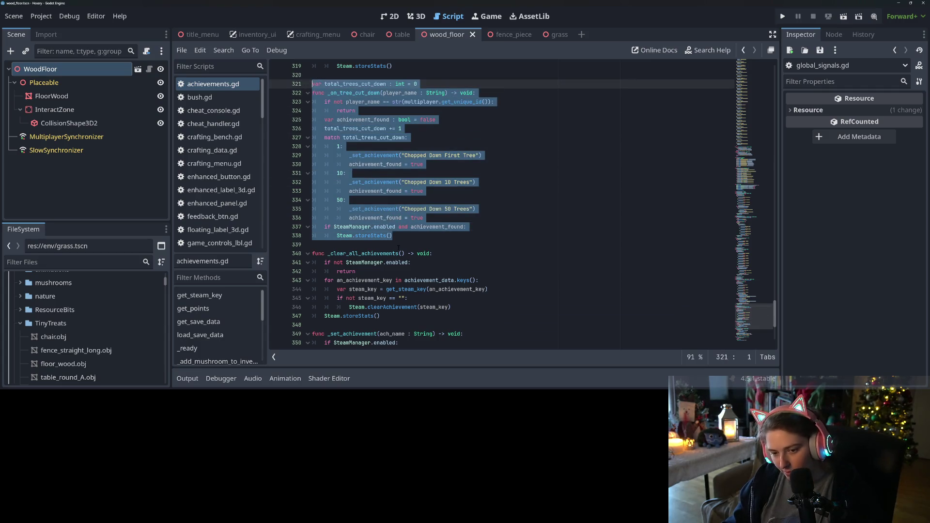
# - Duplicate the tree-chopping block, renaming it to total_friends_visited_here and _on_friend_visits_here
pyautogui.hotkey('ctrl', 'c')
pyautogui.click(398, 248)
pyautogui.press('Return')
pyautogui.hotkey('ctrl', 'v')
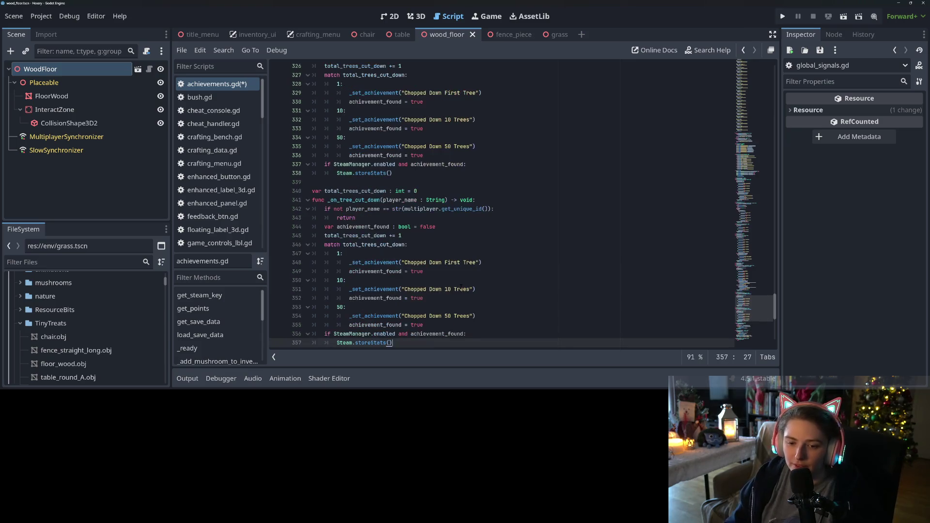
pyautogui.click(343, 191)
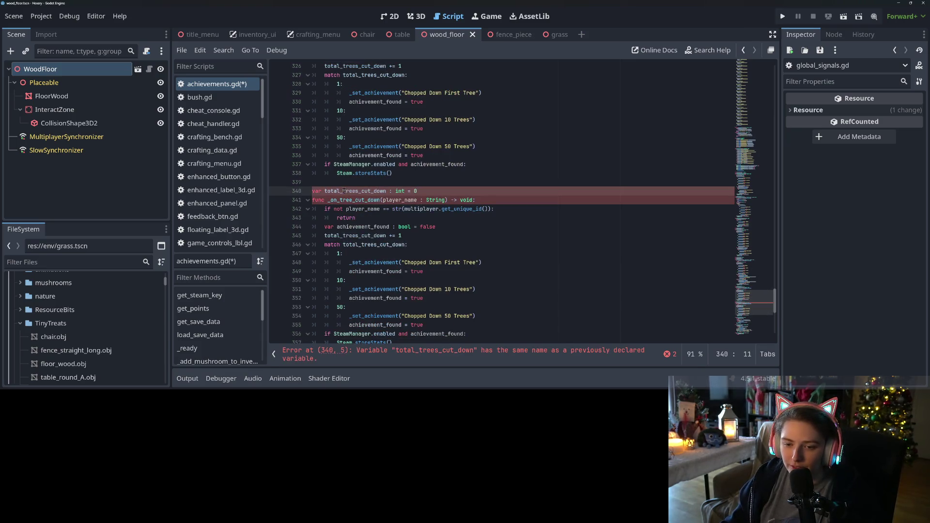
pyautogui.moveTo(343, 191); pyautogui.dragTo(377, 191)
pyautogui.write('friends_')
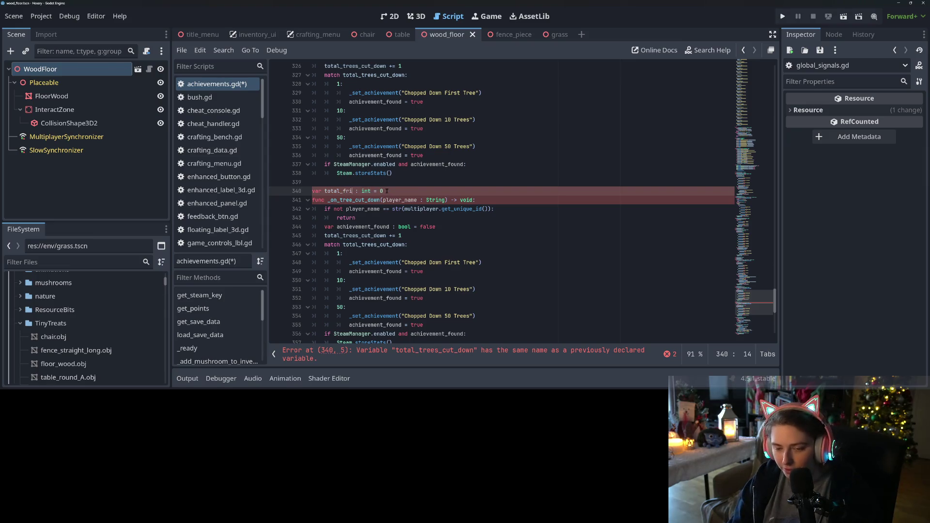
pyautogui.write('visited')
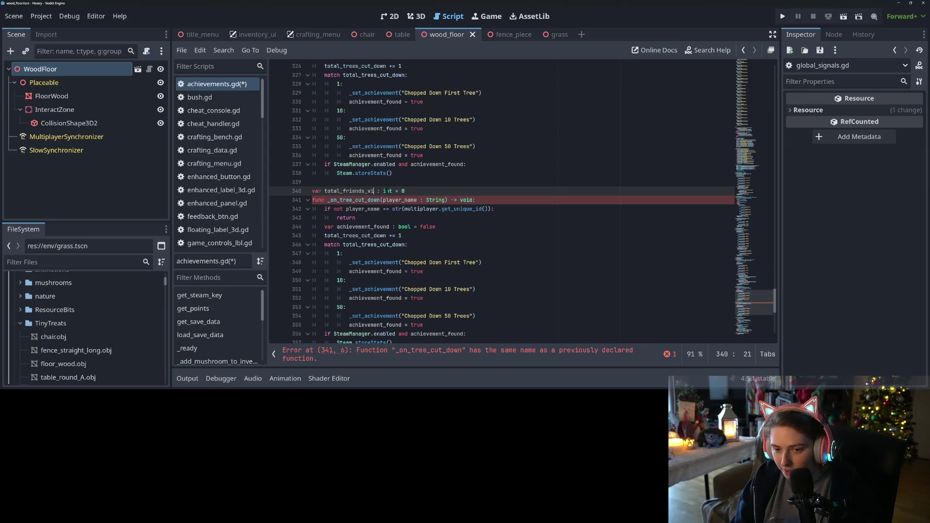
pyautogui.write('_here')
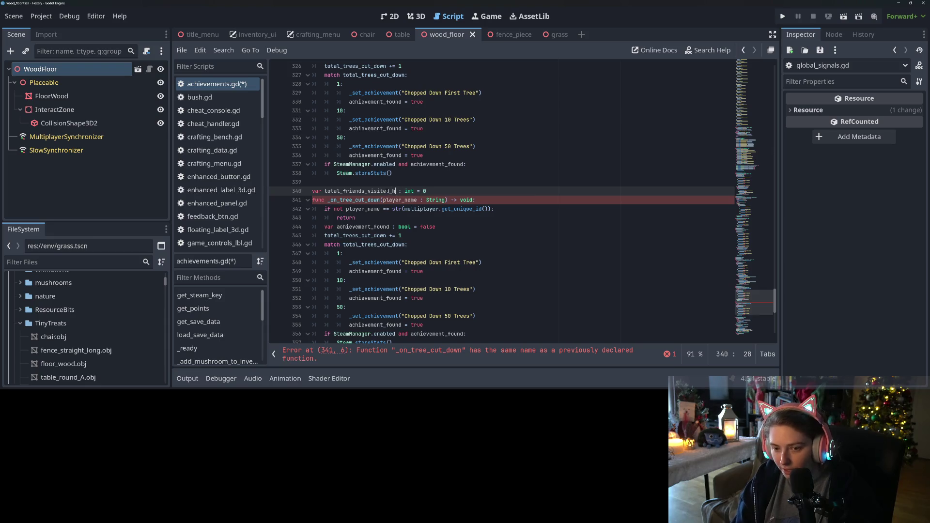
pyautogui.click(356, 200)
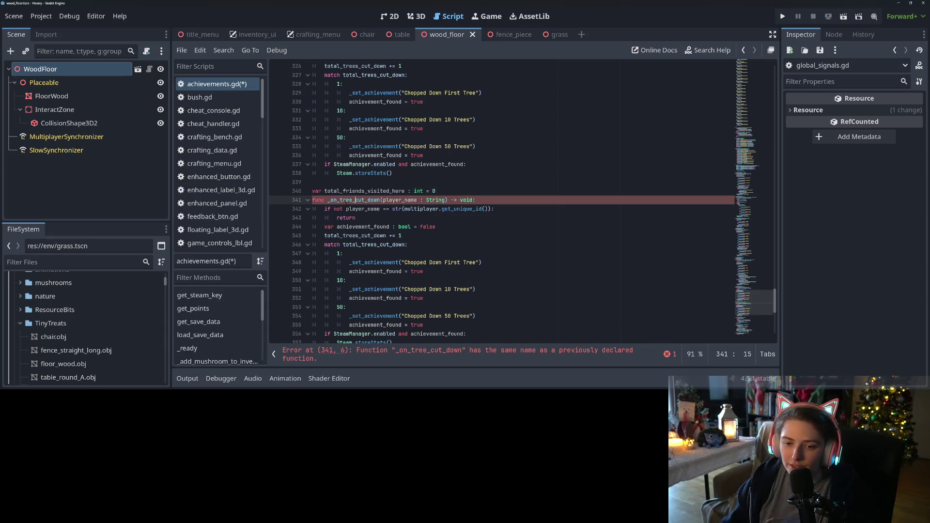
pyautogui.moveTo(341, 200); pyautogui.dragTo(380, 200)
pyautogui.write('friend_v')
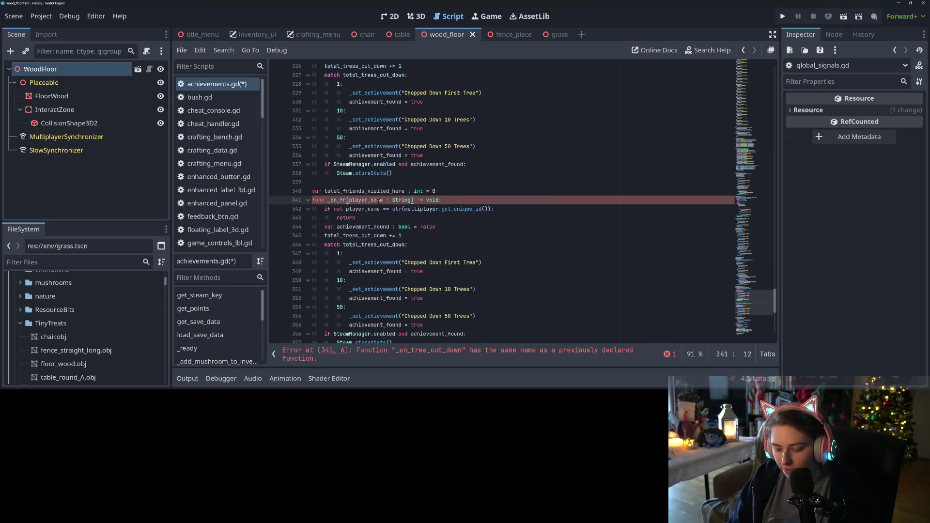
pyautogui.write('isits_here')
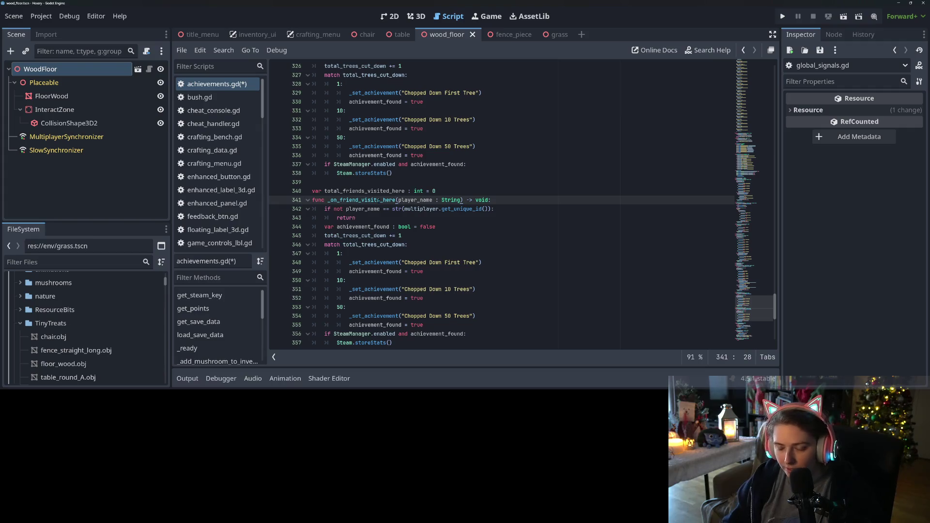
# - Remove the player_name parameter and check, and use total_friends_visited_here in the increment and match
pyautogui.moveTo(399, 201); pyautogui.dragTo(461, 201)
pyautogui.press('BackSpace')
pyautogui.moveTo(356, 217); pyautogui.dragTo(313, 218)
pyautogui.hotkey('shift', 'Up')
pyautogui.hotkey('shift', 'Up')
pyautogui.hotkey('shift', 'End')
pyautogui.press('BackSpace')
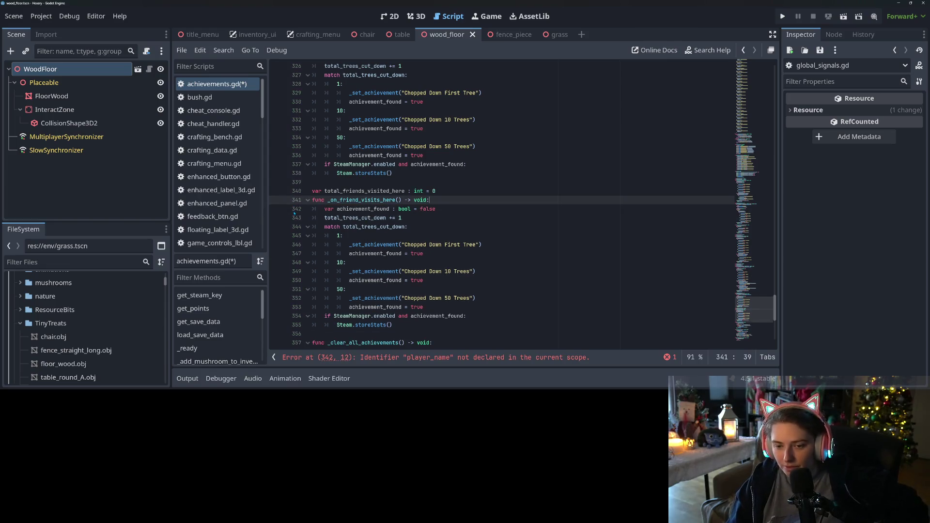
pyautogui.doubleClick(364, 191)
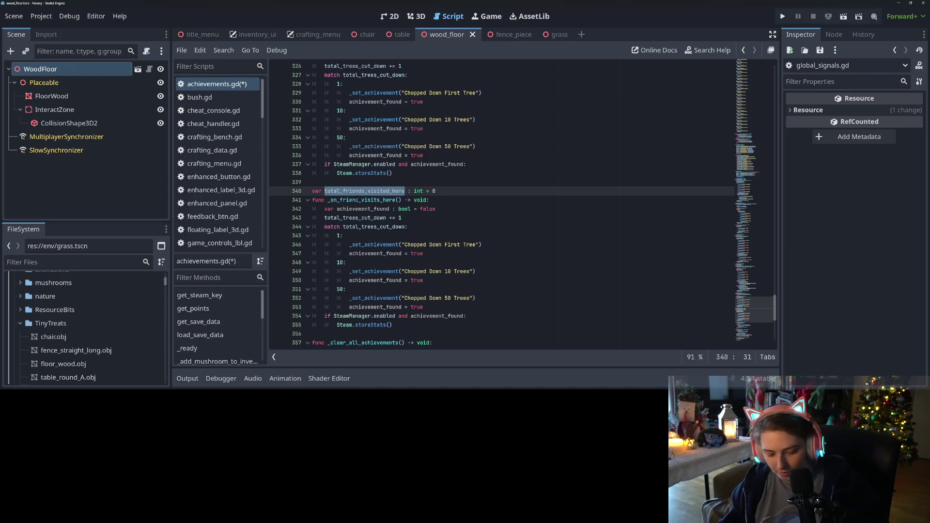
pyautogui.hotkey('ctrl', 'c')
pyautogui.doubleClick(356, 218)
pyautogui.hotkey('ctrl', 'v')
pyautogui.doubleClick(368, 227)
pyautogui.hotkey('ctrl', 'v')
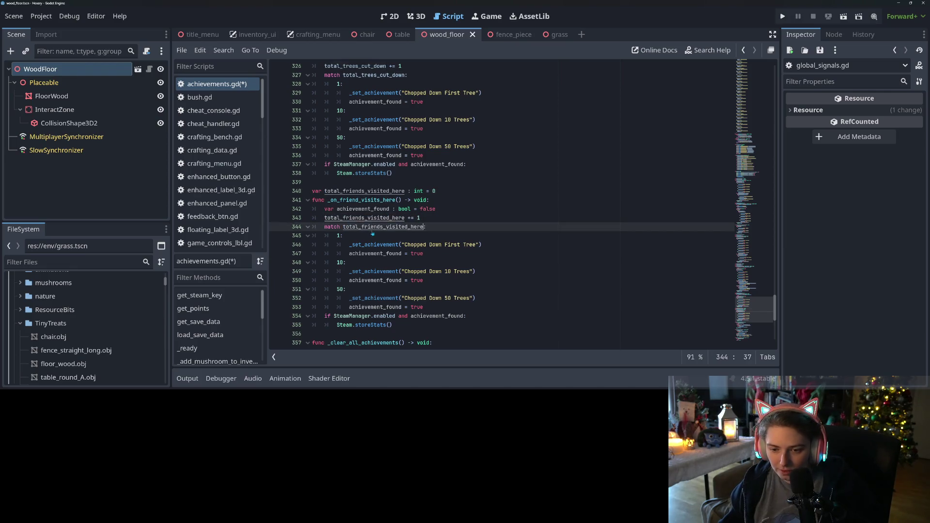
pyautogui.write(':')
# - Change the friend-visit match thresholds from 10 and 50 to 5 and 25
pyautogui.click(407, 245)
pyautogui.scroll(-3, 407, 232)
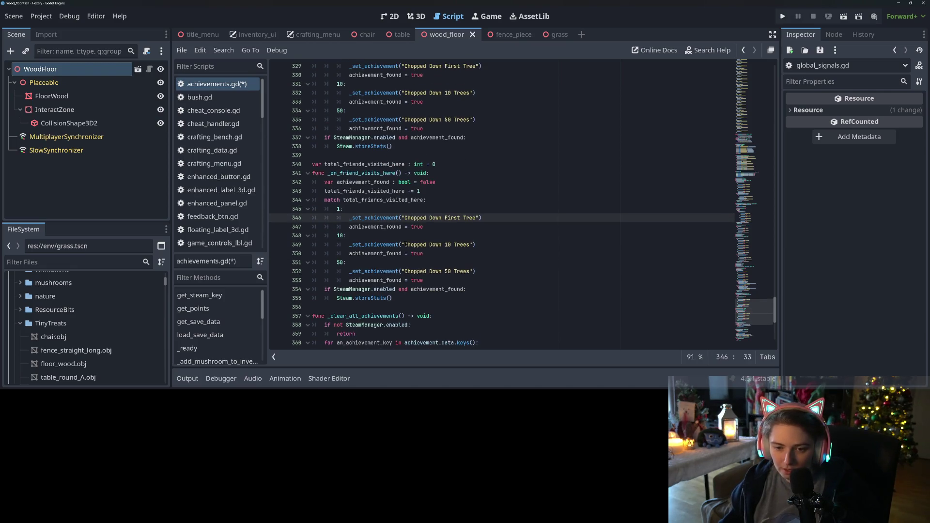
pyautogui.doubleClick(339, 236)
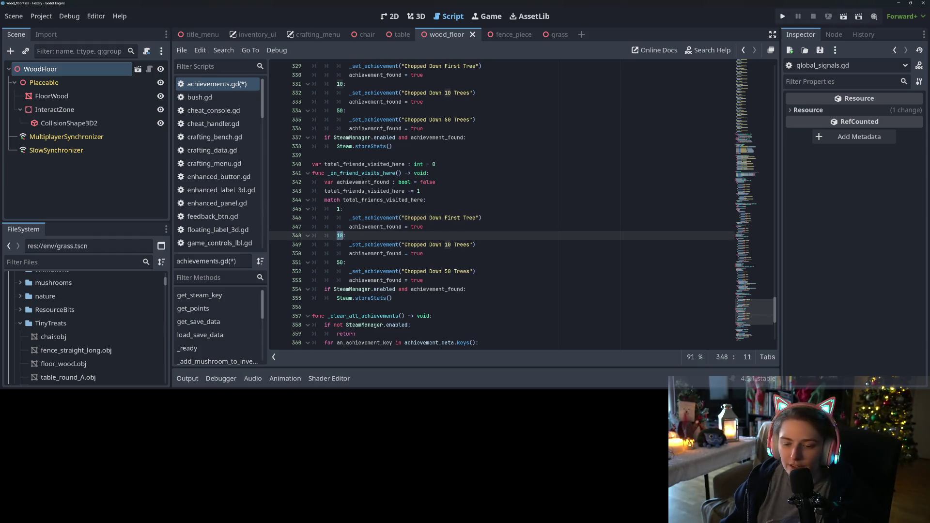
pyautogui.write('5:')
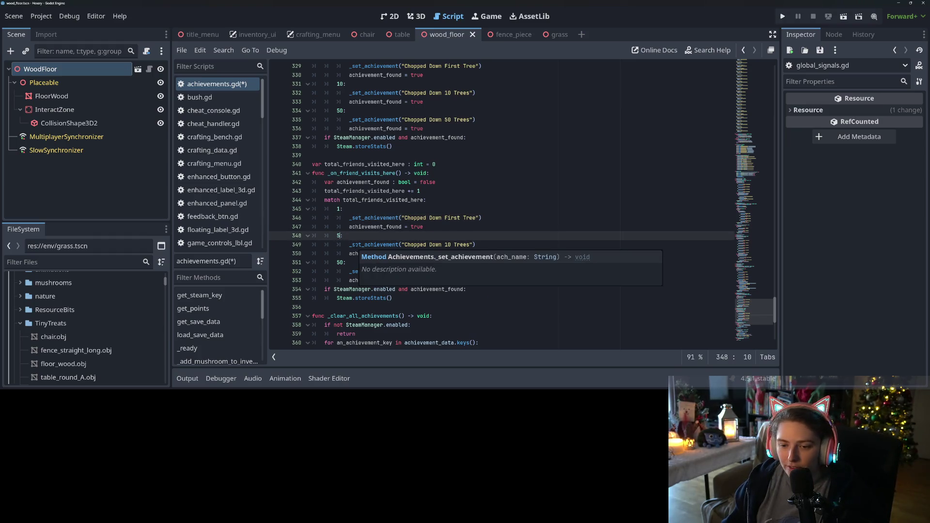
pyautogui.doubleClick(340, 262)
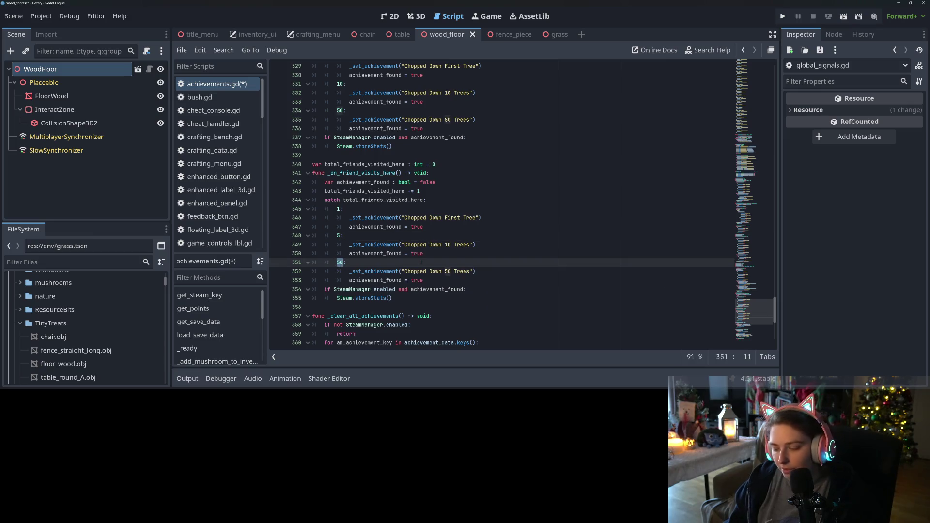
pyautogui.write('25')
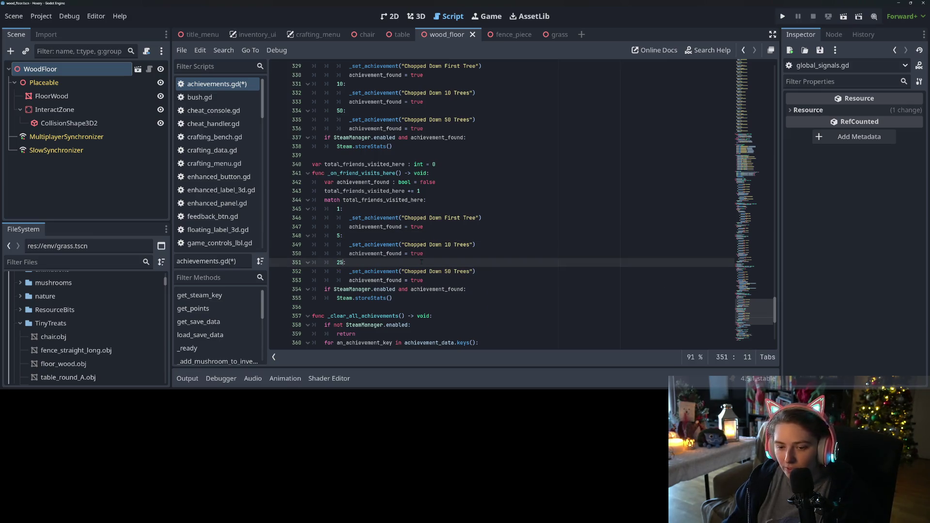
pyautogui.scroll(-2, 422, 262)
pyautogui.click(372, 236)
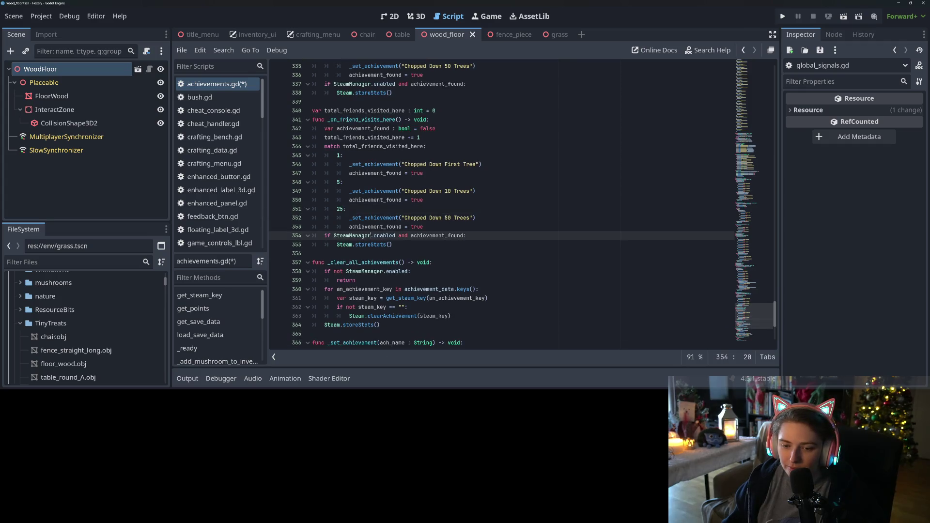
pyautogui.moveTo(430, 243)
pyautogui.mouseDown()
pyautogui.moveTo(417, 200)
pyautogui.moveTo(412, 93)
pyautogui.moveTo(412, 156)
pyautogui.moveTo(478, 164)
pyautogui.mouseUp()
pyautogui.click(436, 191)
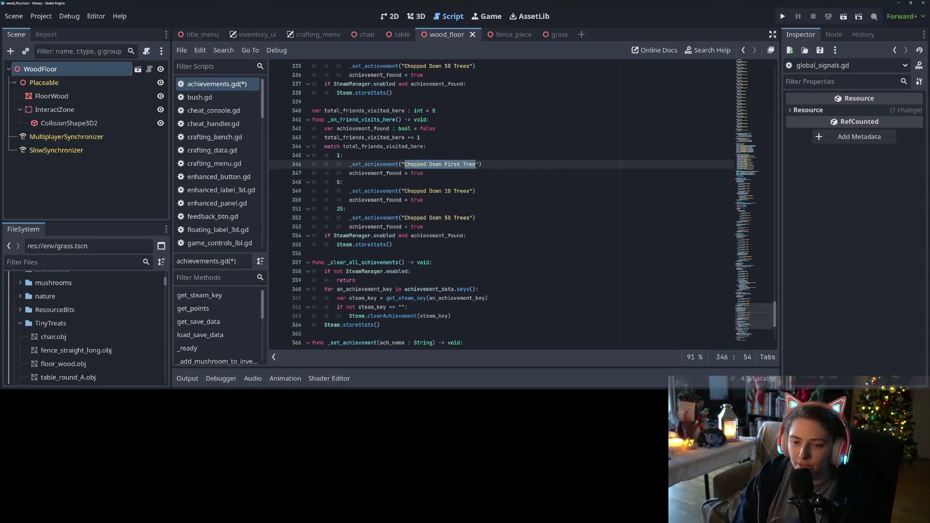
# - Replace the three Chopped Down placeholder names with First, 5th and 25th Friend Visit text
pyautogui.write('Friend')
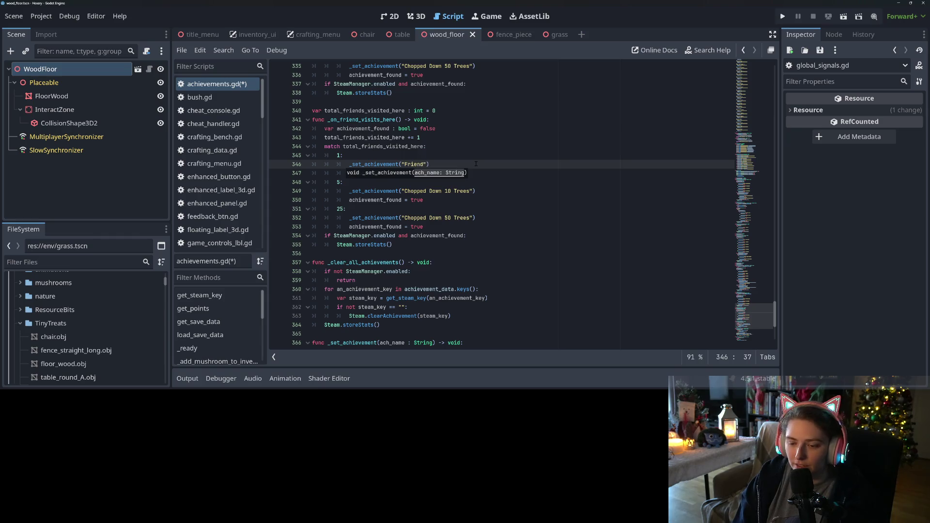
pyautogui.press('BackSpace')
pyautogui.press('BackSpace')
pyautogui.press('BackSpace')
pyautogui.write('irst ')
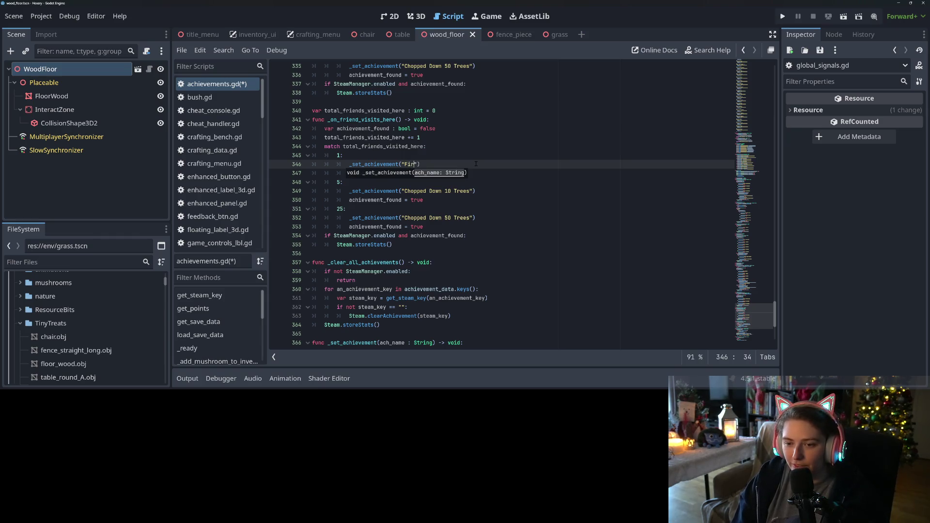
pyautogui.write('Friend Visit')
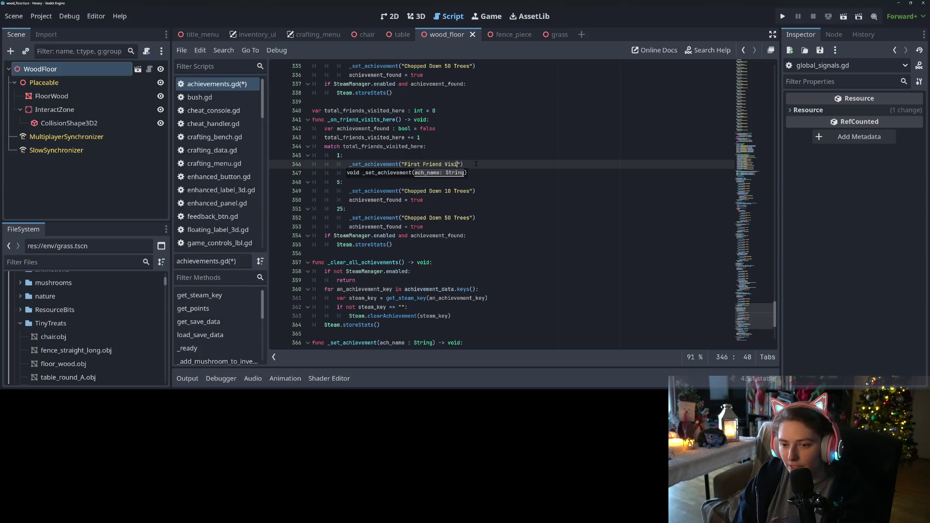
pyautogui.click(405, 191)
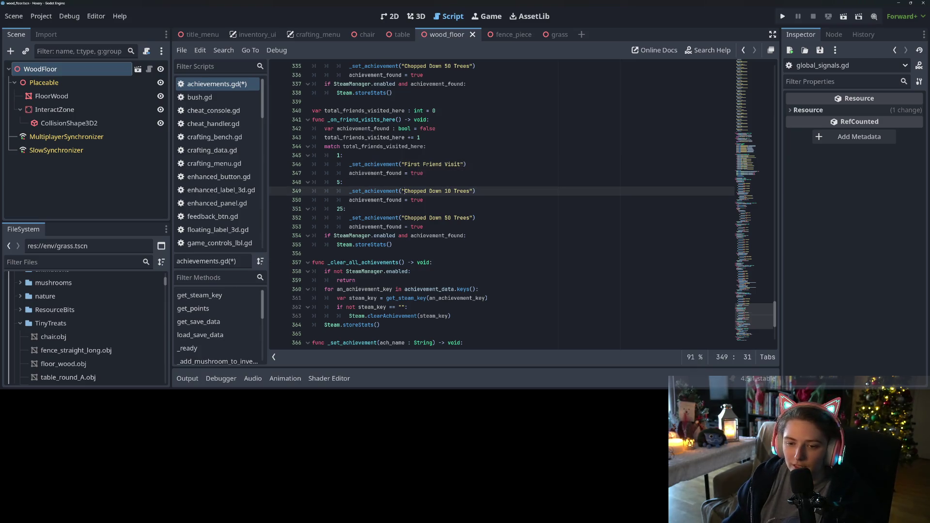
pyautogui.moveTo(405, 191); pyautogui.dragTo(471, 192)
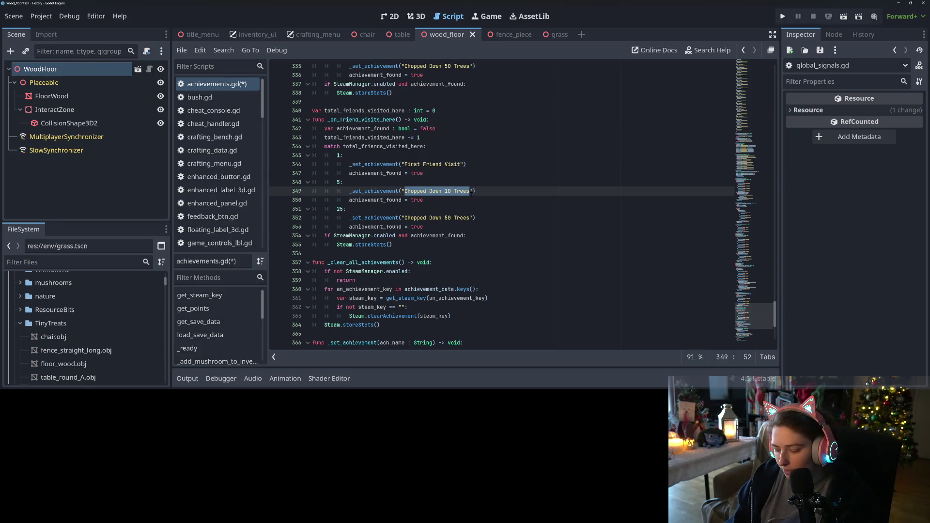
pyautogui.write('5th ')
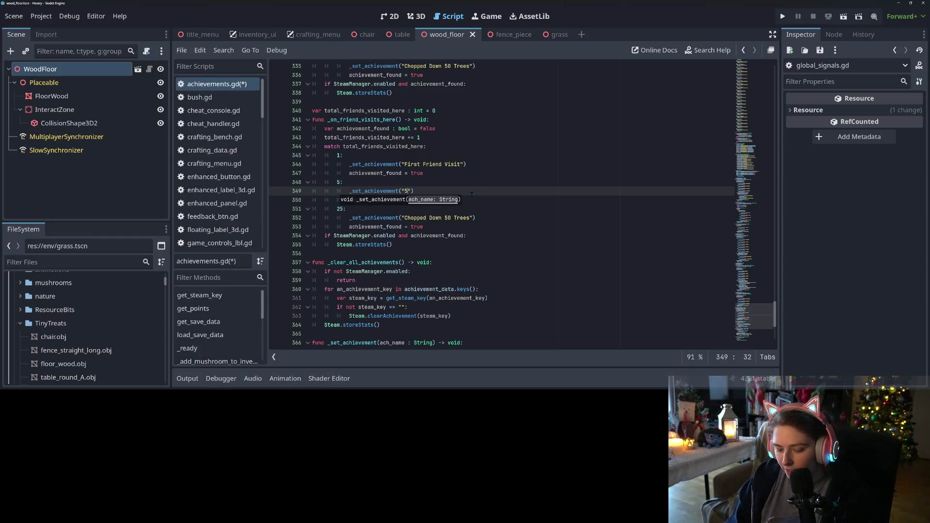
pyautogui.write('Friend Visit')
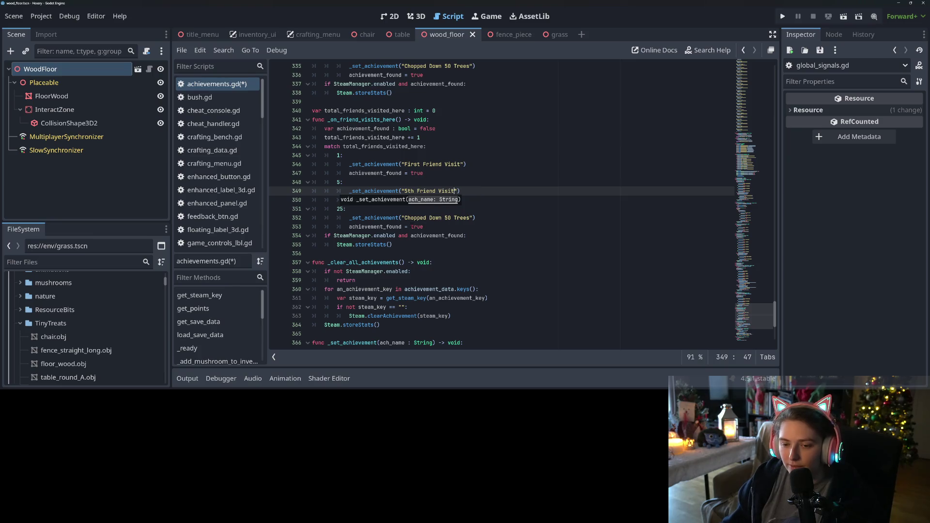
pyautogui.moveTo(405, 218); pyautogui.dragTo(469, 218)
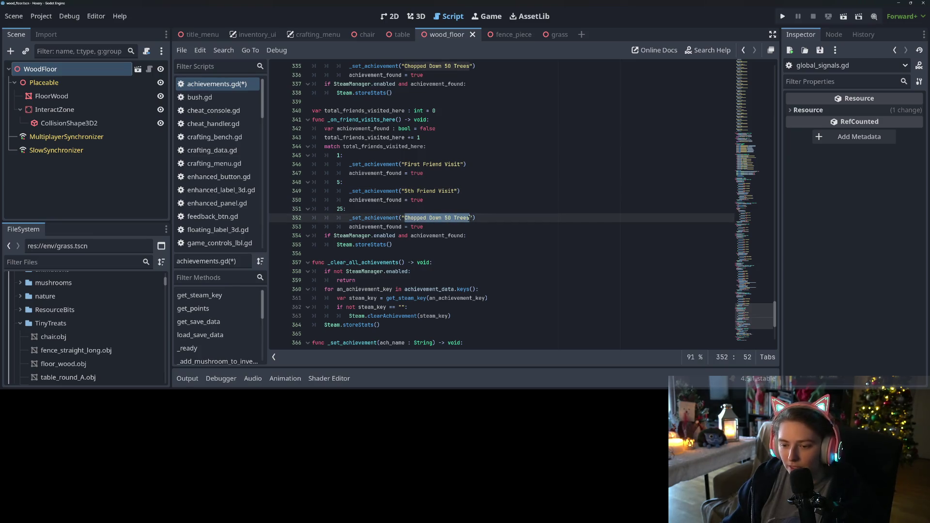
pyautogui.write('25th Friend ')
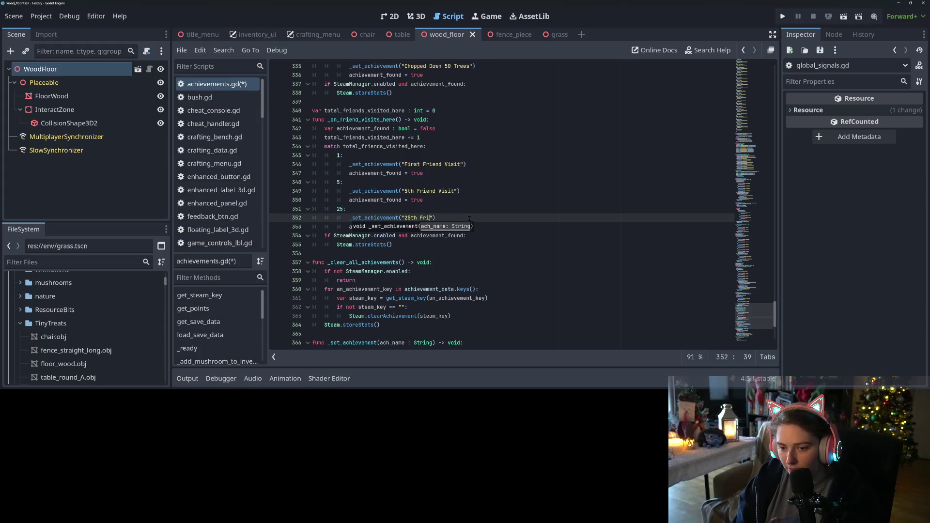
pyautogui.write('Visit')
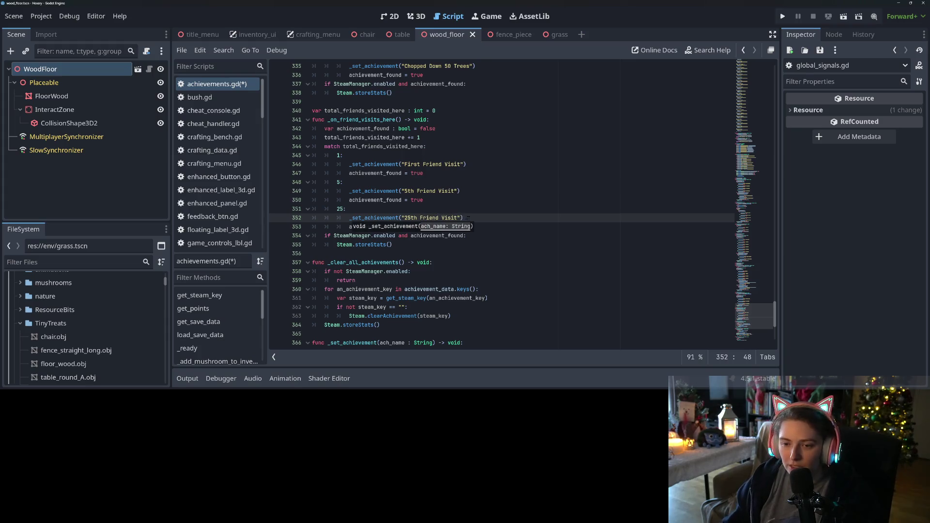
# - Complete all three achievement names so each ends in 'Visiting'
pyautogui.click(464, 164)
pyautogui.write('ing')
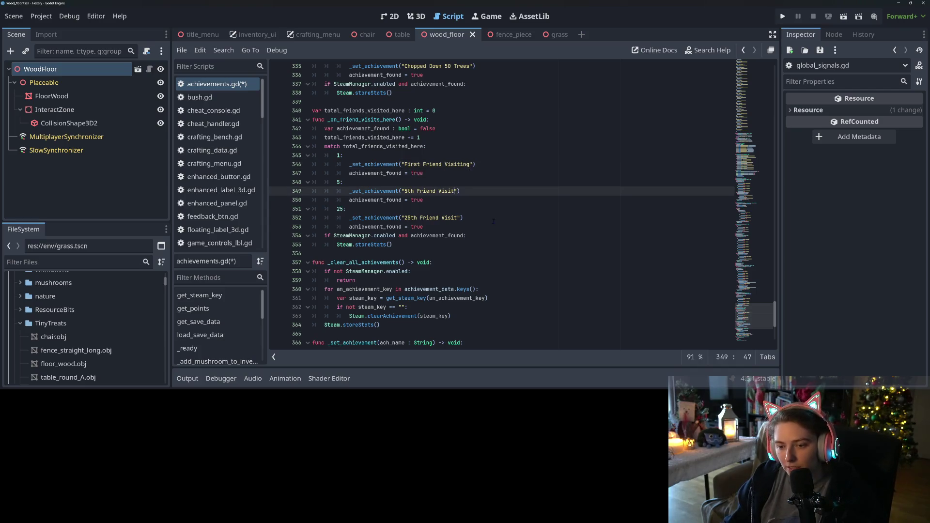
pyautogui.doubleClick(467, 164)
pyautogui.doubleClick(446, 191)
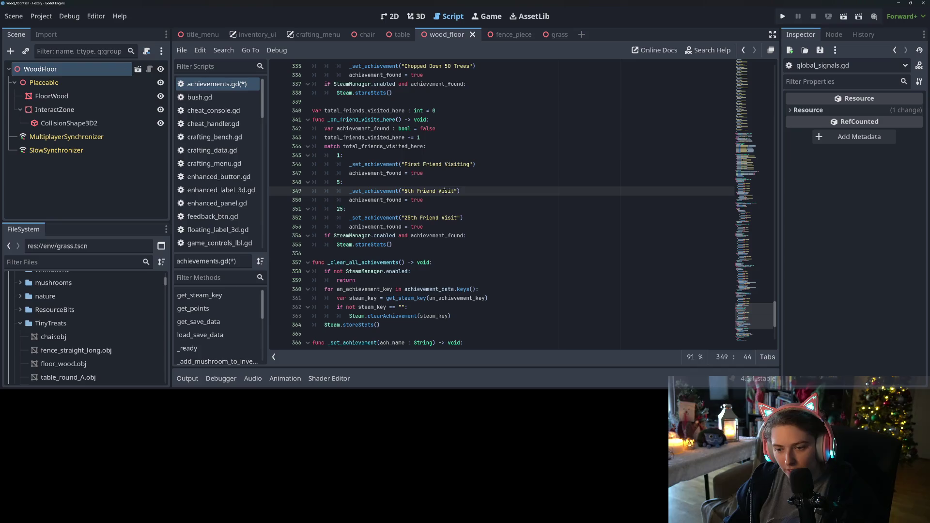
pyautogui.hotkey('ctrl', 'v')
pyautogui.doubleClick(451, 218)
pyautogui.hotkey('ctrl', 'v')
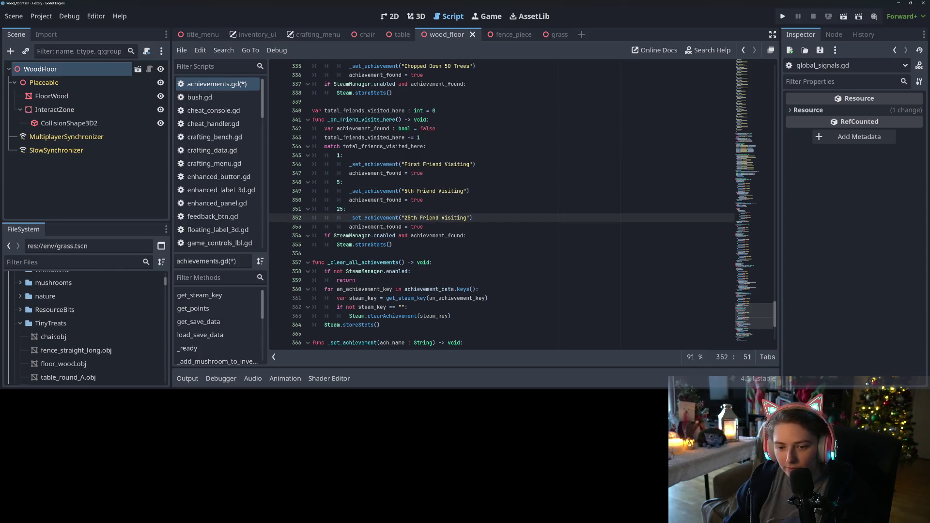
# - Duplicate the friend-visit code as _on_visit_friend_there with a total_visit_friend_there counter
pyautogui.moveTo(406, 245)
pyautogui.mouseDown()
pyautogui.moveTo(335, 128)
pyautogui.moveTo(313, 111)
pyautogui.mouseUp()
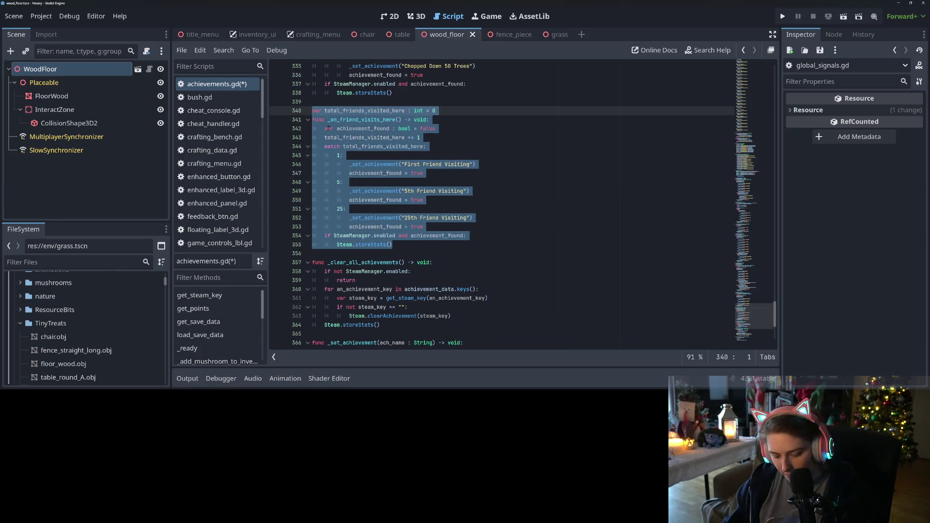
pyautogui.hotkey('ctrl', 'c')
pyautogui.click(349, 253)
pyautogui.press('Return')
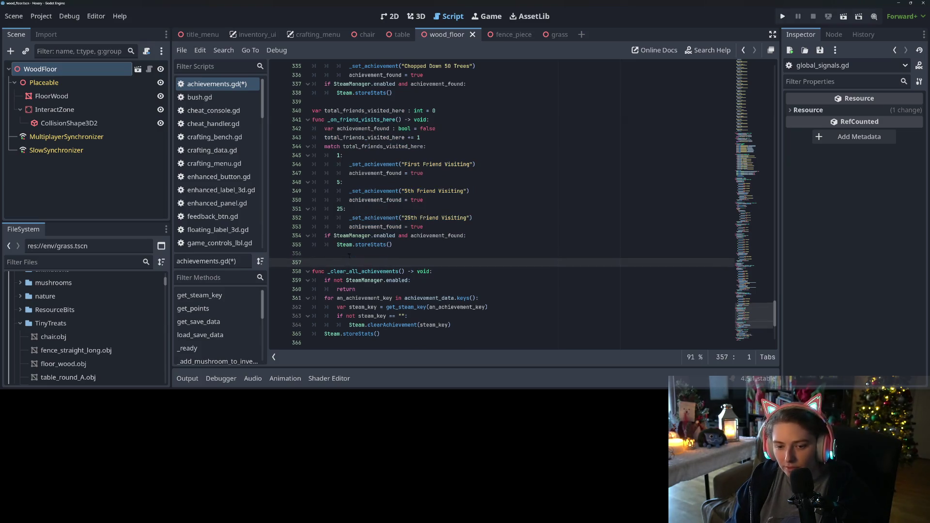
pyautogui.hotkey('ctrl', 'v')
pyautogui.click(398, 209)
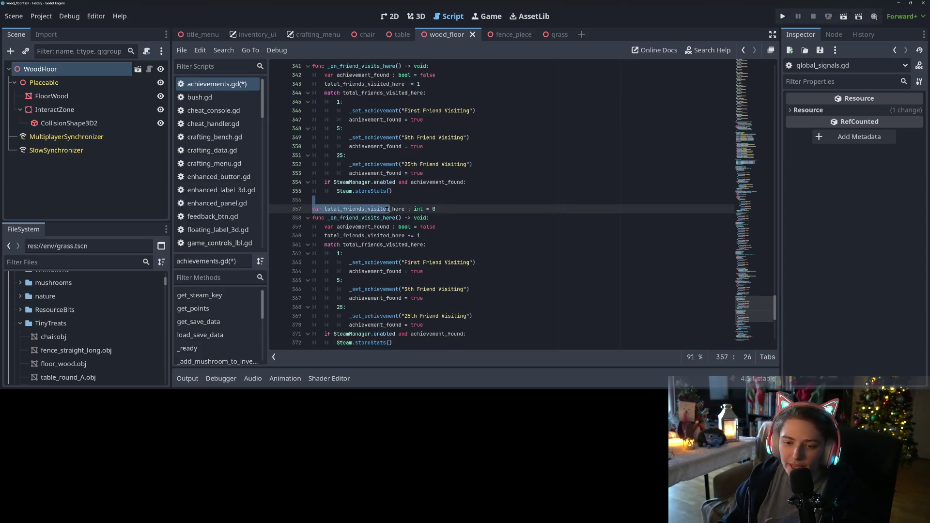
pyautogui.scroll(-2, 502, 202)
pyautogui.click(358, 165)
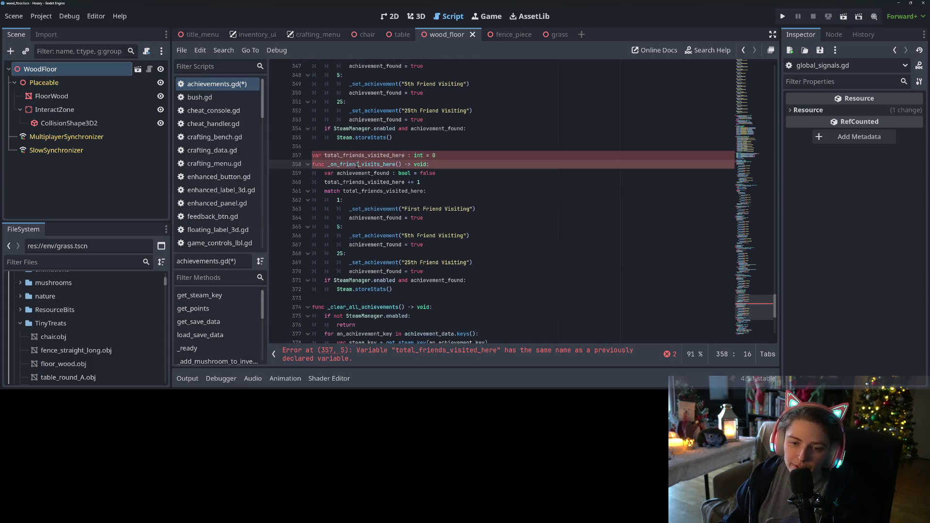
pyautogui.moveTo(339, 165); pyautogui.dragTo(396, 165)
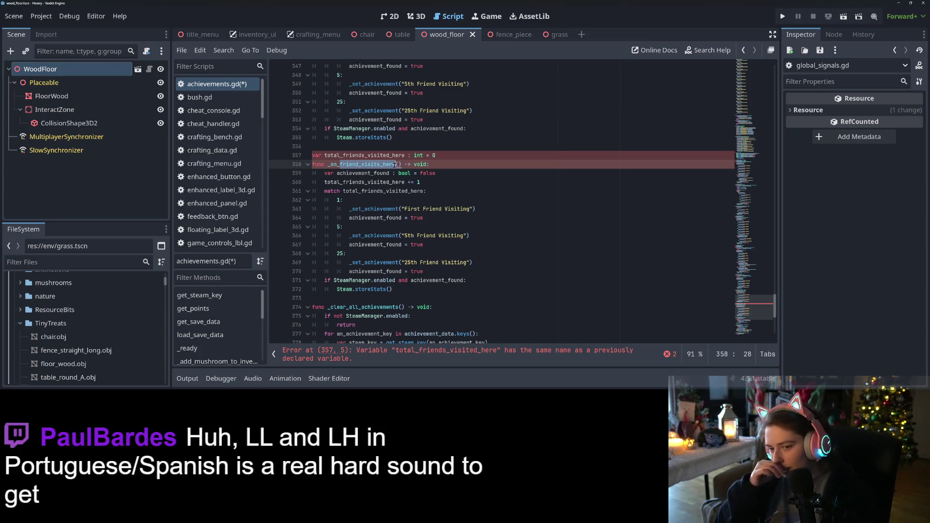
pyautogui.write('visit_friend')
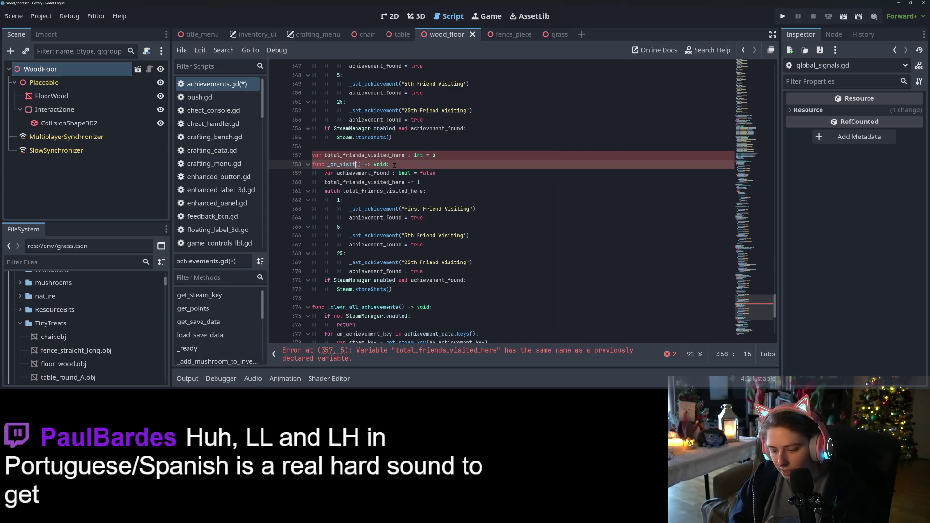
pyautogui.write('_there')
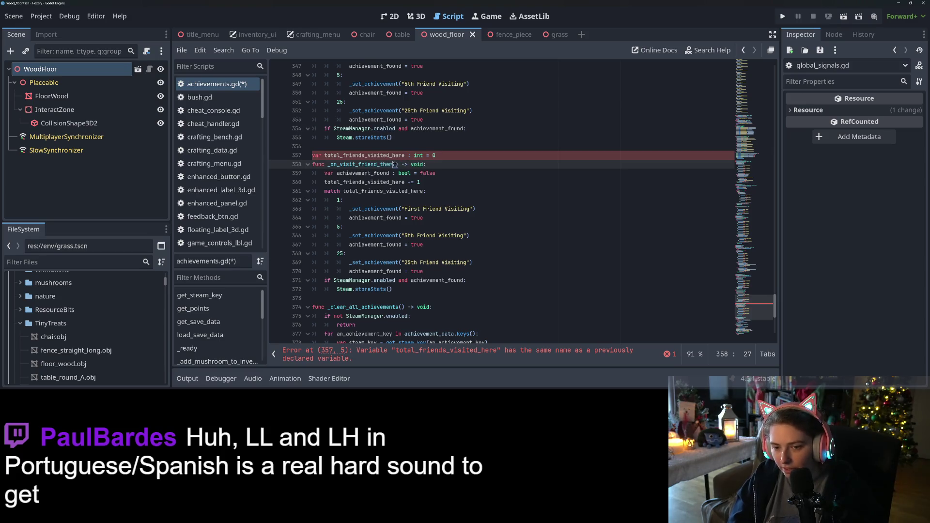
pyautogui.click(367, 155)
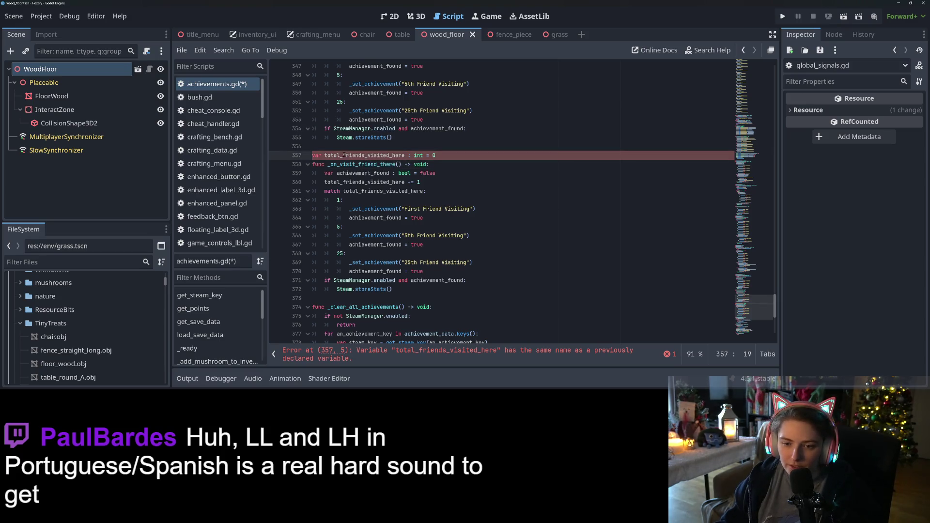
pyautogui.moveTo(344, 155); pyautogui.dragTo(405, 155)
pyautogui.write('visit_')
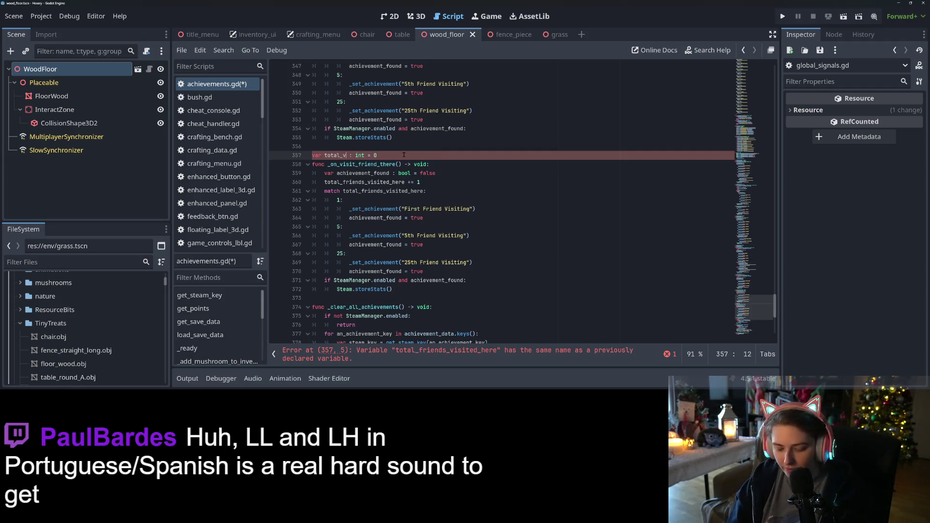
pyautogui.write('friend_there')
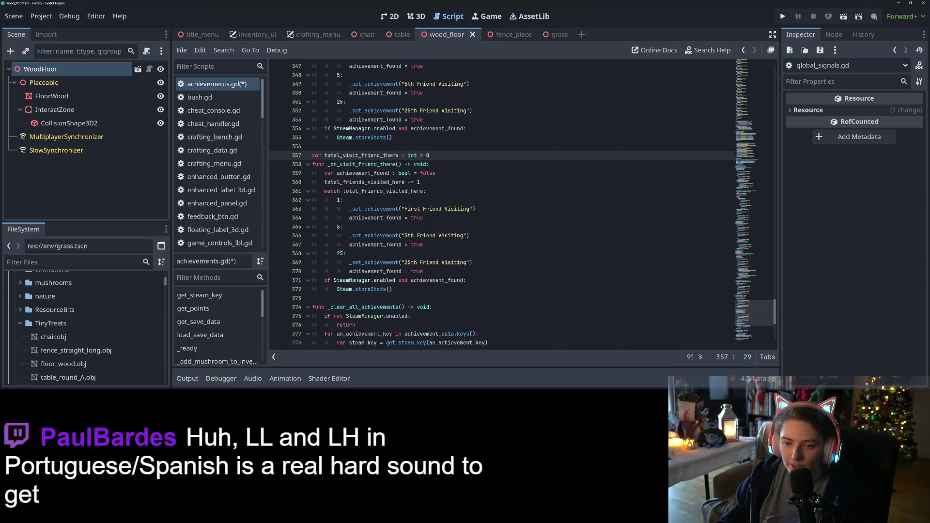
# - Rename the three duplicated achievements to First, 5th and 25th Excursion
pyautogui.moveTo(424, 209)
pyautogui.mouseDown()
pyautogui.moveTo(469, 209)
pyautogui.moveTo(424, 209)
pyautogui.mouseUp()
pyautogui.click(474, 209)
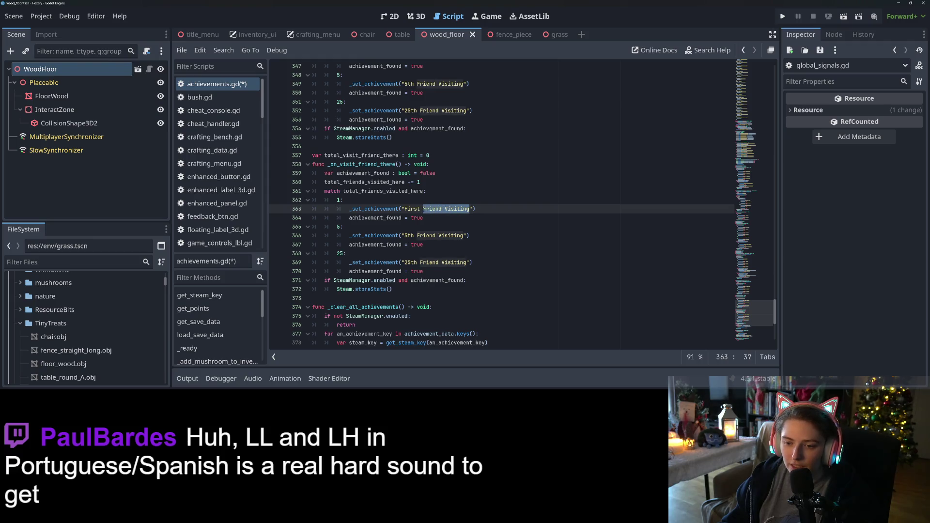
pyautogui.write('Excusr')
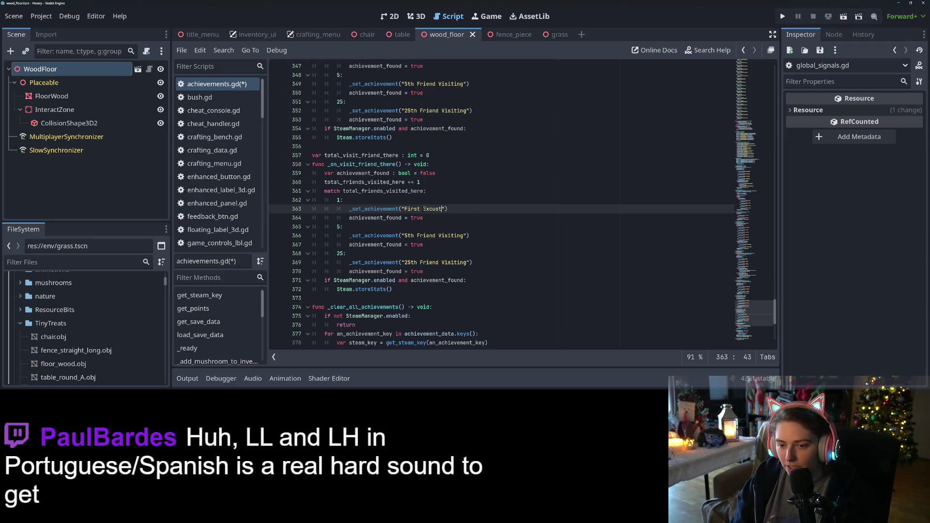
pyautogui.press('BackSpace')
pyautogui.press('BackSpace')
pyautogui.write('rsion')
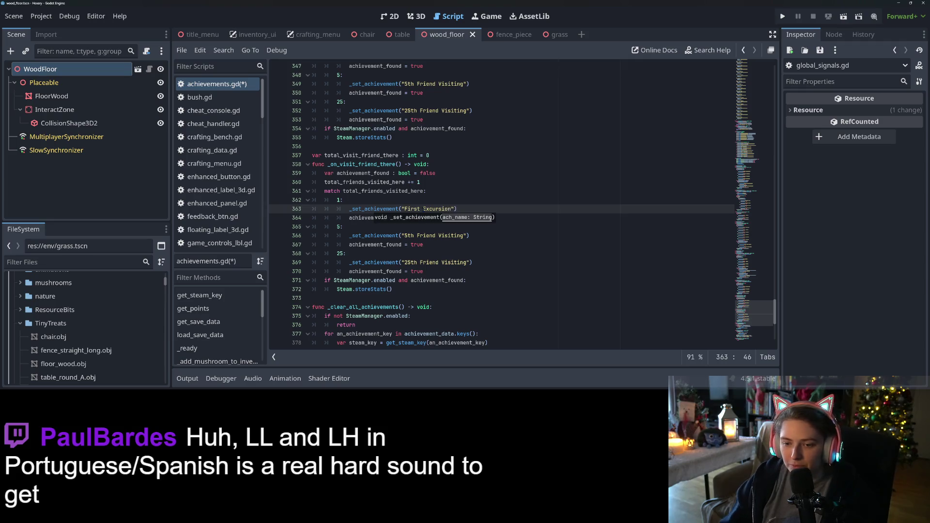
pyautogui.click(407, 235)
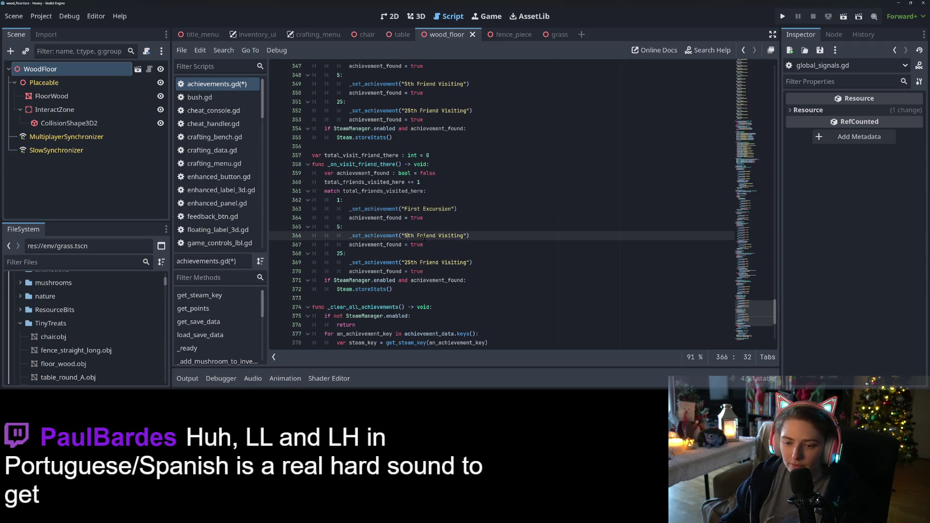
pyautogui.moveTo(417, 235); pyautogui.dragTo(463, 236)
pyautogui.doubleClick(433, 209)
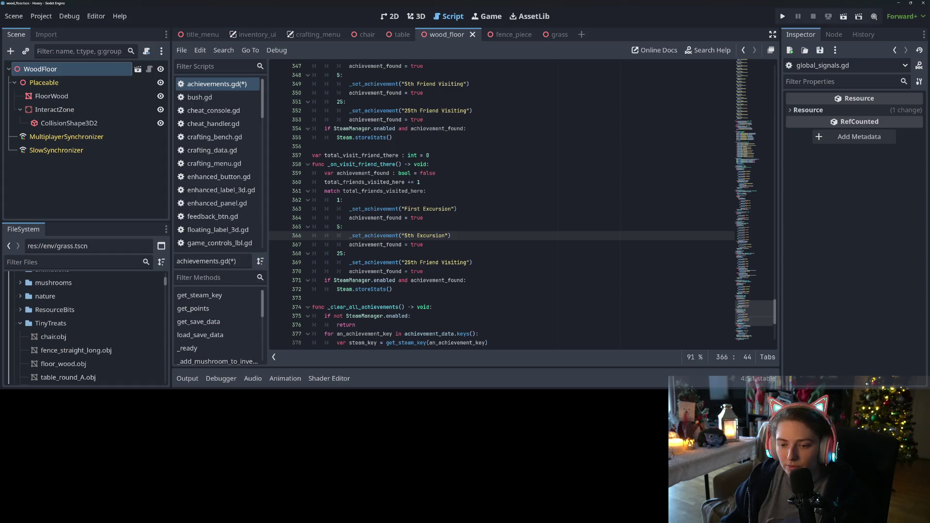
pyautogui.moveTo(420, 262); pyautogui.dragTo(466, 262)
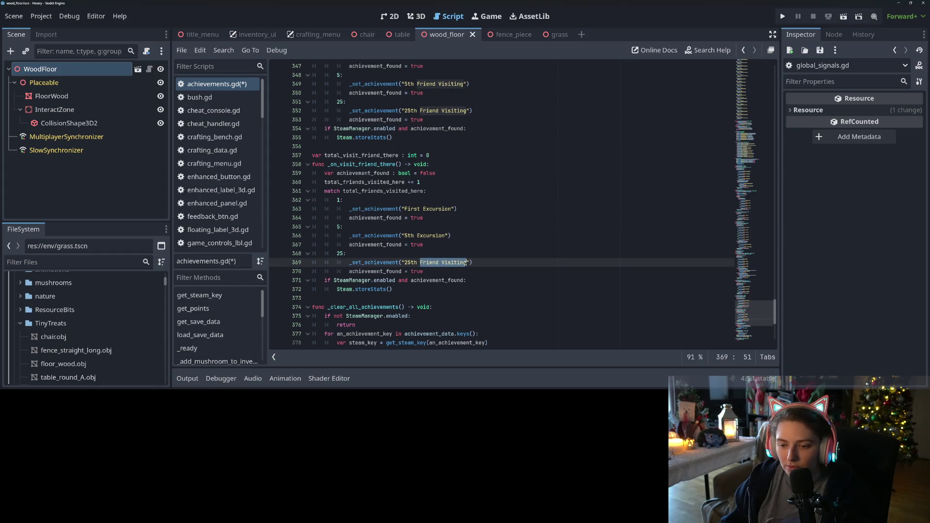
pyautogui.write('Excursion')
# - Point the increment and match at total_visit_friend_there, then save achievements.gd
pyautogui.doubleClick(361, 155)
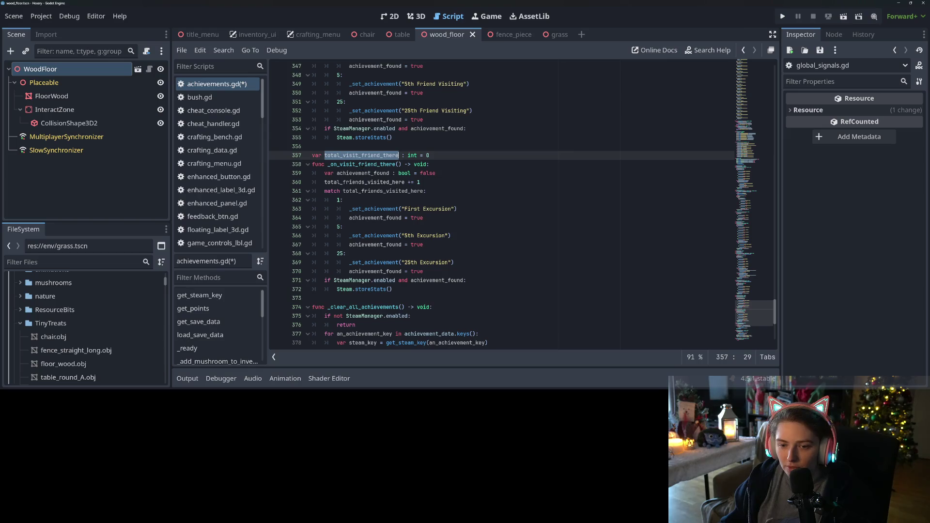
pyautogui.hotkey('ctrl', 'c')
pyautogui.doubleClick(369, 183)
pyautogui.hotkey('ctrl', 'v')
pyautogui.doubleClick(387, 191)
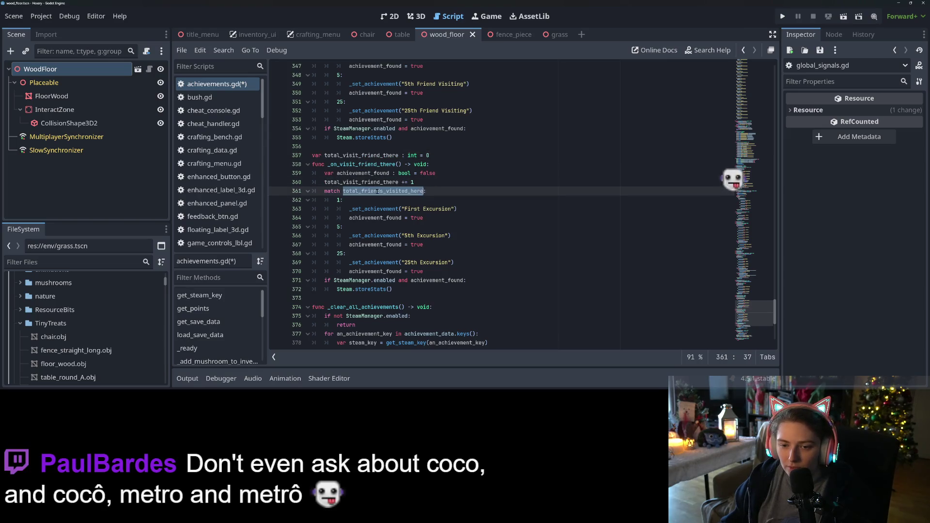
pyautogui.hotkey('ctrl', 'v')
pyautogui.scroll(4, 389, 194)
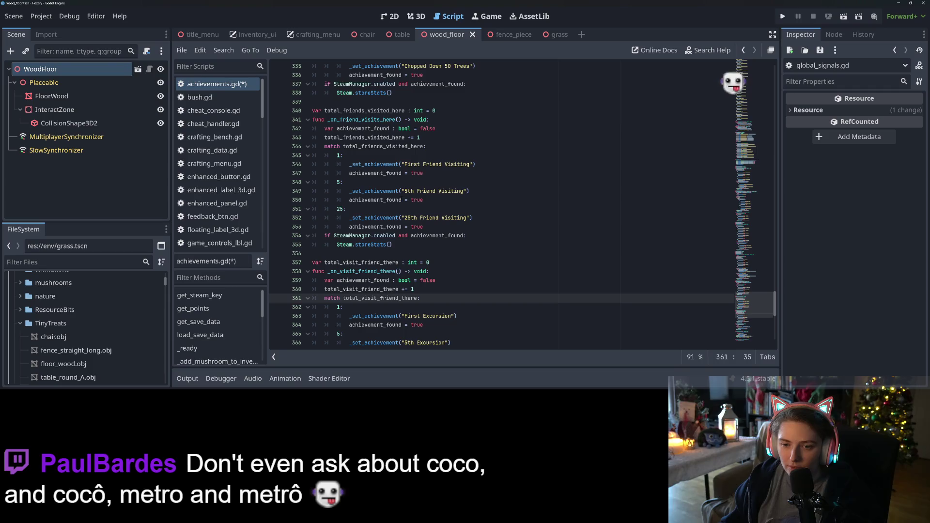
pyautogui.scroll(-3, 502, 206)
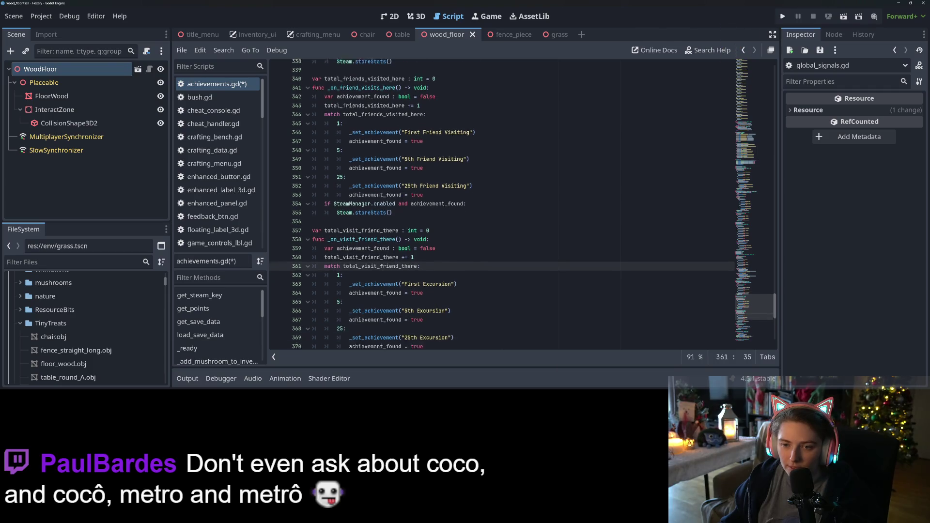
pyautogui.scroll(-2, 502, 205)
pyautogui.scroll(2, 502, 205)
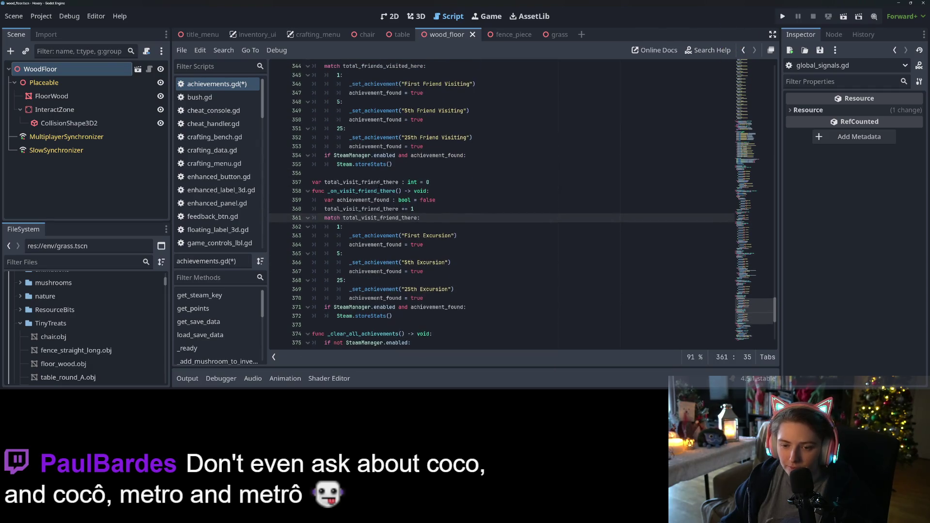
pyautogui.hotkey('ctrl', 's')
pyautogui.scroll(4, 502, 206)
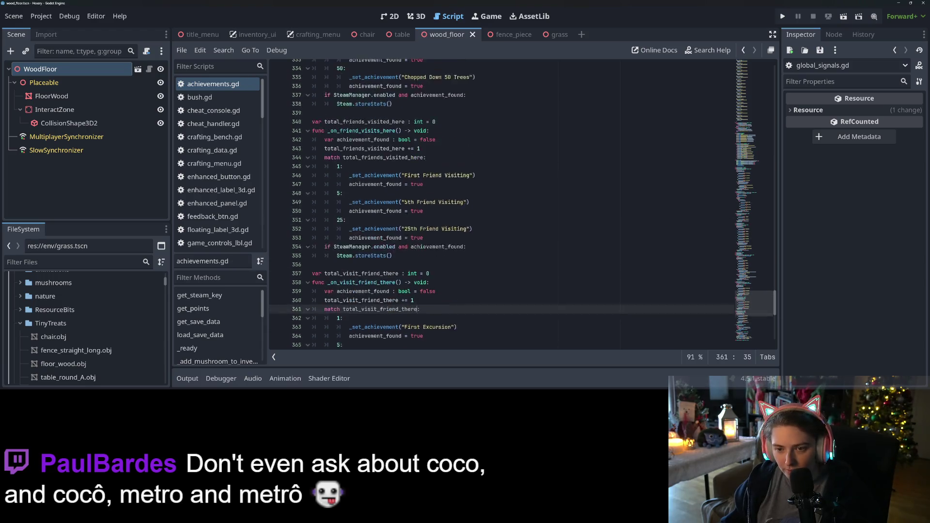
# - Select 'First Friend Visiting' and scroll up to the end of the achievement dictionary
pyautogui.moveTo(405, 191); pyautogui.dragTo(471, 191)
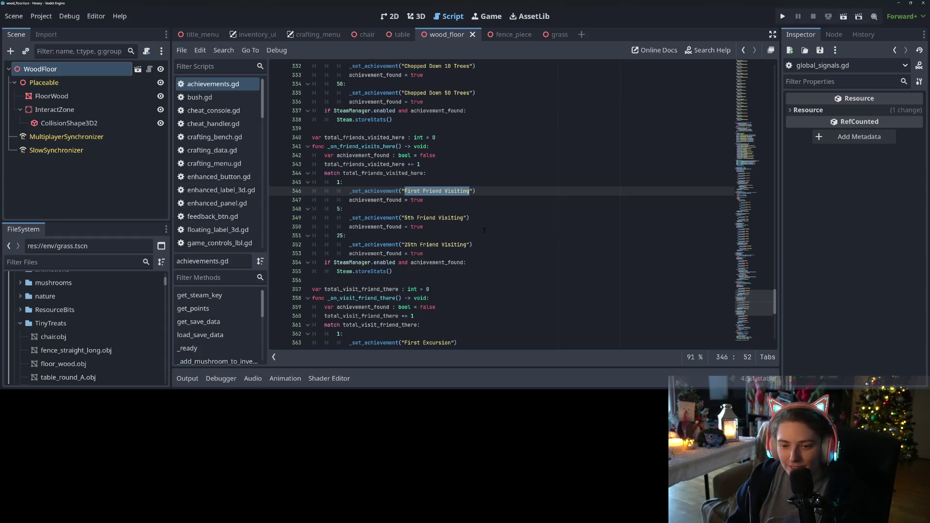
pyautogui.scroll(10, 772, 271)
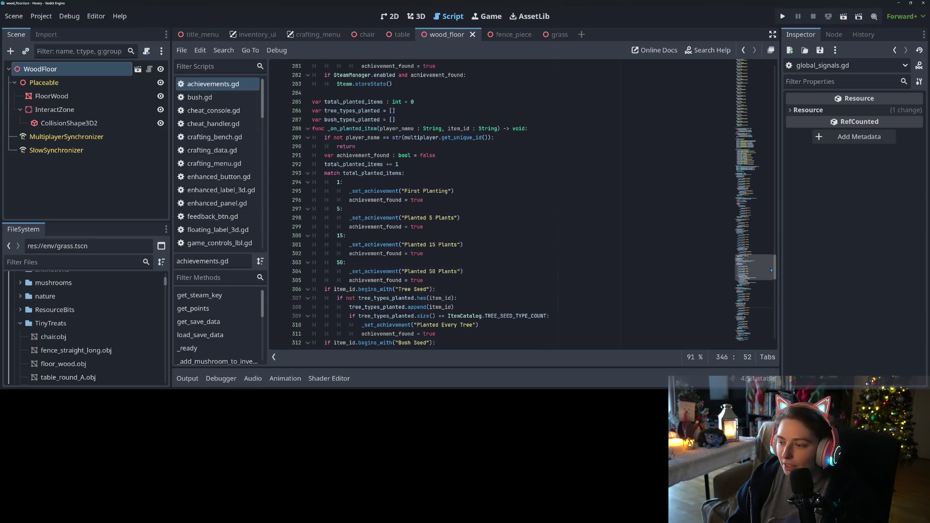
pyautogui.moveTo(772, 270); pyautogui.dragTo(768, 176)
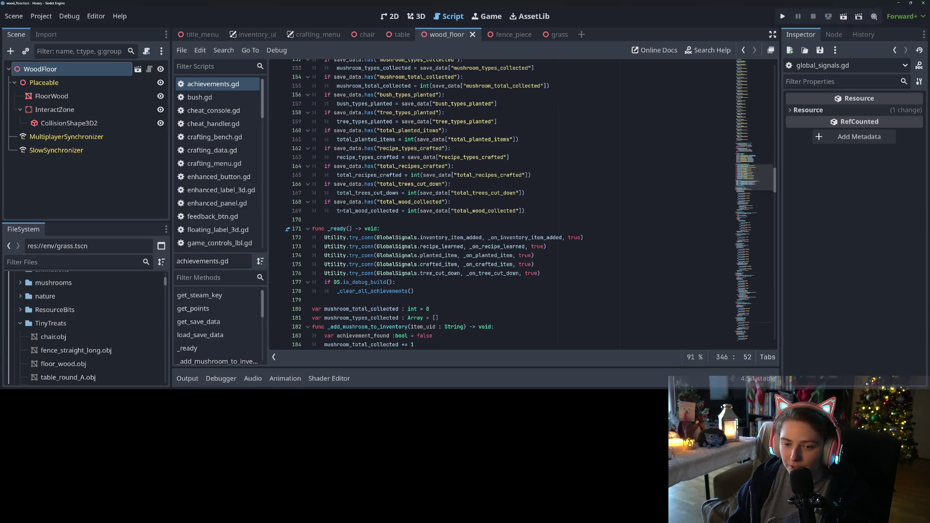
pyautogui.scroll(10, 436, 252)
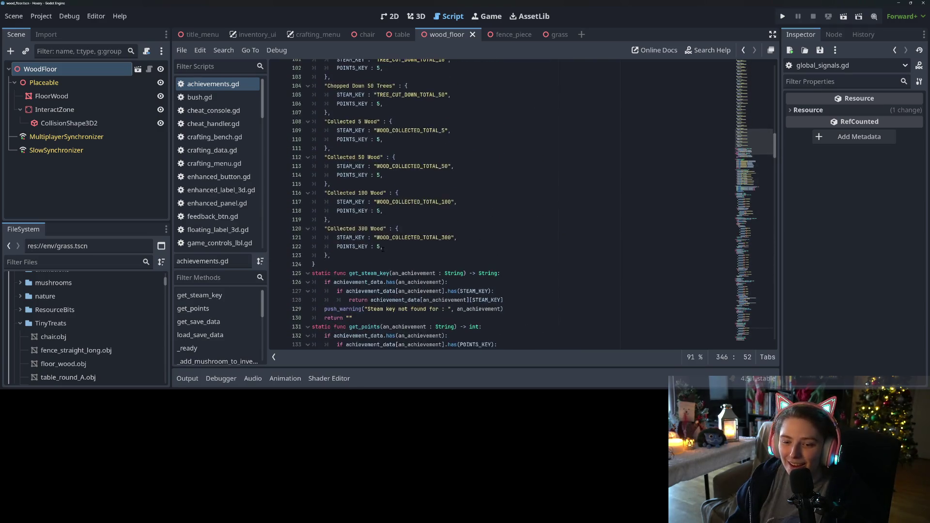
# - Add a "First Friend Visiting" entry after Collected 300 Wood, reusing its STEAM_KEY/POINTS_KEY body
pyautogui.scroll(-1, 383, 249)
pyautogui.click(351, 232)
pyautogui.press('Return')
pyautogui.write('First Friend Visiting')
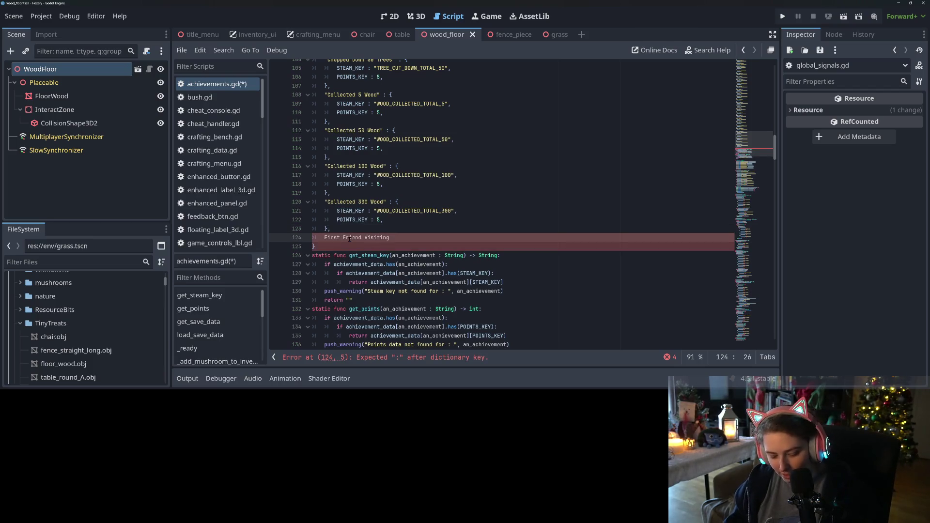
pyautogui.hotkey('shift', 'Home')
pyautogui.write('"')
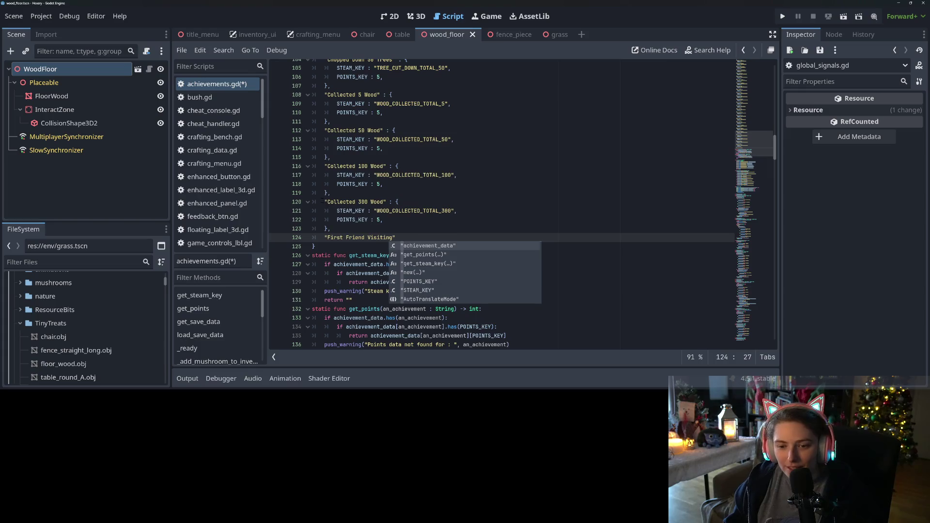
pyautogui.moveTo(387, 202); pyautogui.dragTo(386, 230)
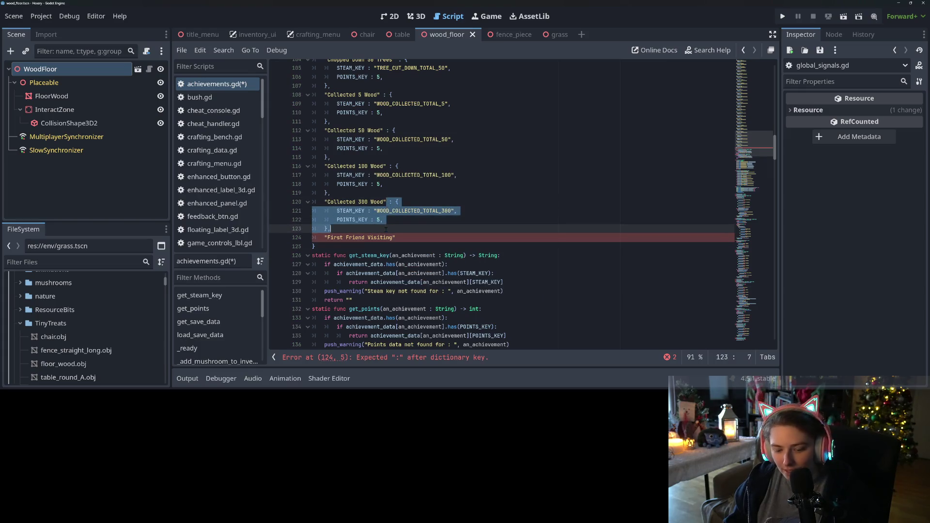
pyautogui.hotkey('ctrl', 'c')
pyautogui.click(396, 237)
pyautogui.hotkey('ctrl', 'v')
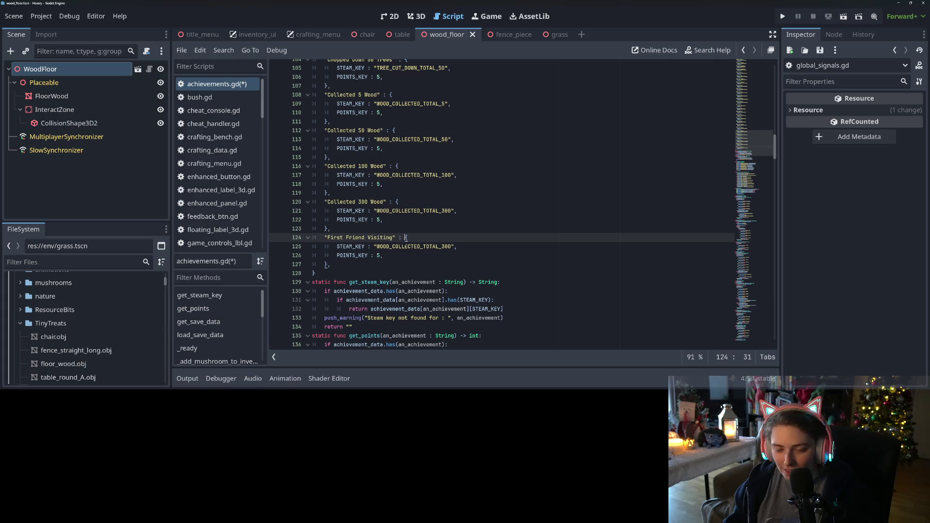
# - Give it a FRIEND_VISIT_HERE_TOTAL Steam key, add 5th and 25th entries, and save
pyautogui.click(392, 246)
pyautogui.doubleClick(392, 247)
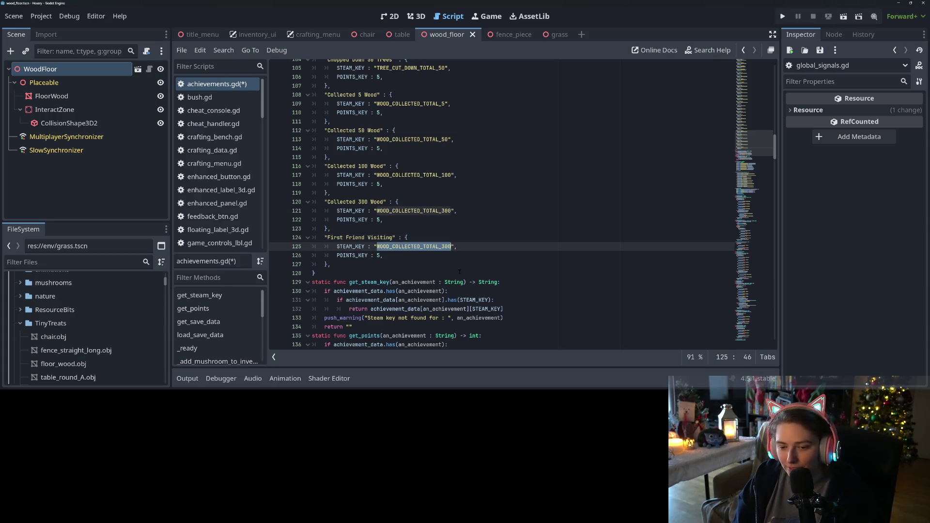
pyautogui.write('FRIEND_IV')
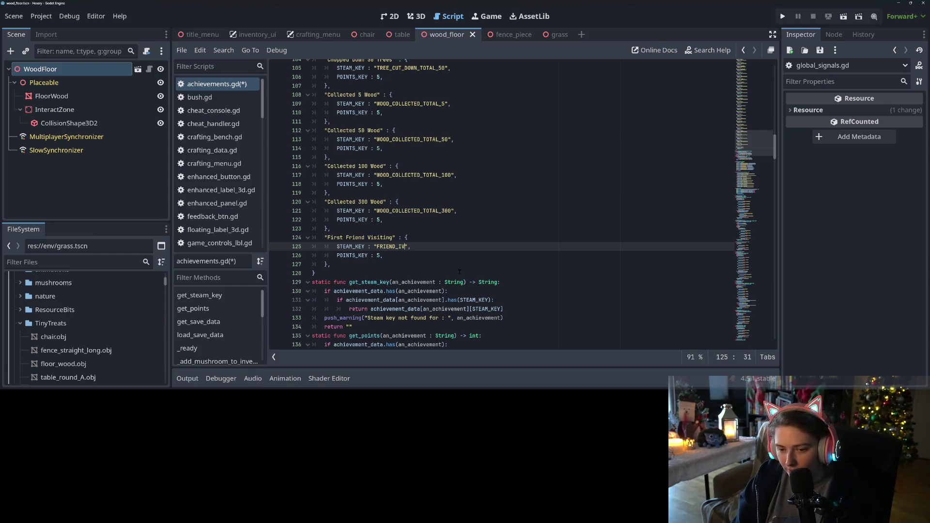
pyautogui.press('BackSpace')
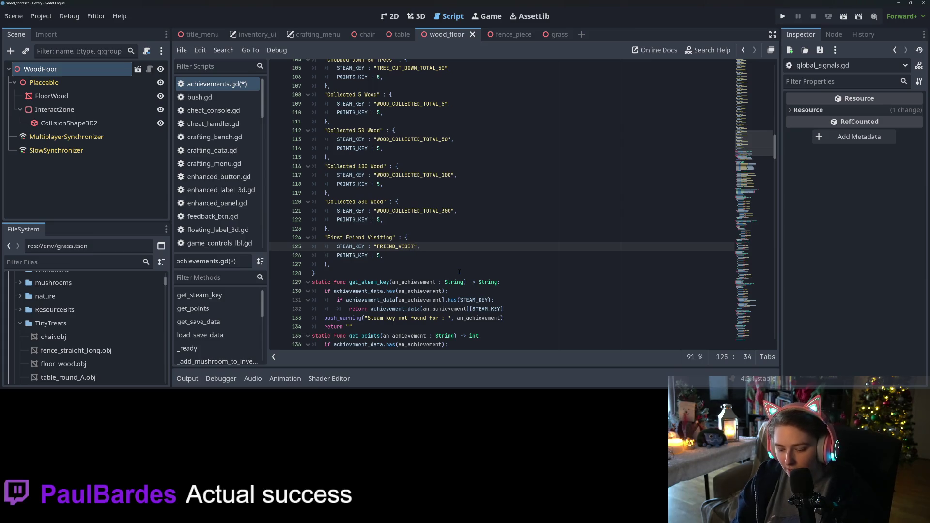
pyautogui.write('_HERE_TOTAL_1')
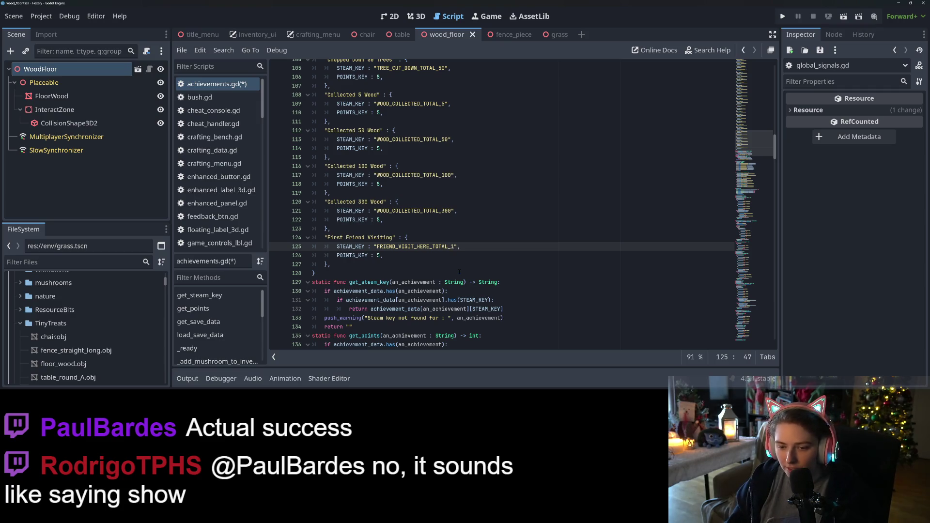
pyautogui.scroll(-2, 459, 271)
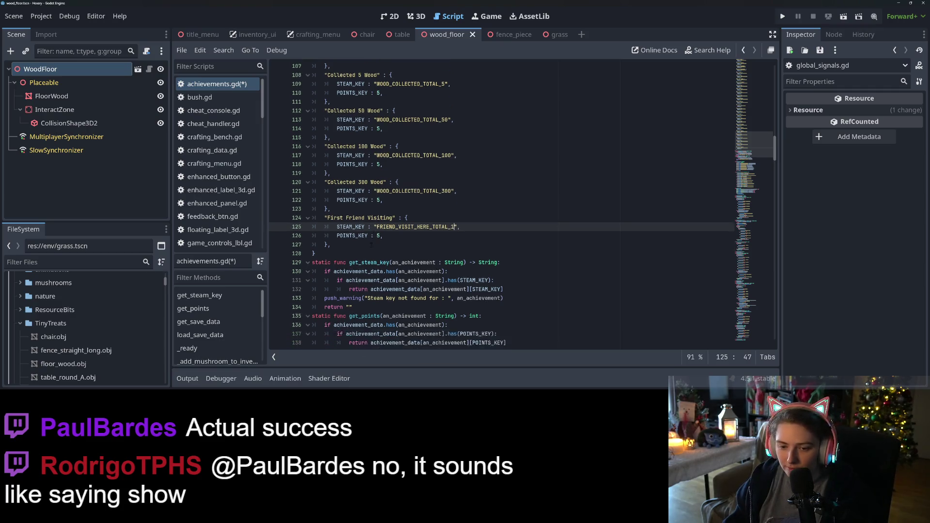
pyautogui.hotkey('ctrl', 'v')
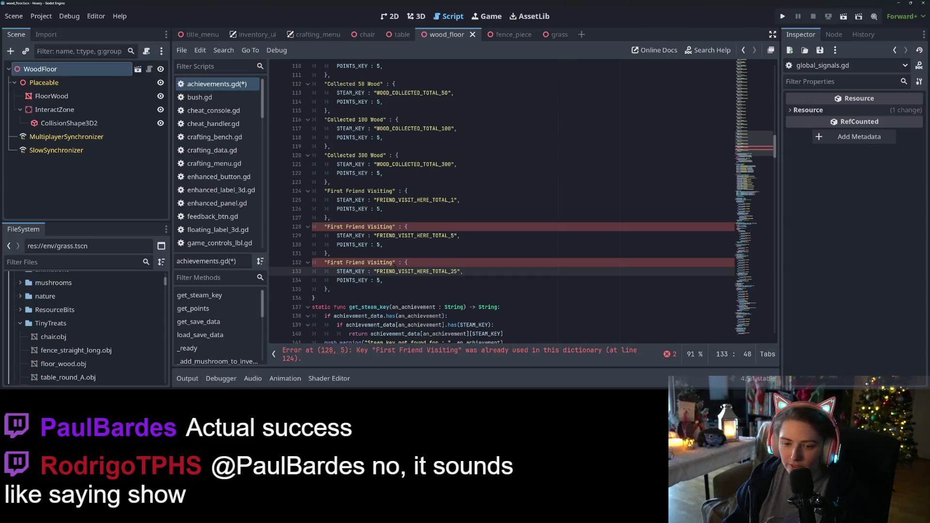
pyautogui.doubleClick(335, 227)
pyautogui.write('5th')
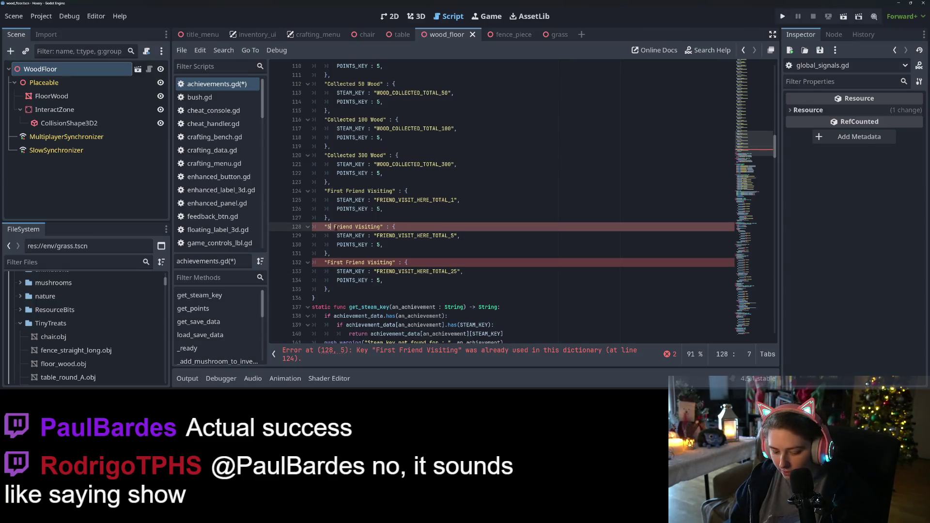
pyautogui.doubleClick(335, 262)
pyautogui.write('25th')
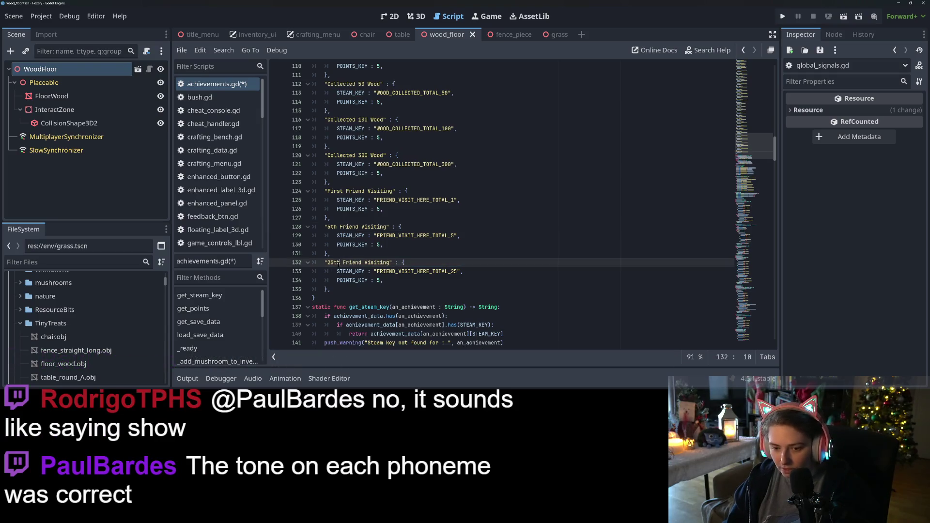
pyautogui.hotkey('ctrl', 's')
# - Copy the three Friend Visiting entries and paste a duplicate set below them
pyautogui.moveTo(323, 191)
pyautogui.mouseDown()
pyautogui.moveTo(334, 193)
pyautogui.moveTo(349, 291)
pyautogui.mouseUp()
pyautogui.click(349, 291)
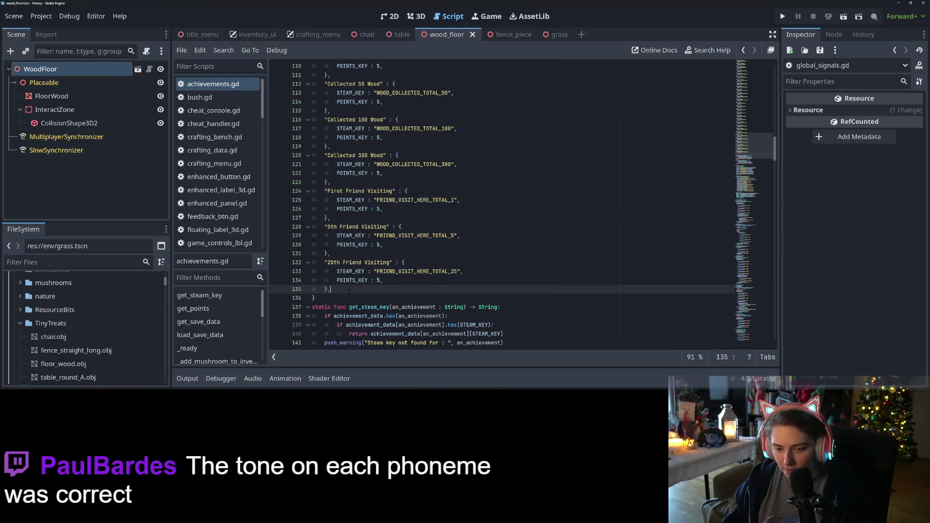
pyautogui.press('Return')
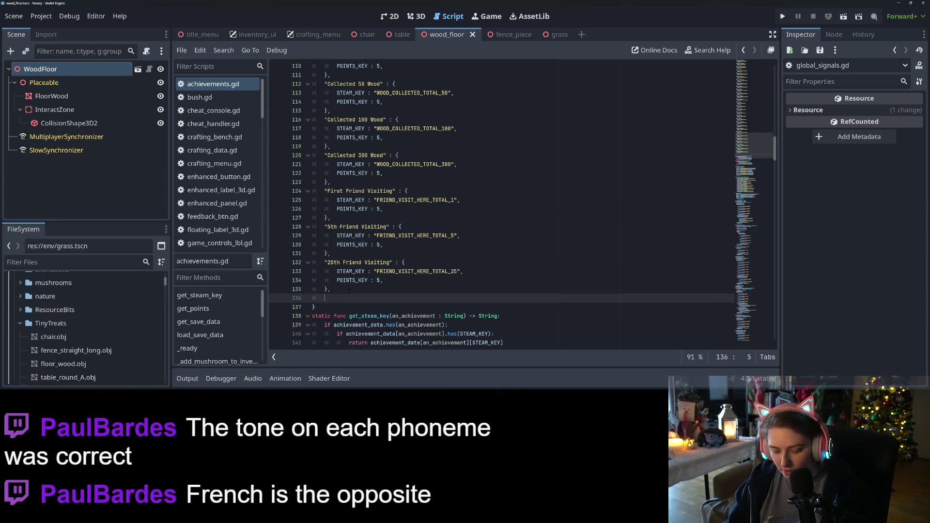
pyautogui.hotkey('ctrl', 'v')
pyautogui.scroll(-1, 398, 227)
# - Change the steam key of the three copied friend achievements to VISIT_FRIEND_THERE
pyautogui.click(399, 226)
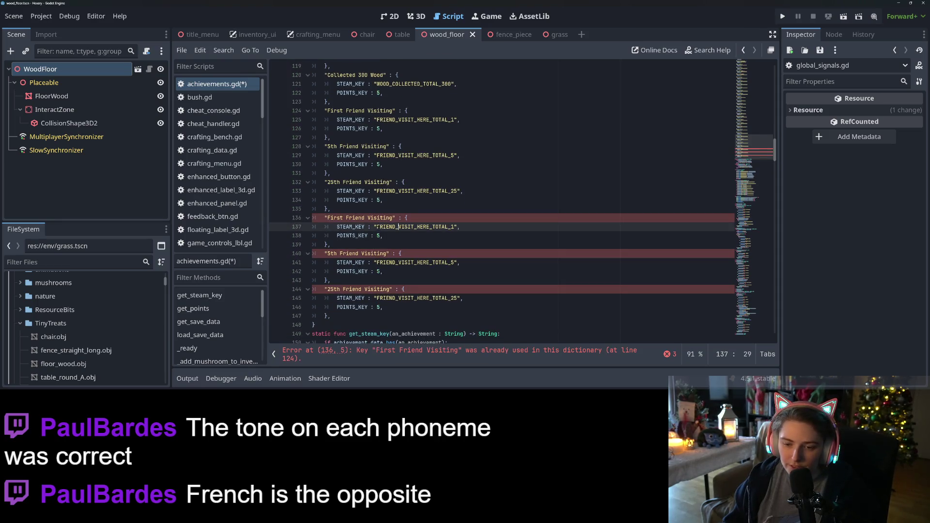
pyautogui.doubleClick(397, 227)
pyautogui.press('BackSpace')
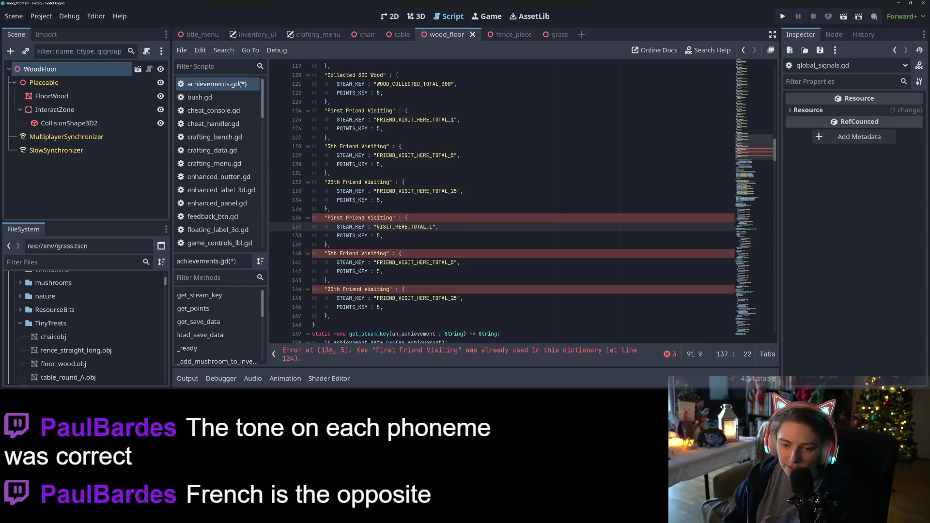
pyautogui.click(395, 227)
pyautogui.write('FRIEND')
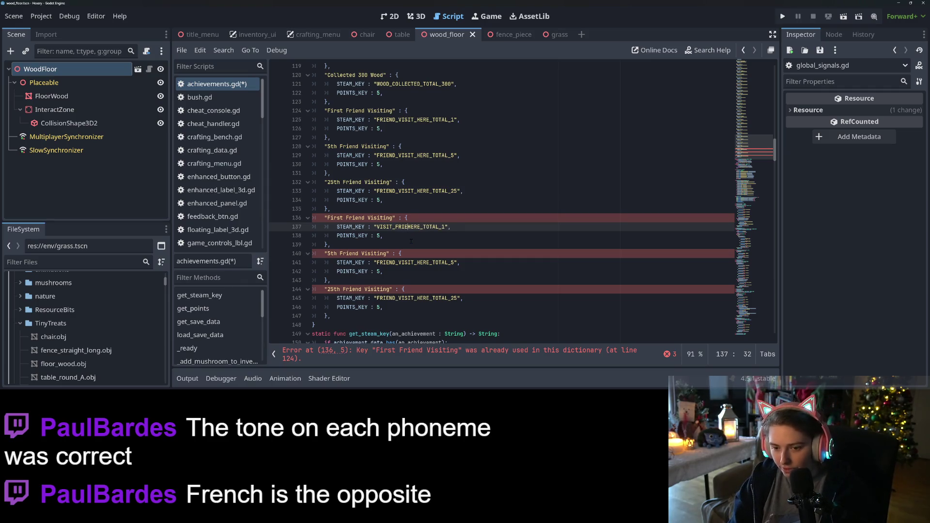
pyautogui.write('_T')
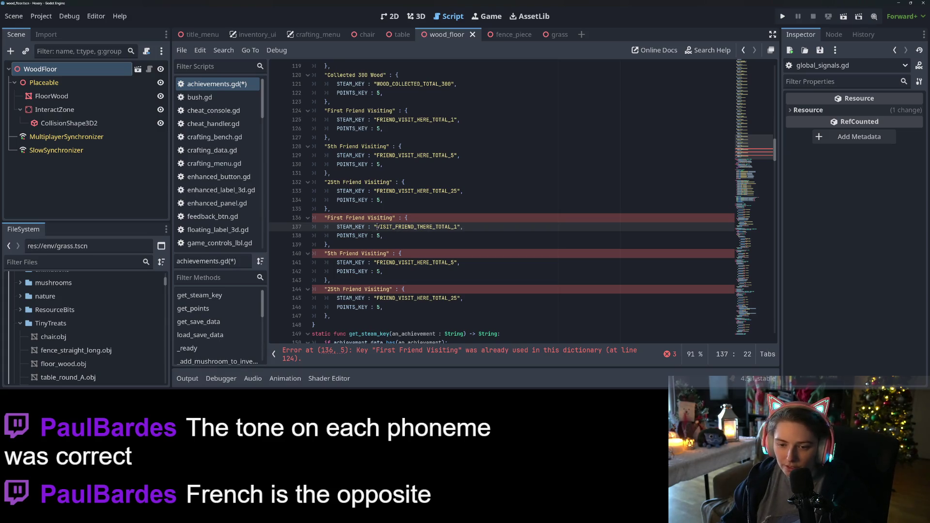
pyautogui.moveTo(376, 227); pyautogui.dragTo(430, 227)
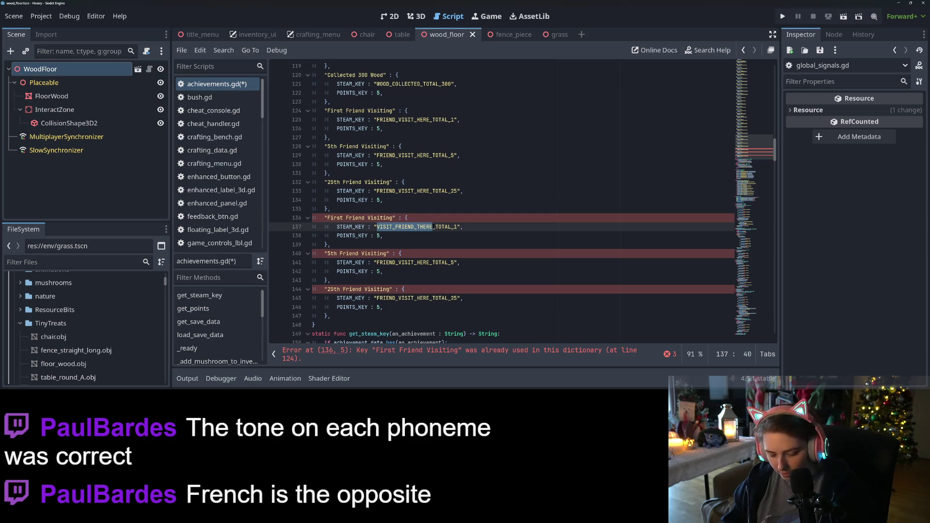
pyautogui.moveTo(429, 262); pyautogui.dragTo(380, 262)
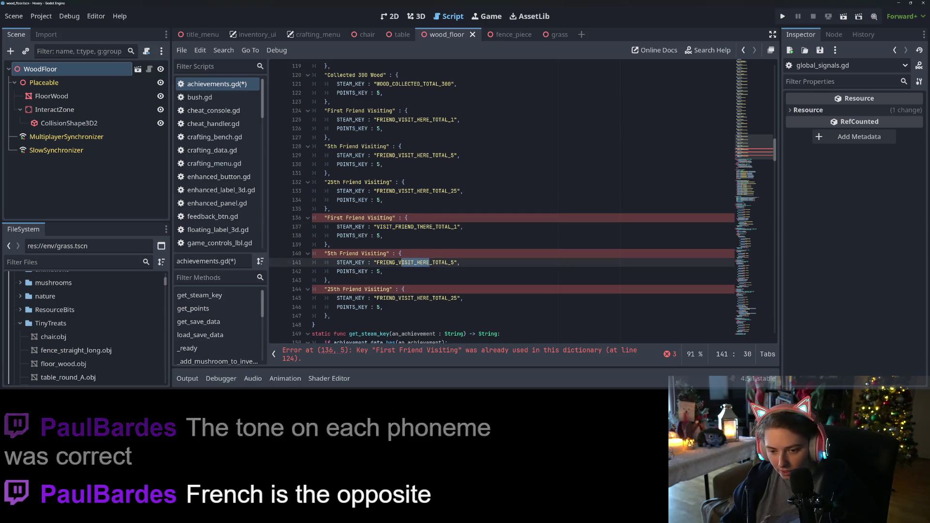
pyautogui.hotkey('ctrl', 'v')
pyautogui.moveTo(377, 298); pyautogui.dragTo(427, 298)
pyautogui.hotkey('ctrl', 'v')
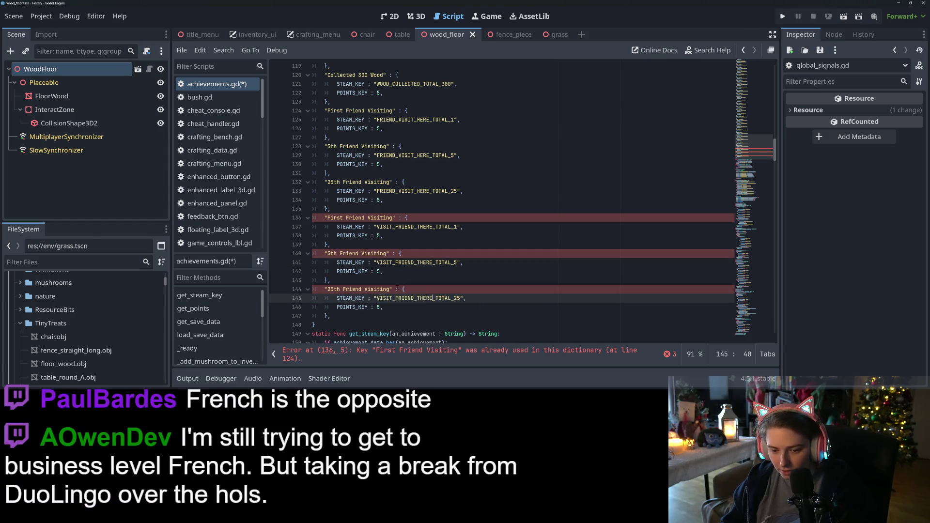
# - Rename the entries to First Excursion, 5th Excursion and 25th Excursion, then save the script
pyautogui.moveTo(346, 217); pyautogui.dragTo(392, 218)
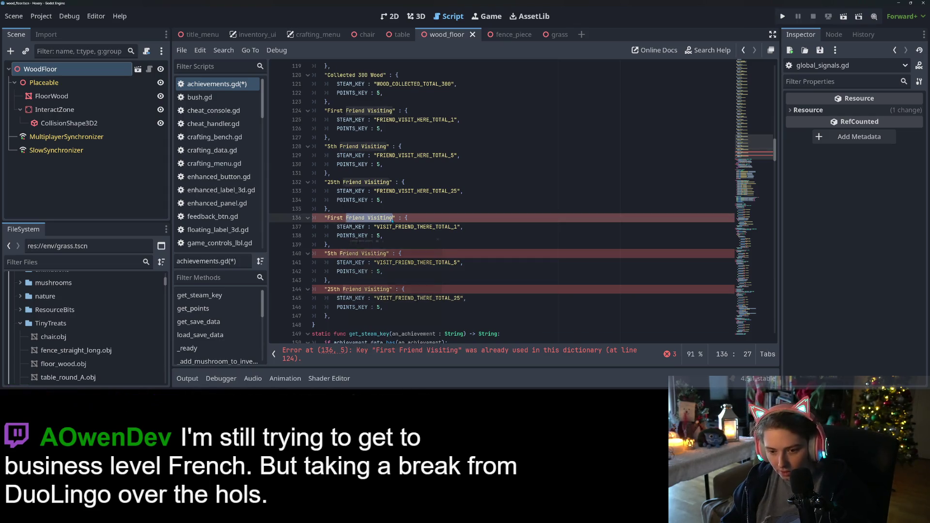
pyautogui.press('super+v')
pyautogui.scroll(-1, 386, 306)
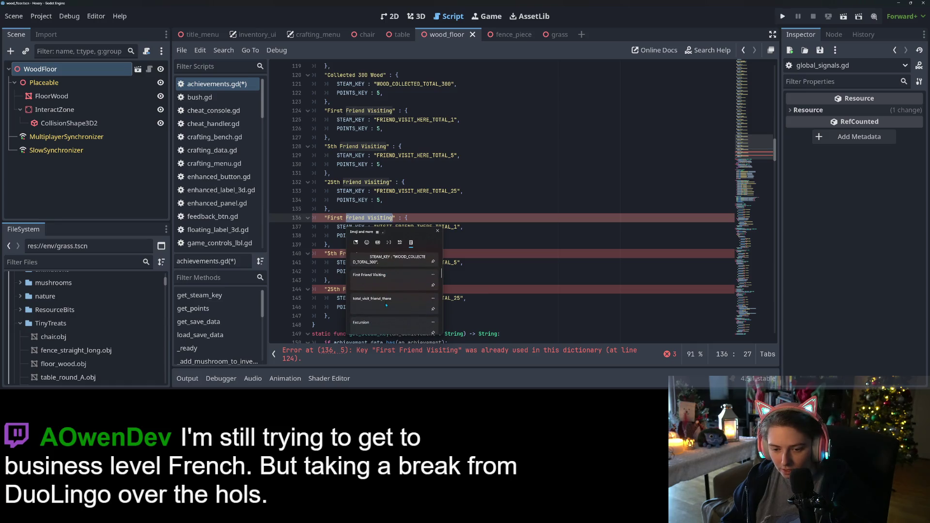
pyautogui.click(379, 323)
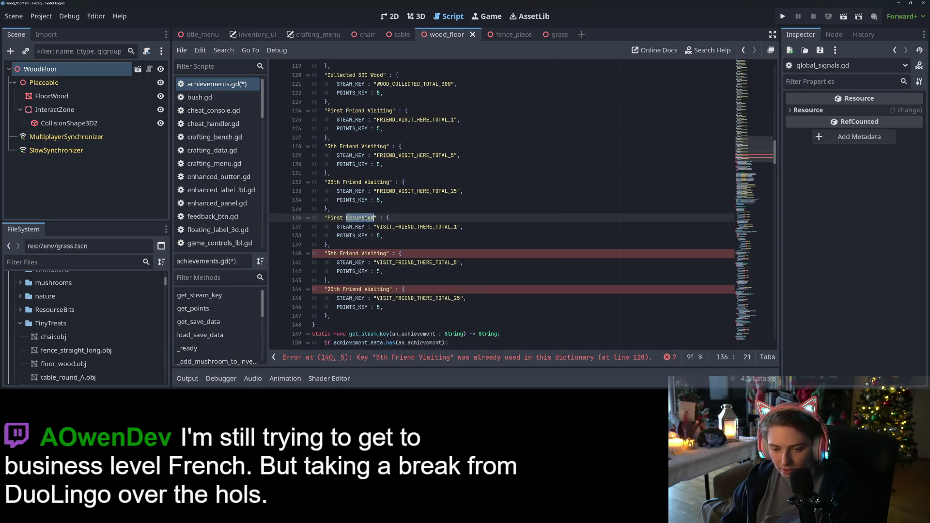
pyautogui.moveTo(340, 253); pyautogui.dragTo(390, 254)
pyautogui.hotkey('ctrl', 'v')
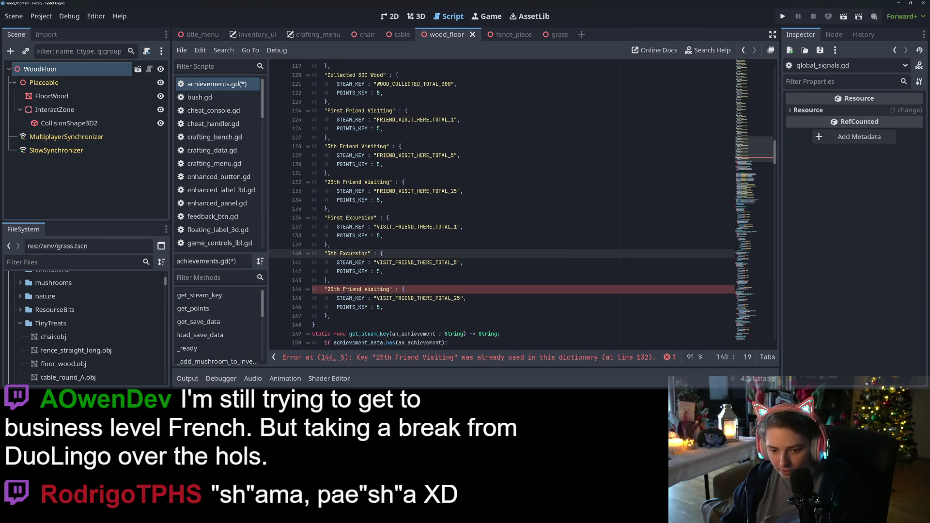
pyautogui.moveTo(343, 289); pyautogui.dragTo(390, 289)
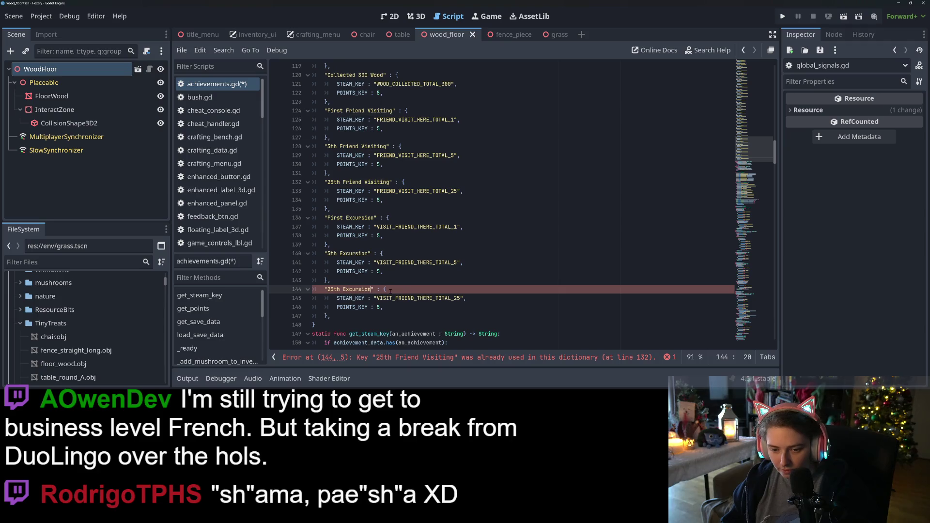
pyautogui.hotkey('ctrl', 'v')
pyautogui.hotkey('ctrl', 's')
pyautogui.moveTo(761, 156); pyautogui.dragTo(724, 324)
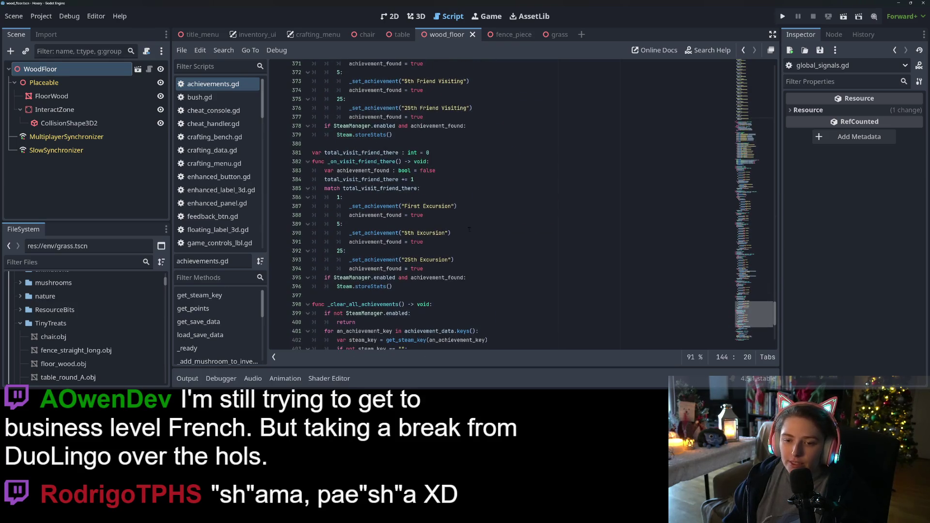
# - Copy both friend counter names and duplicate the total_wood_collected save line twice
pyautogui.doubleClick(357, 153)
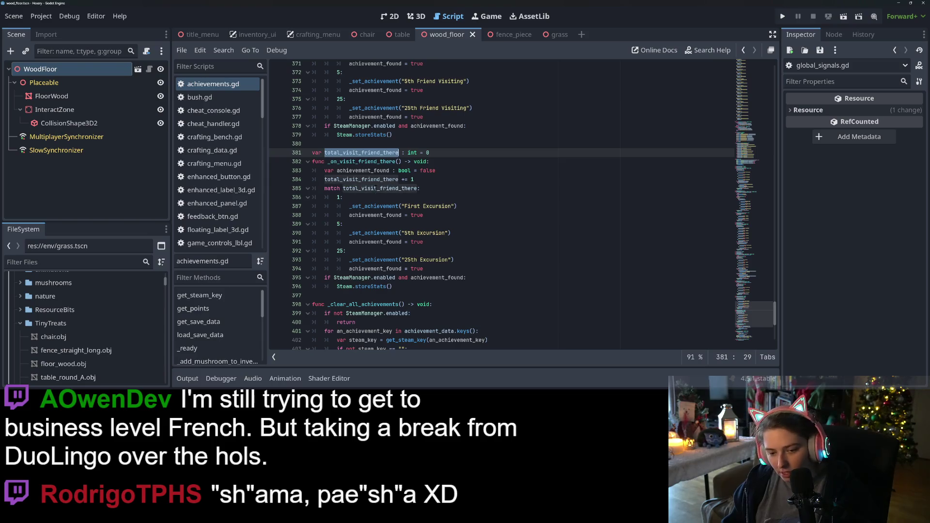
pyautogui.scroll(8, 356, 154)
pyautogui.doubleClick(362, 215)
pyautogui.press('super+c')
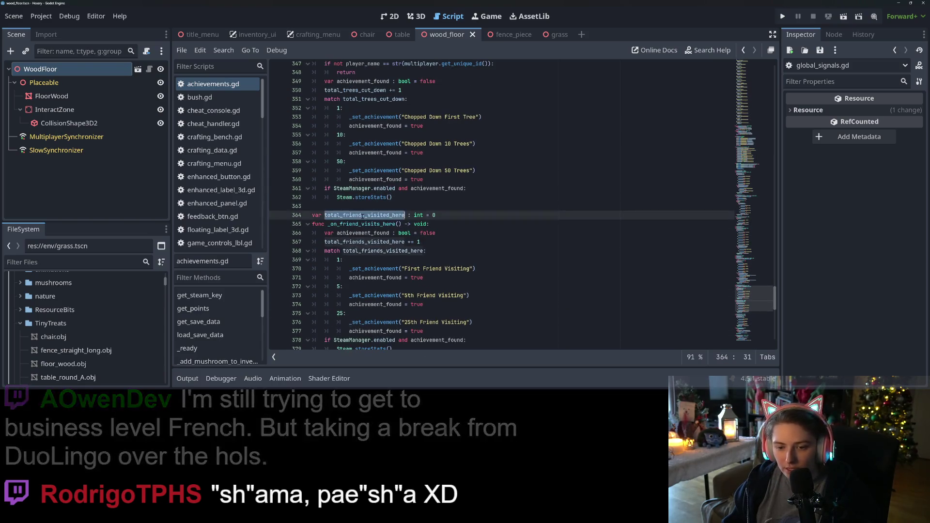
pyautogui.scroll(19, 420, 245)
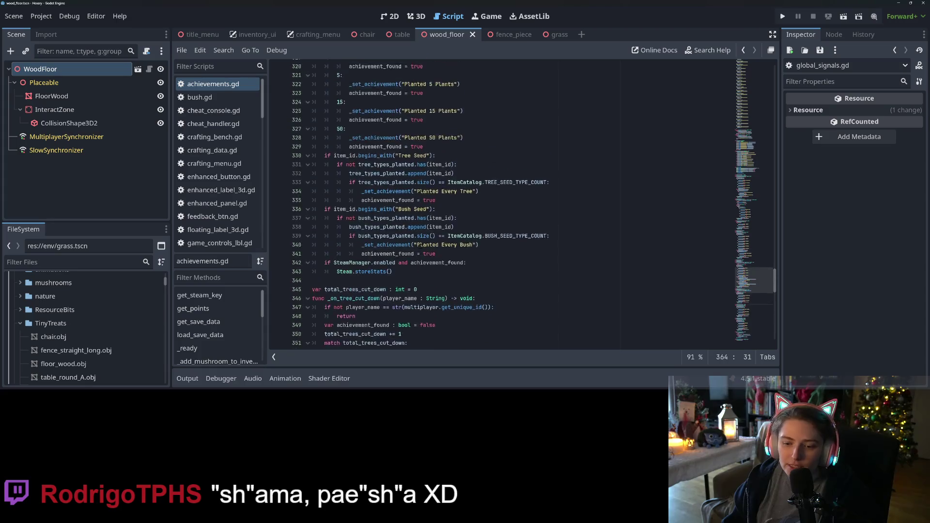
pyautogui.scroll(18, 419, 246)
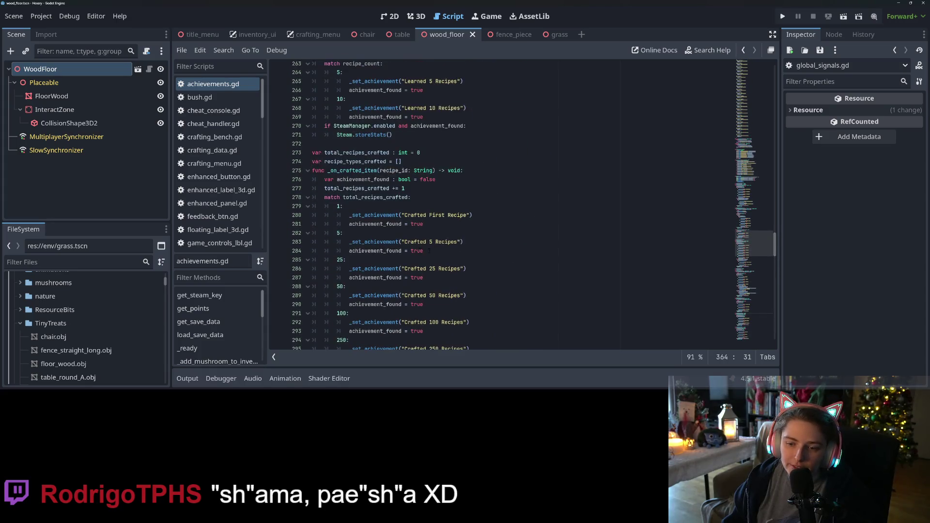
pyautogui.scroll(17, 468, 263)
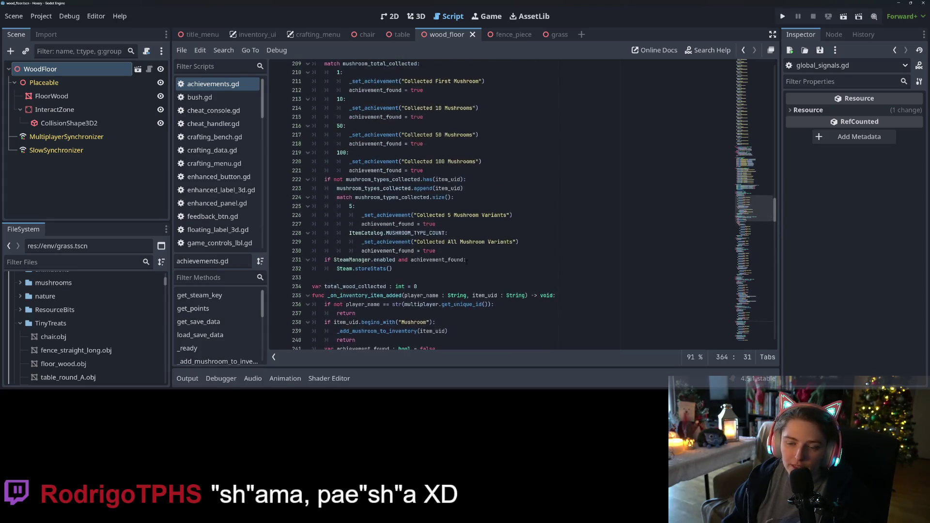
pyautogui.scroll(3, 463, 262)
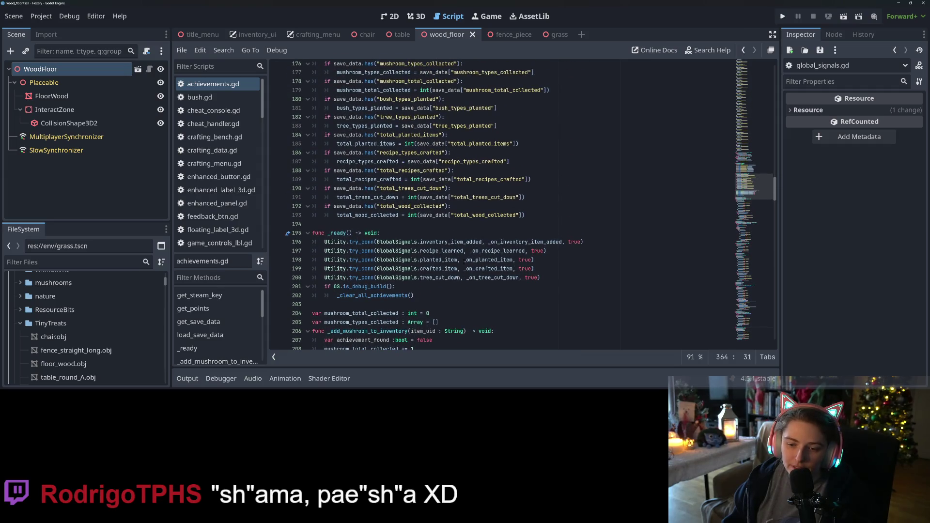
pyautogui.scroll(5, 465, 260)
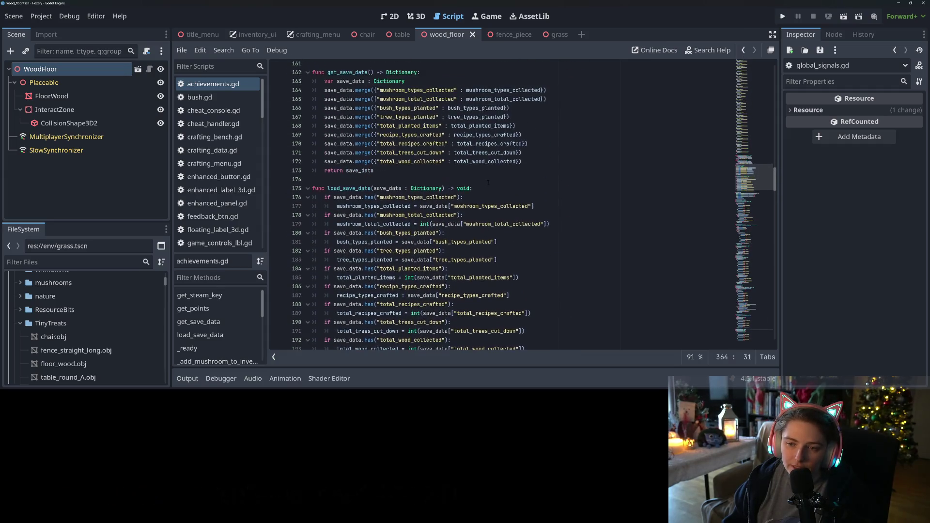
pyautogui.click(534, 166)
pyautogui.hotkey('ctrl', 'shift', 'd')
pyautogui.hotkey('ctrl', 'shift', 'd')
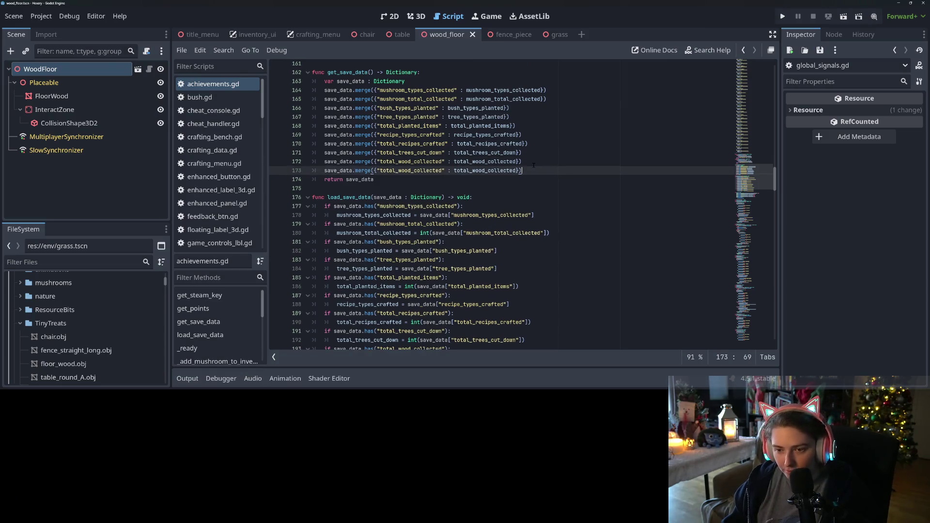
# - Make the first duplicated line save total_friends_visited_here as key and value
pyautogui.doubleClick(411, 170)
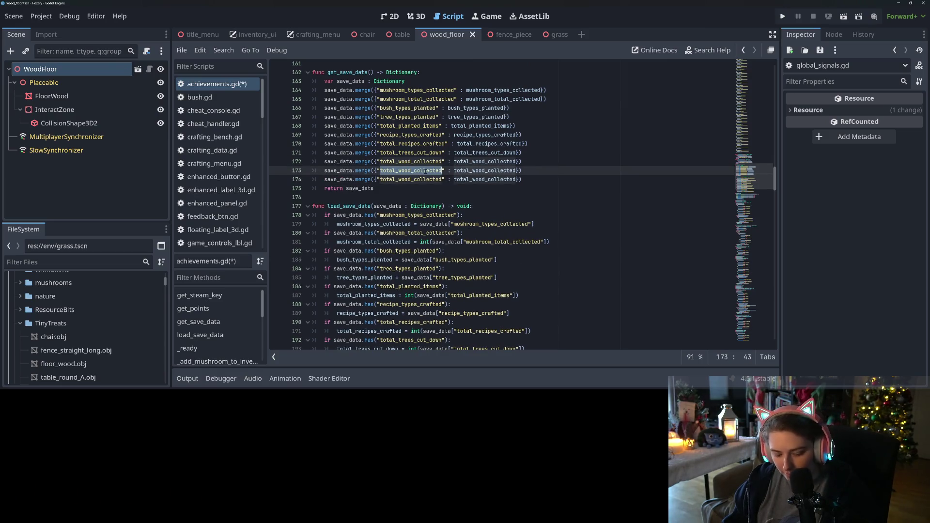
pyautogui.press('super+v')
pyautogui.click(470, 253)
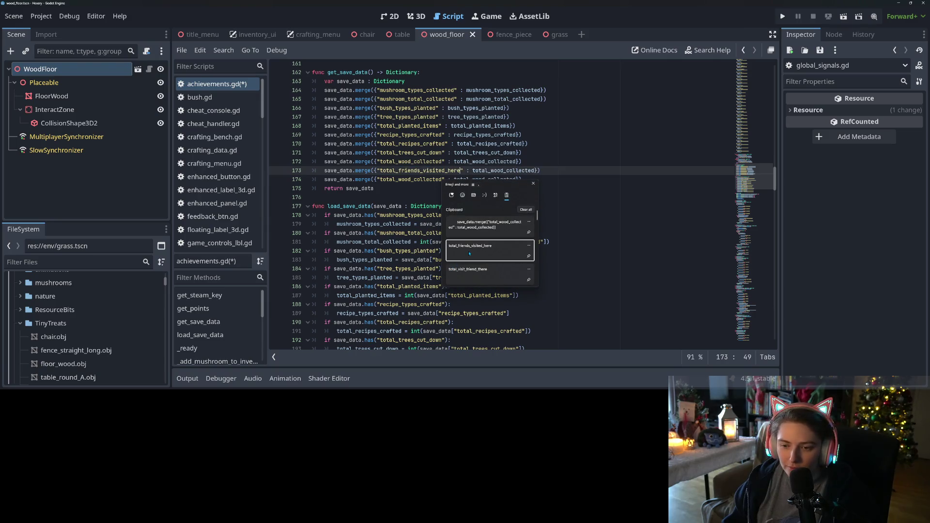
pyautogui.doubleClick(492, 171)
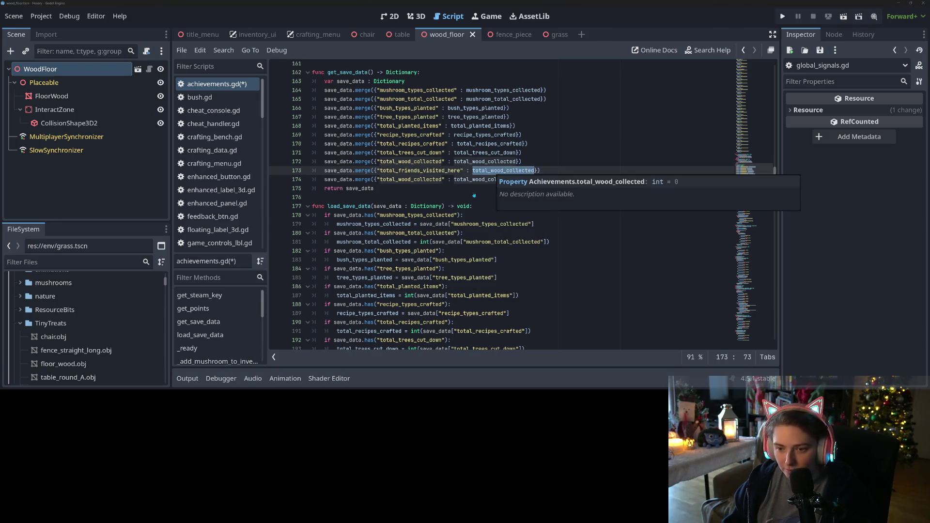
pyautogui.hotkey('ctrl', 'v')
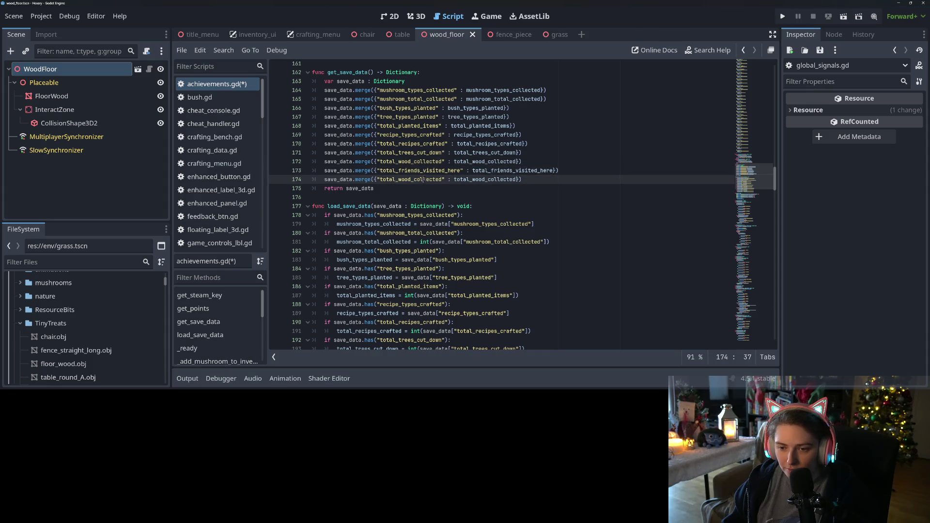
# - Make the second line save total_visit_friend_there, fixing the misspelled 'totaltotal' value
pyautogui.doubleClick(411, 180)
pyautogui.press('super+v')
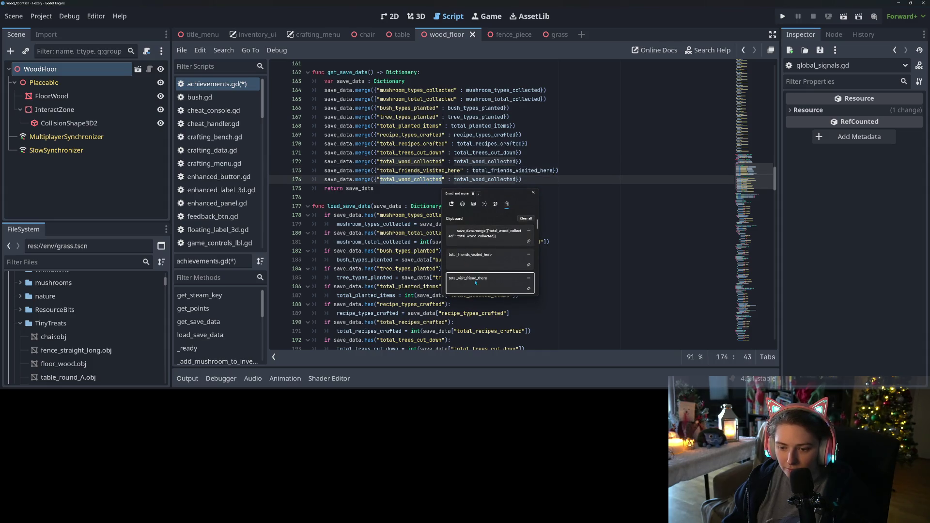
pyautogui.click(468, 283)
pyautogui.moveTo(481, 179); pyautogui.dragTo(529, 179)
pyautogui.write('total_visit_friend_there')
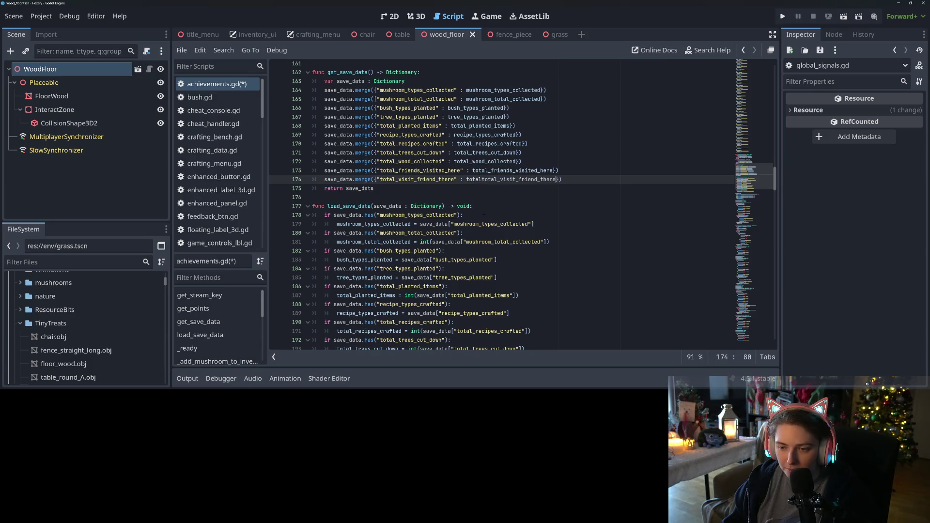
pyautogui.scroll(-2, 497, 231)
pyautogui.doubleClick(504, 129)
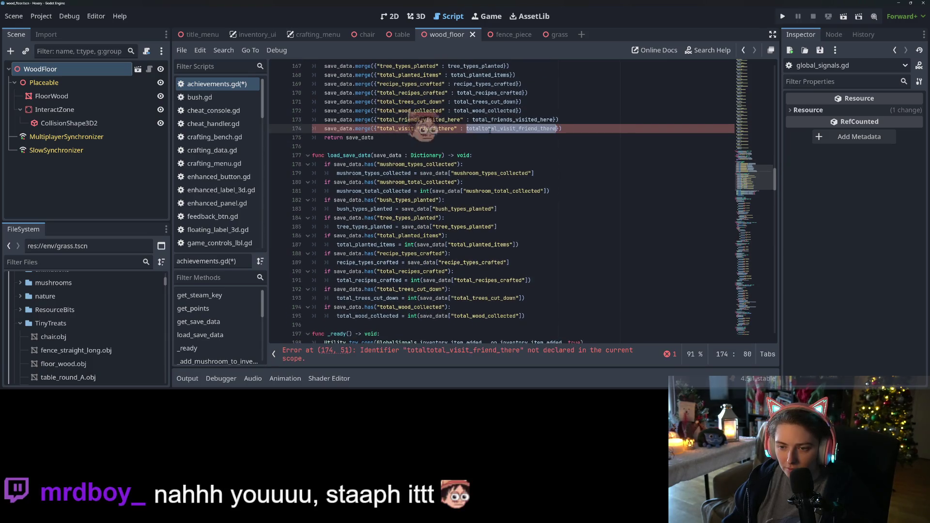
pyautogui.write('total_visit_friend_there')
pyautogui.scroll(-3, 497, 231)
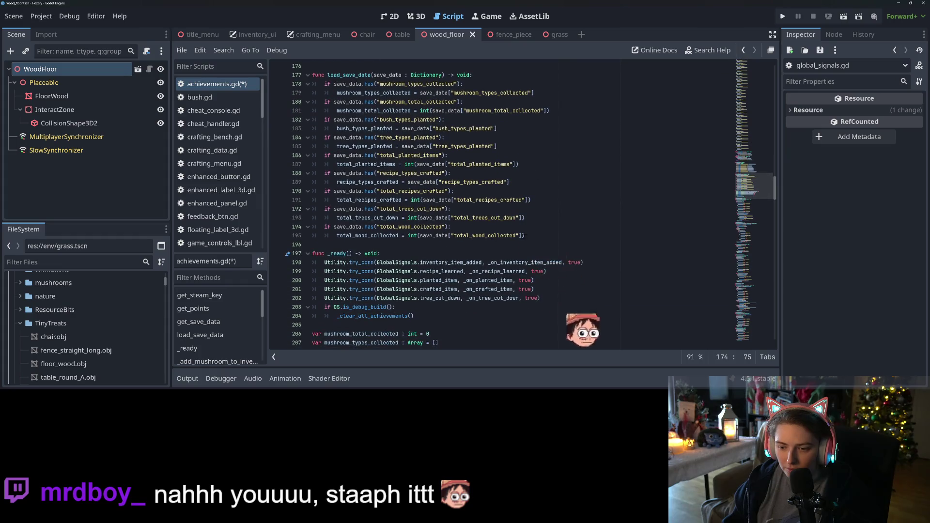
# - Duplicate the trees and wood load blocks below the existing ones in load_save_data
pyautogui.moveTo(525, 236)
pyautogui.mouseDown()
pyautogui.moveTo(365, 227)
pyautogui.moveTo(324, 209)
pyautogui.mouseUp()
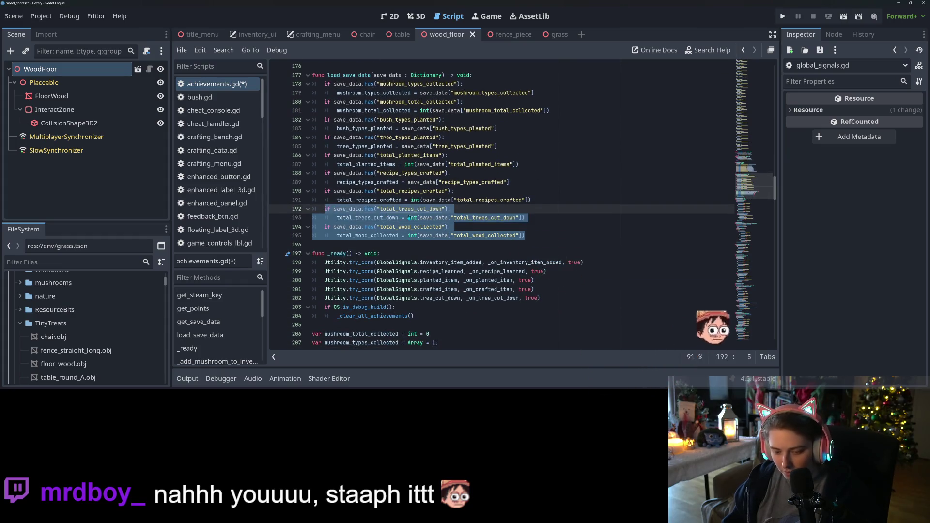
pyautogui.click(525, 236)
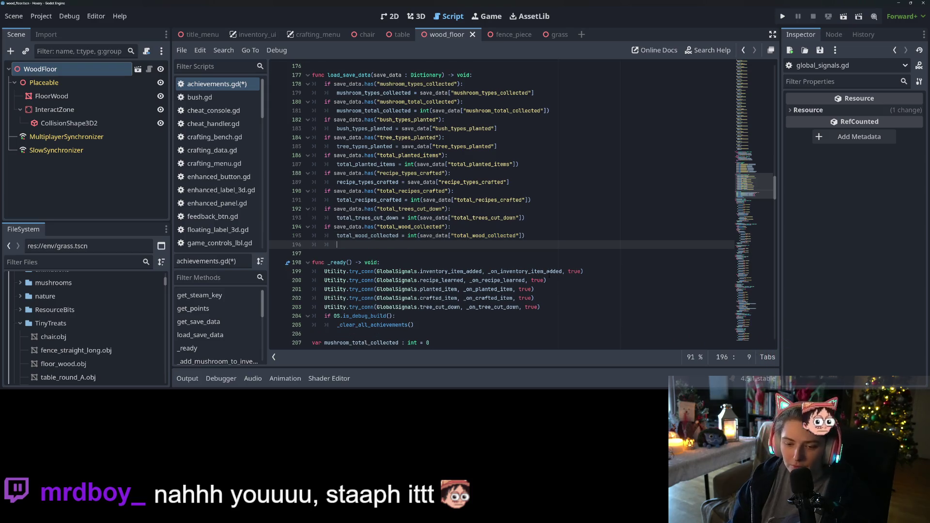
pyautogui.press('Return')
pyautogui.write('if save_data.has("total_trees_cut_down"): \t\ttotal_trees_cut_down = int(save_data["total_trees_cut_down"]) \tif save_data.has("total_wood_collected"): \t\ttotal_wood_collected = int(save_data["total_wood_collected"])')
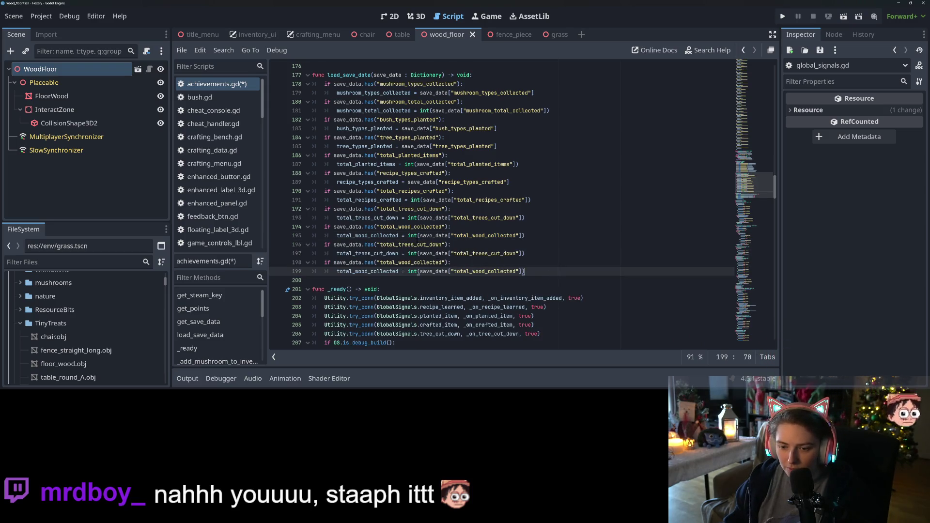
# - Turn the first pasted block into restoring total_friends_visited_here
pyautogui.click(417, 244)
pyautogui.doubleClick(417, 245)
pyautogui.press('super+v')
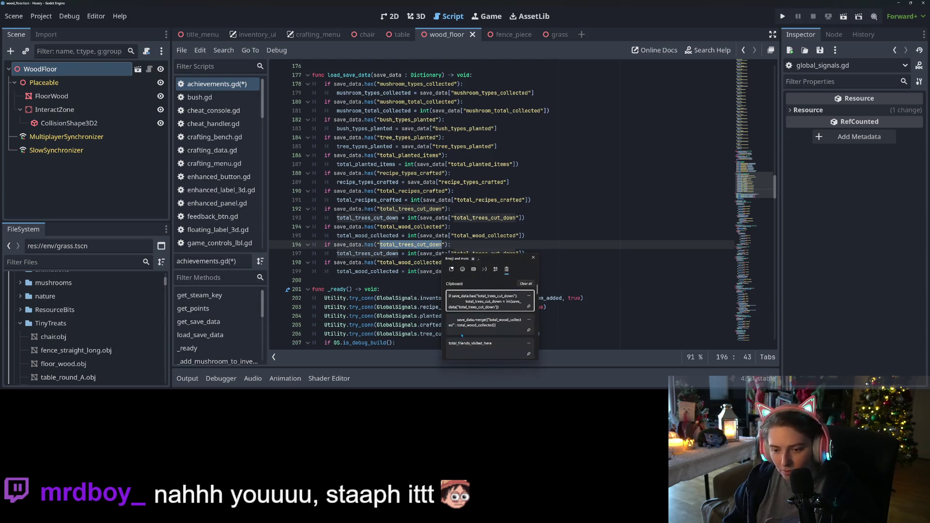
pyautogui.click(479, 344)
pyautogui.doubleClick(381, 253)
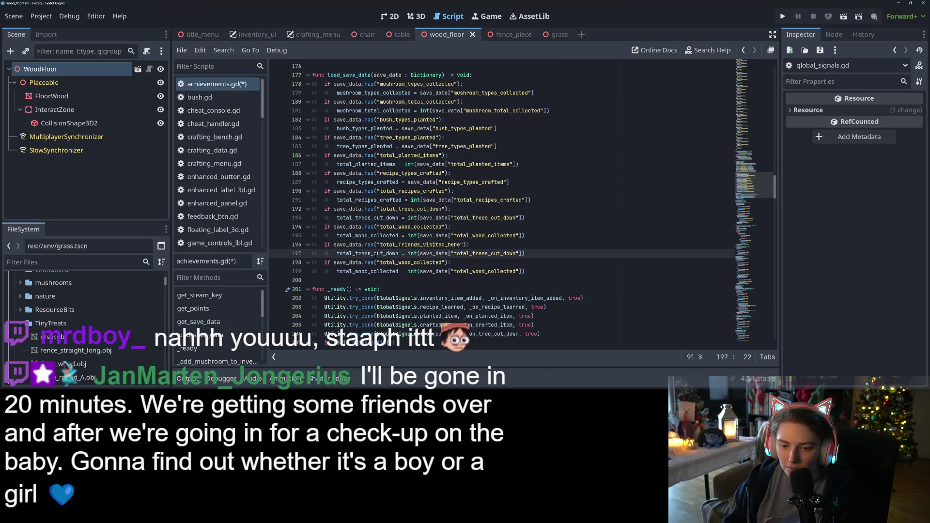
pyautogui.hotkey('ctrl', 'v')
pyautogui.doubleClick(504, 253)
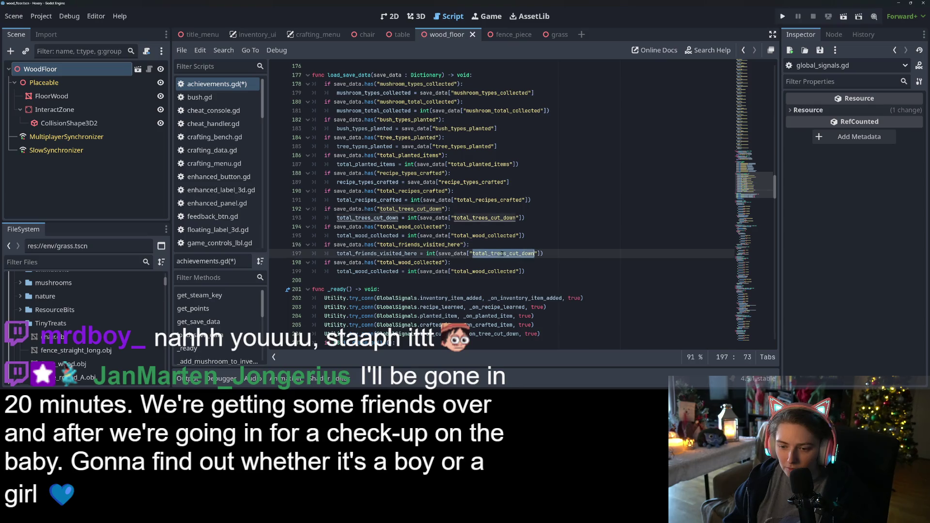
pyautogui.hotkey('ctrl', 'v')
# - Turn the second pasted block into restoring total_visit_friend_there and save the script
pyautogui.doubleClick(411, 262)
pyautogui.press('super+v')
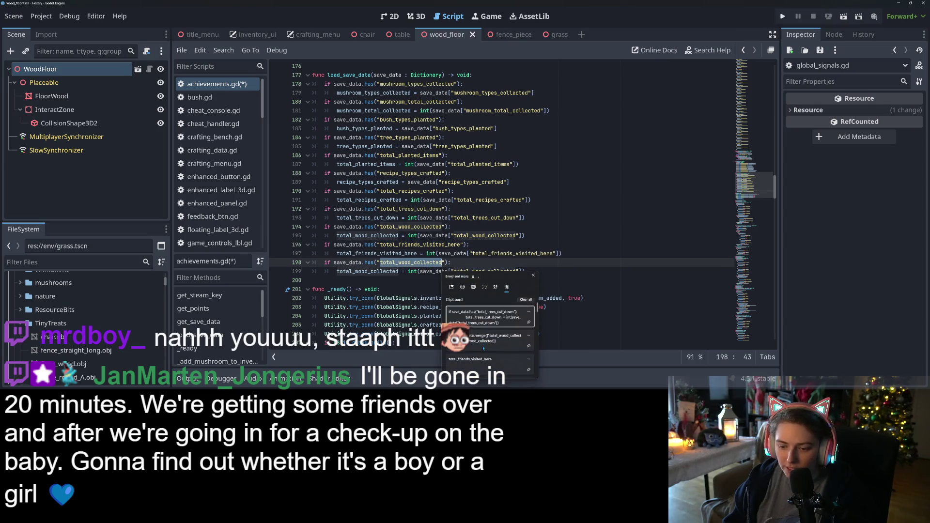
pyautogui.click(479, 359)
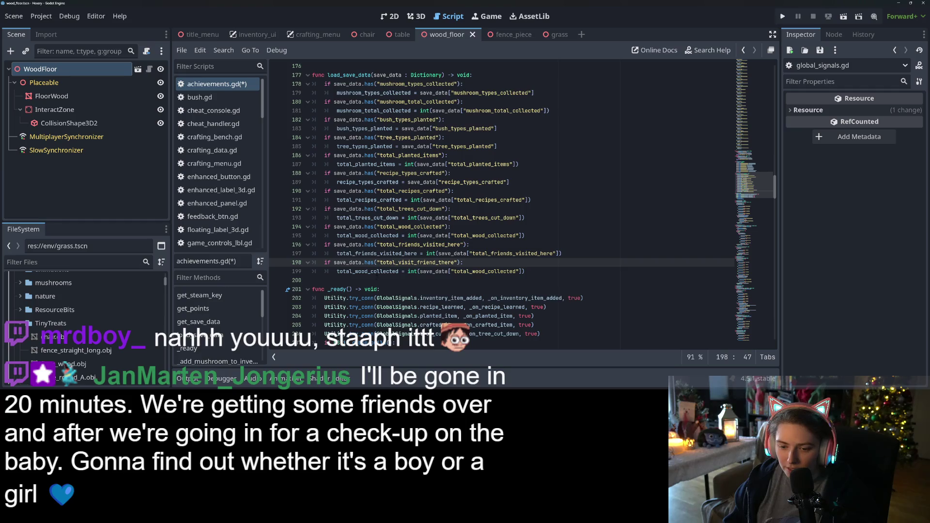
pyautogui.doubleClick(368, 271)
pyautogui.write('total_visit_friend_there')
pyautogui.doubleClick(501, 271)
pyautogui.write('total_visit_friend_there')
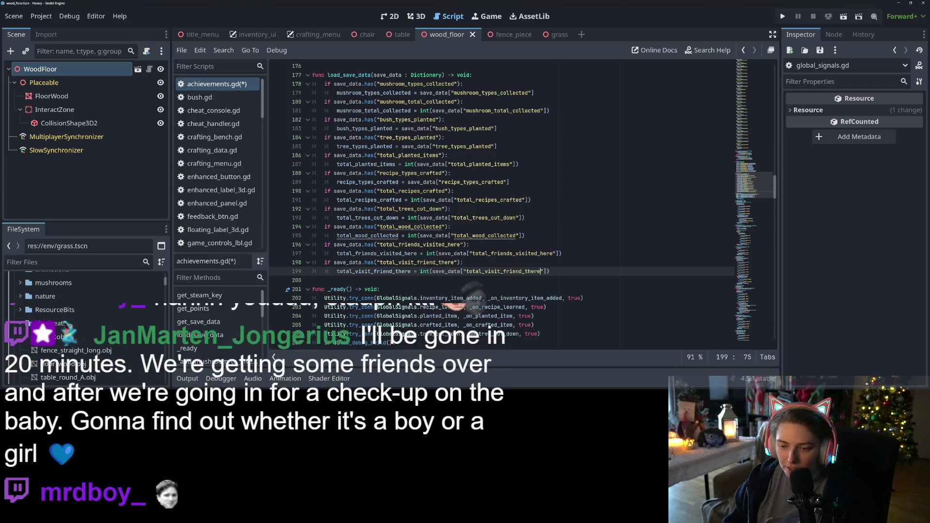
pyautogui.hotkey('ctrl', 's')
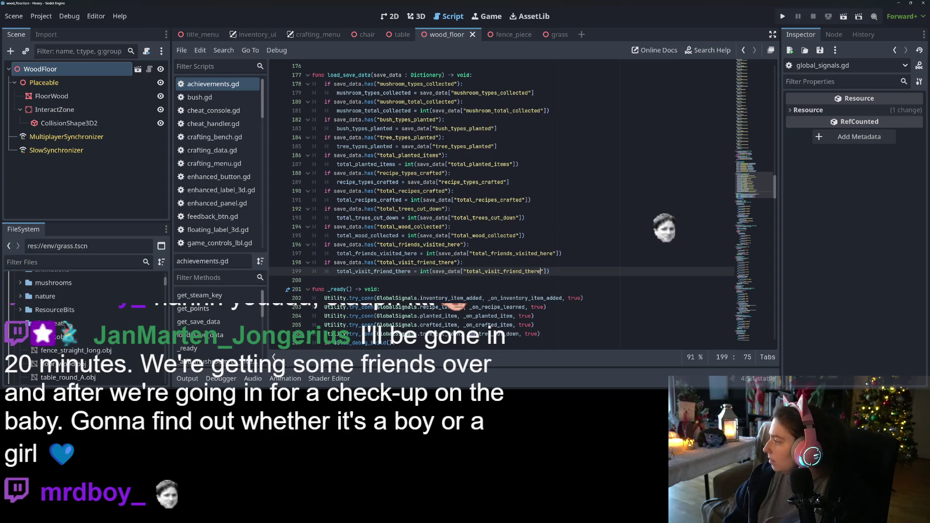
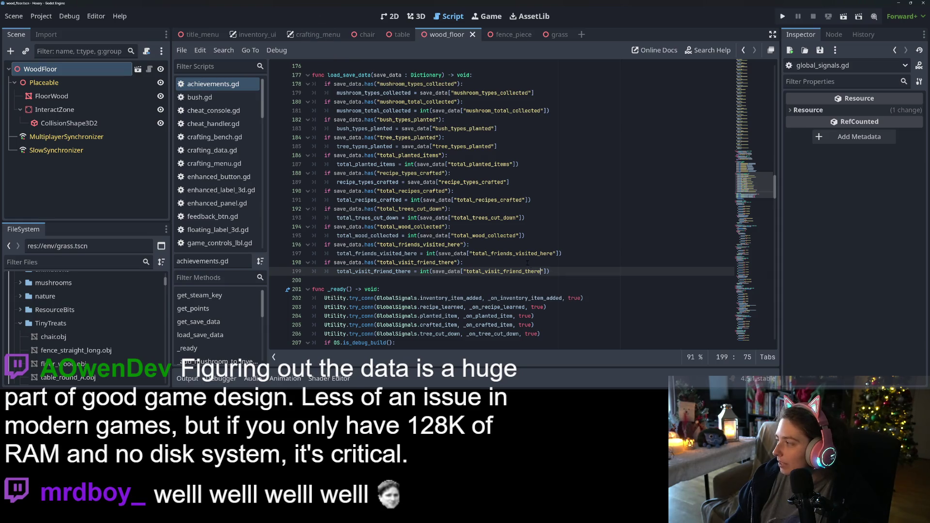
# - Copy the tree_cut_down connection line and change it to connect friend_visits_here to _on_friend_visits_here
pyautogui.moveTo(527, 271)
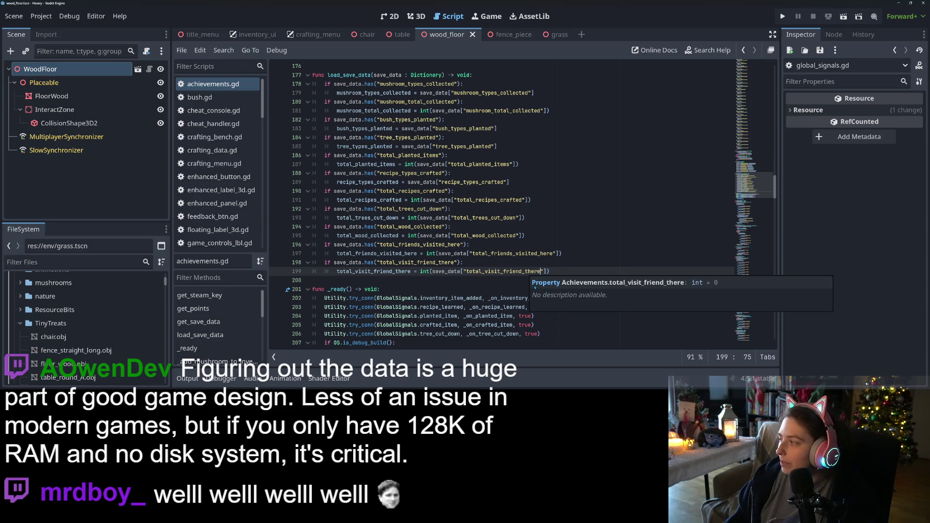
pyautogui.scroll(-3, 475, 274)
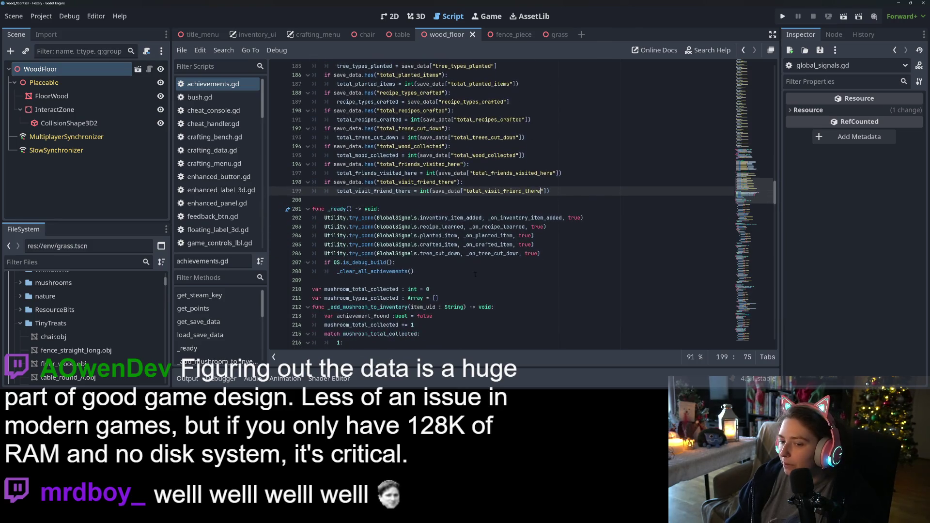
pyautogui.click(557, 255)
pyautogui.hotkey('ctrl', 'shift', 'd')
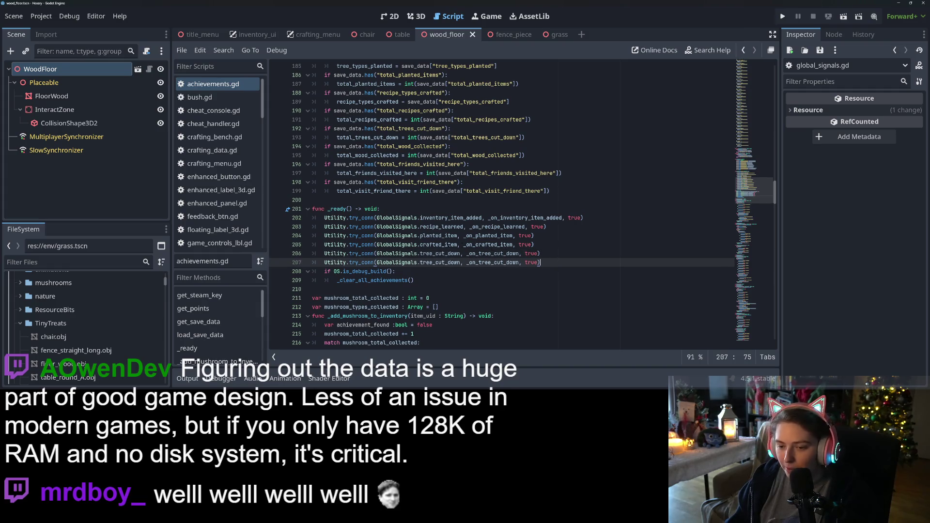
pyautogui.doubleClick(437, 262)
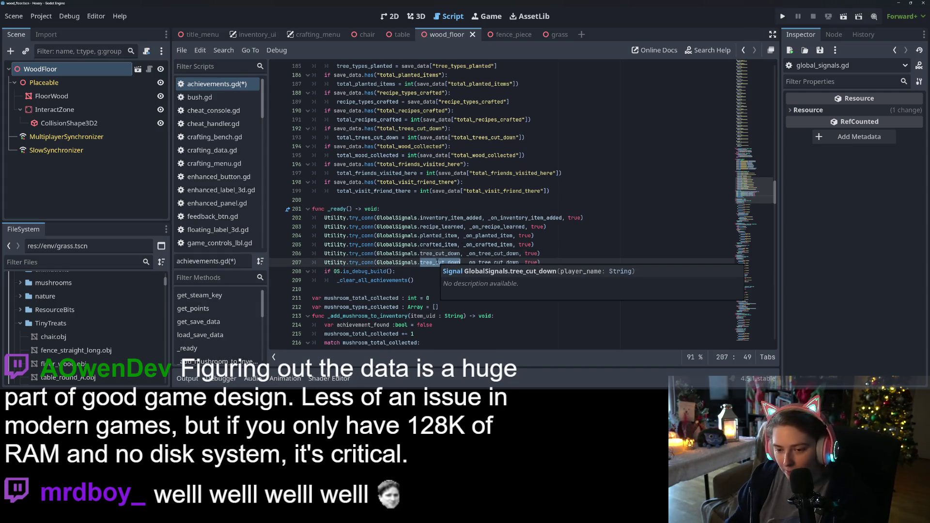
pyautogui.write('fr')
pyautogui.press('Escape')
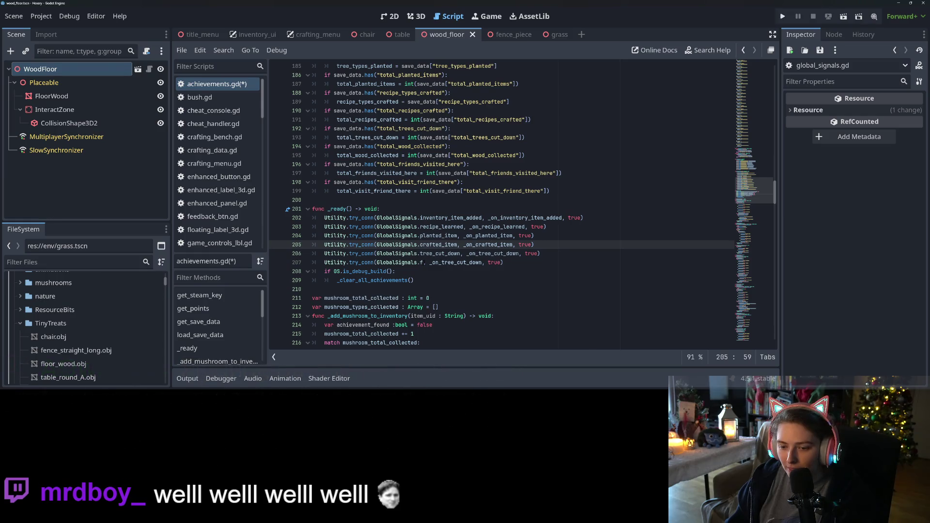
pyautogui.click(479, 274)
pyautogui.write('riend_visits_here')
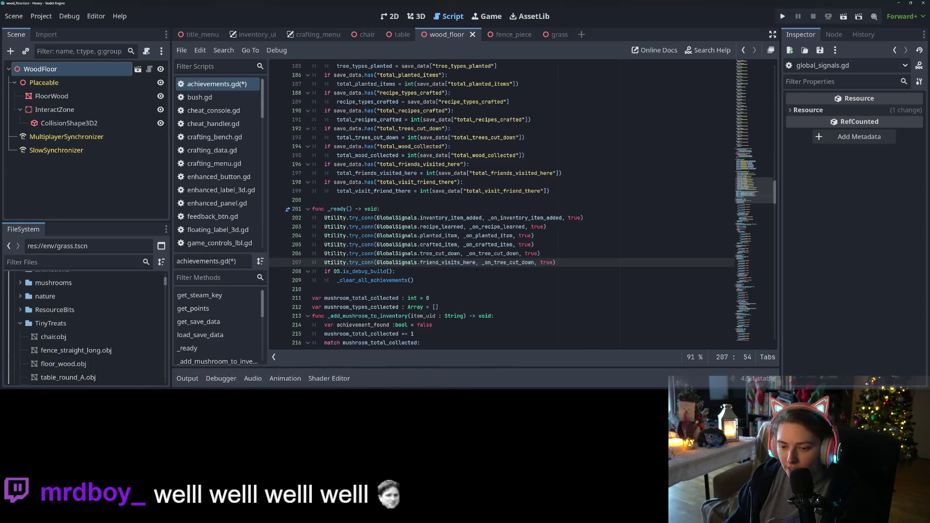
pyautogui.doubleClick(501, 264)
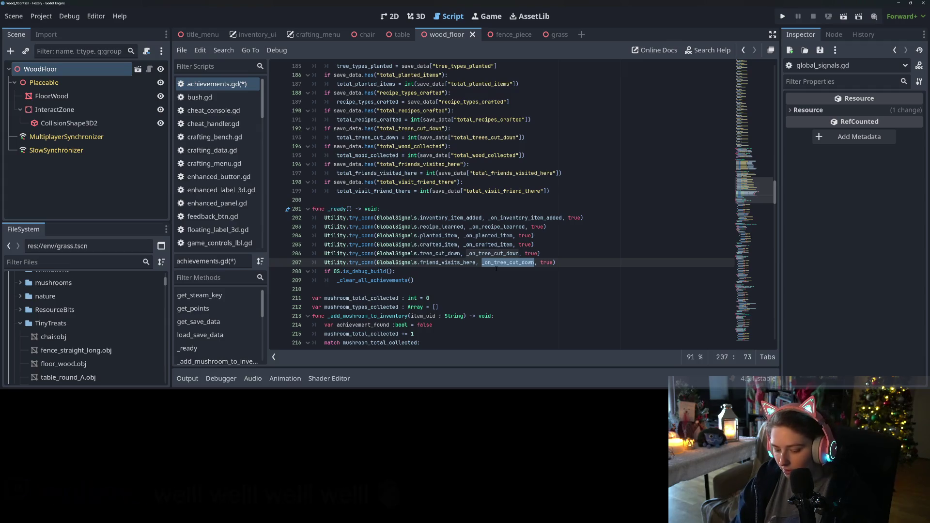
pyautogui.write('_on')
pyautogui.press('Down')
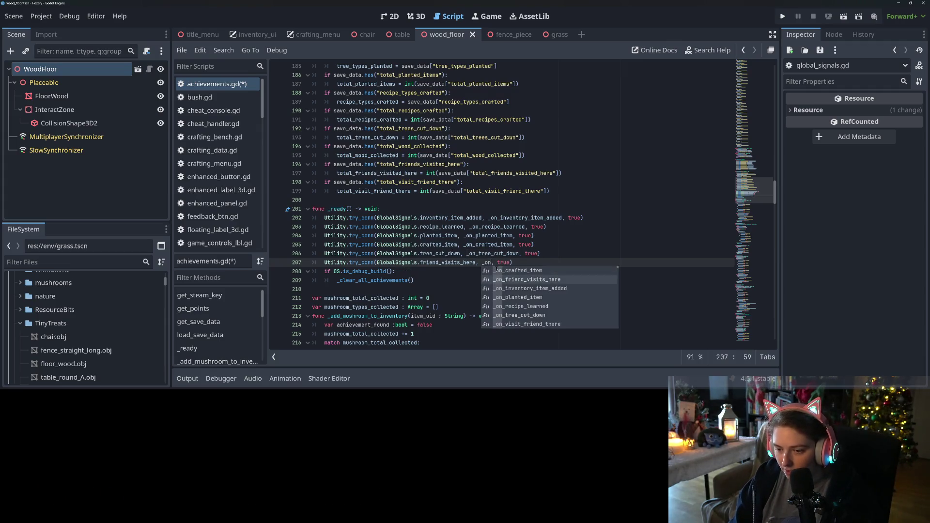
pyautogui.press('Return')
# - Add a copy connecting visit_friend_there to _on_visit_friend_there, then save achievements.gd
pyautogui.hotkey('ctrl', 'shift', 'd')
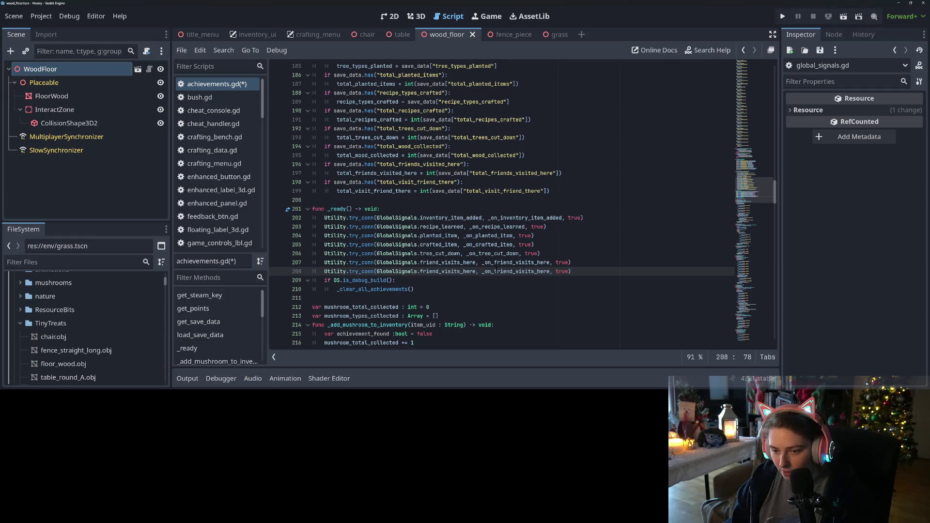
pyautogui.moveTo(422, 271); pyautogui.dragTo(477, 271)
pyautogui.write('vi')
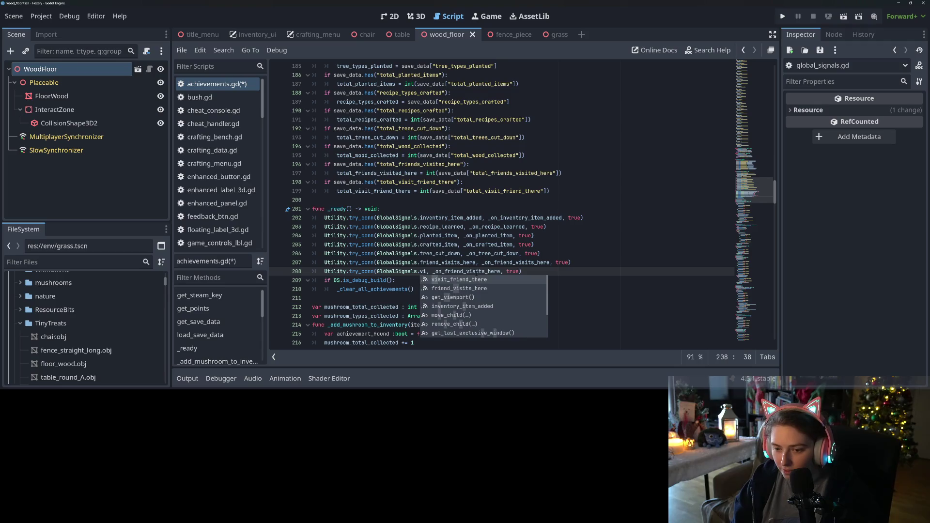
pyautogui.press('Return')
pyautogui.doubleClick(497, 271)
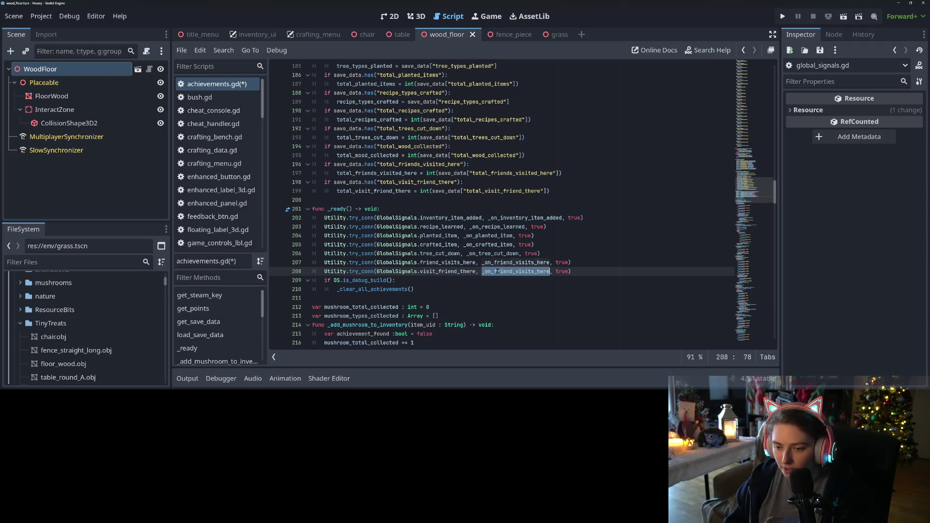
pyautogui.write('_onvi')
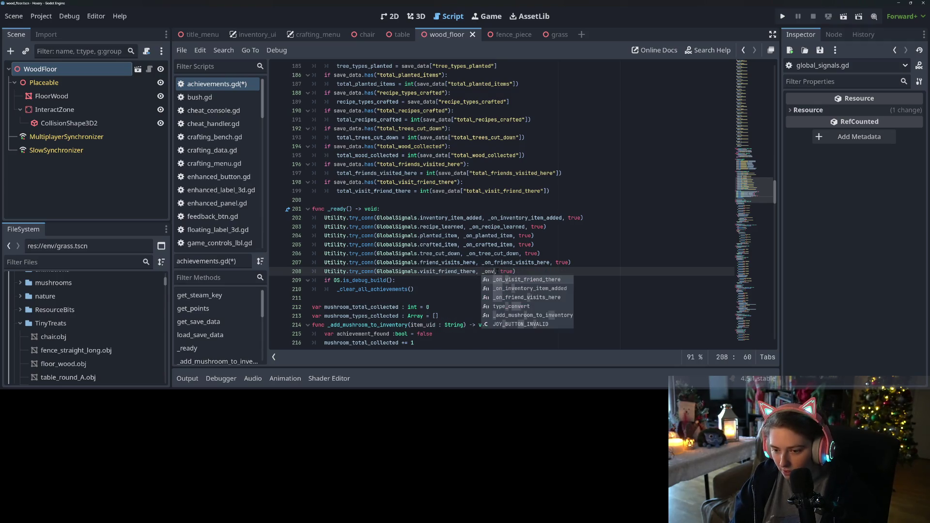
pyautogui.press('Return')
pyautogui.hotkey('ctrl', 's')
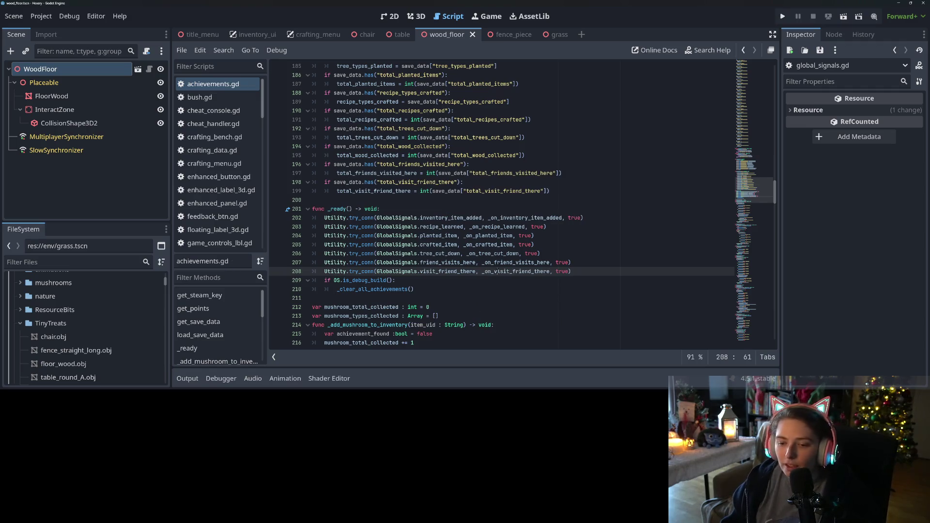
pyautogui.scroll(-3, 502, 204)
pyautogui.scroll(-1, 533, 255)
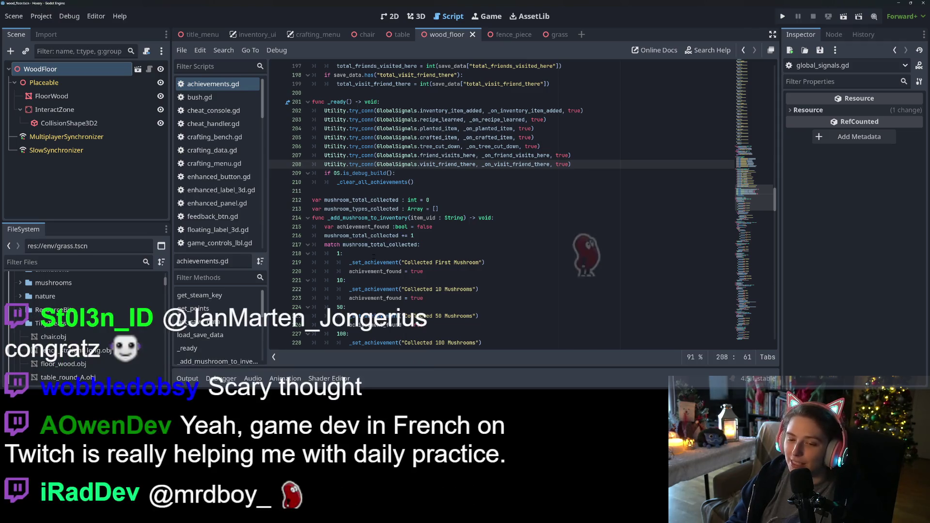
# - Review the mushroom_types_collected declaration, the First Mushroom achievement and the mushroom counter increment in achievements.gd
pyautogui.click(417, 209)
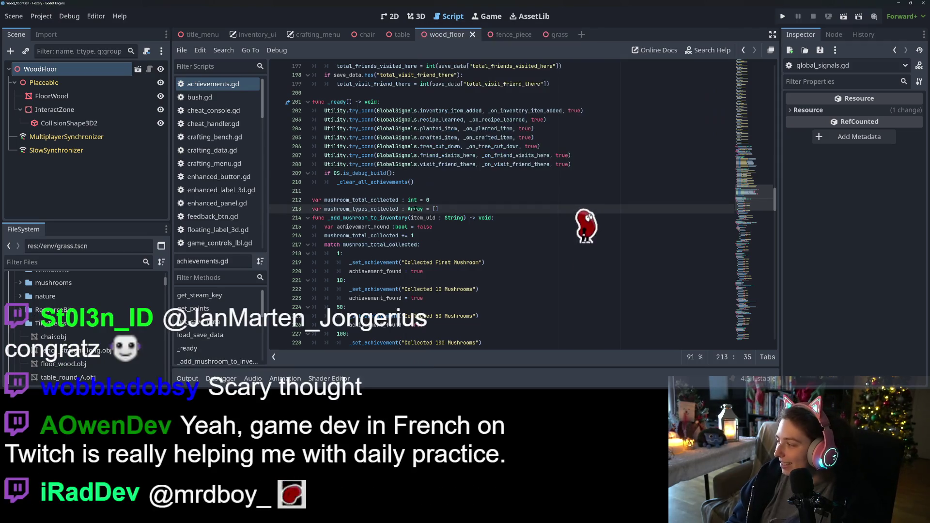
pyautogui.click(562, 267)
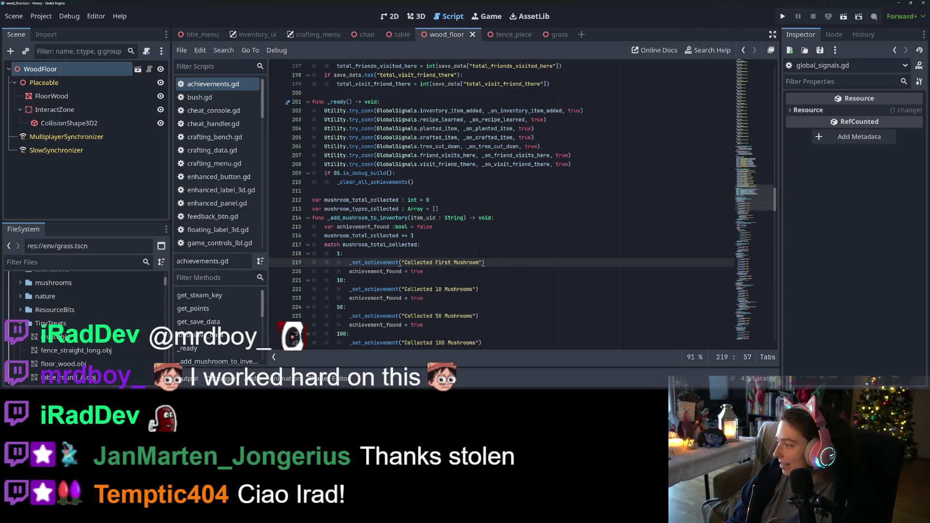
pyautogui.click(415, 236)
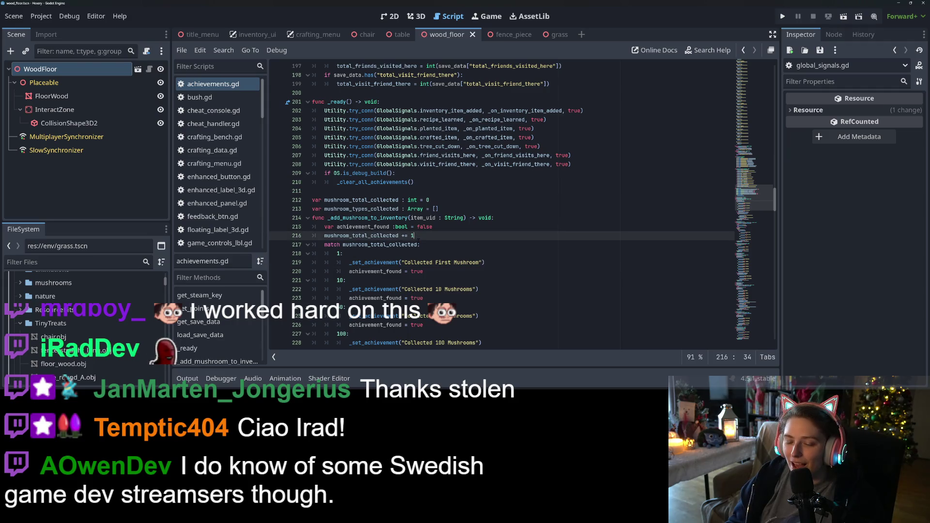
pyautogui.scroll(-3, 418, 236)
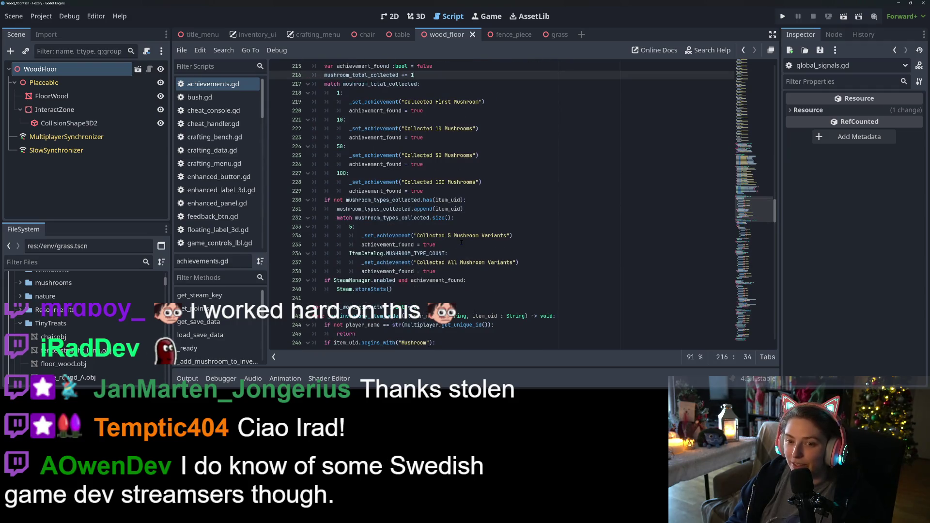
pyautogui.scroll(4, 475, 246)
pyautogui.scroll(-4, 474, 246)
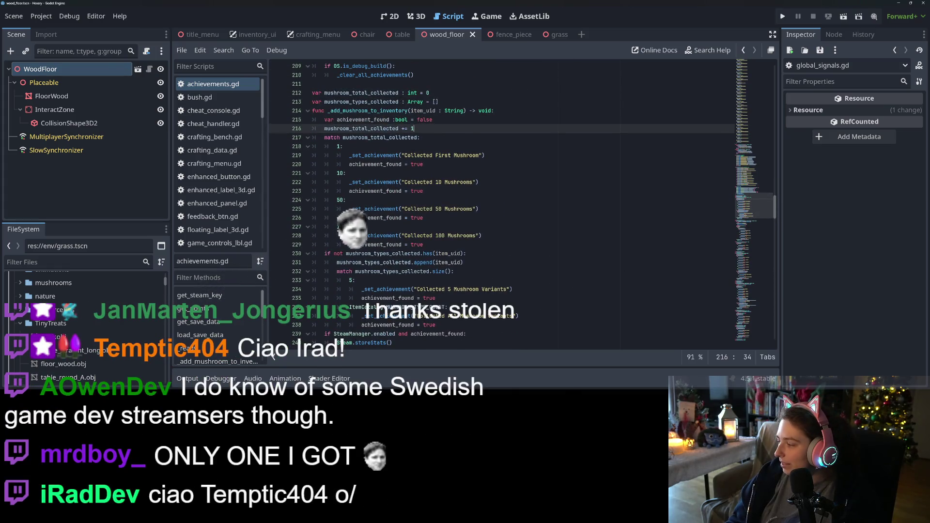
# - On the 'Add achievements for many things' card, check off 'N friends visit you' and 'visit your friends N times'
pyautogui.hotkey('alt', 'Tab')
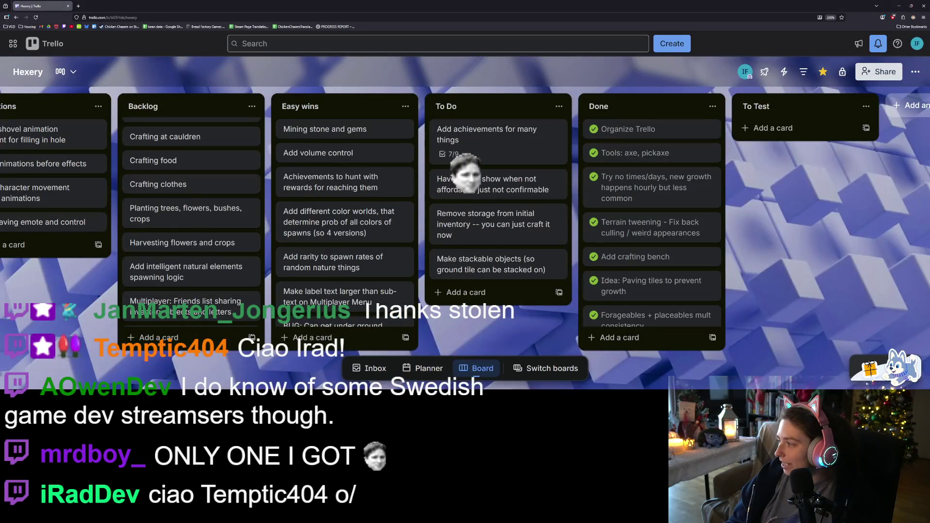
pyautogui.click(480, 143)
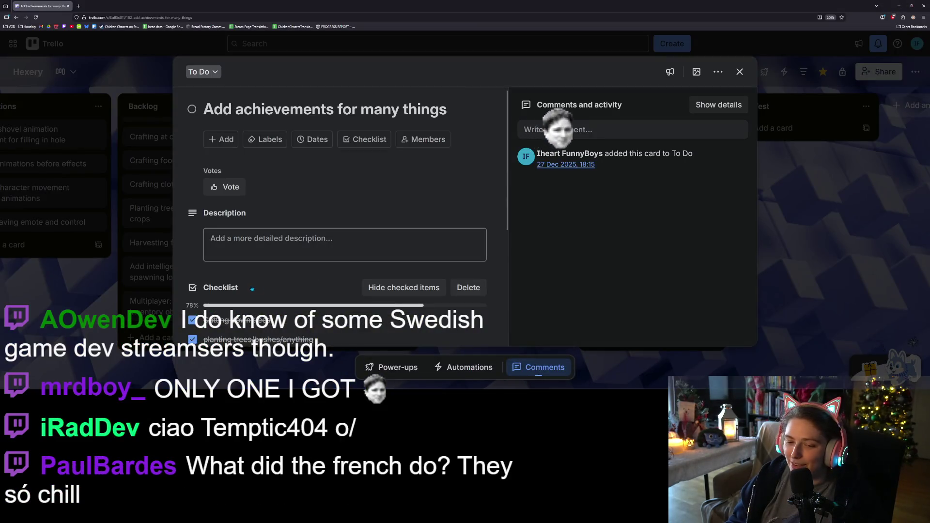
pyautogui.scroll(-5, 233, 260)
pyautogui.click(192, 272)
pyautogui.click(193, 292)
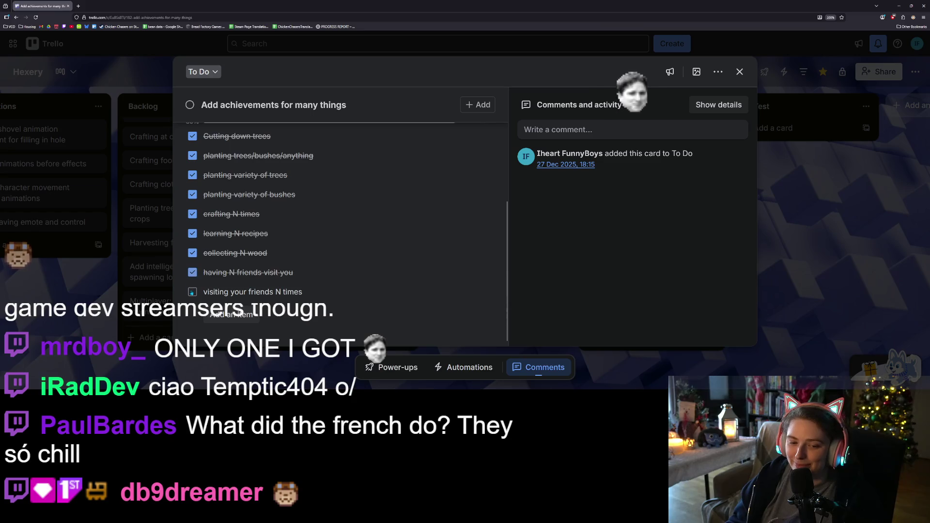
pyautogui.click(740, 72)
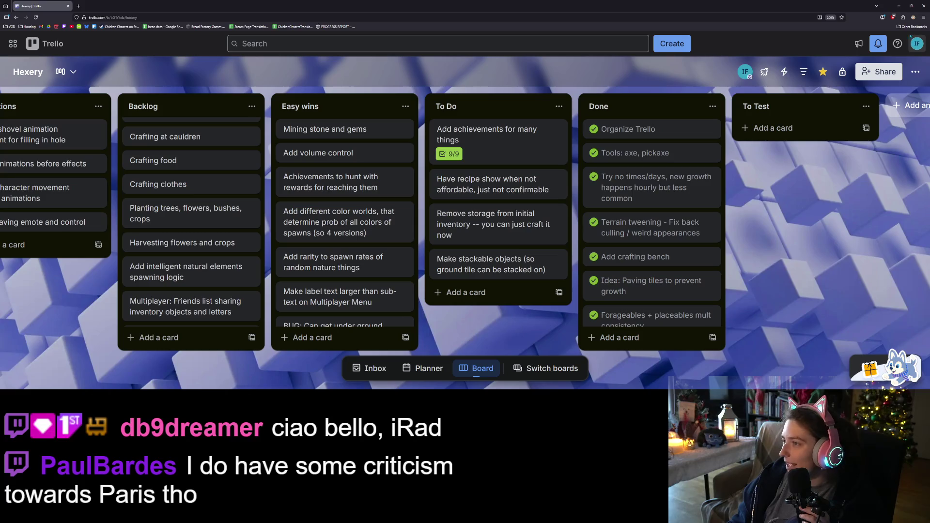
pyautogui.click(896, 4)
pyautogui.scroll(-2, 523, 203)
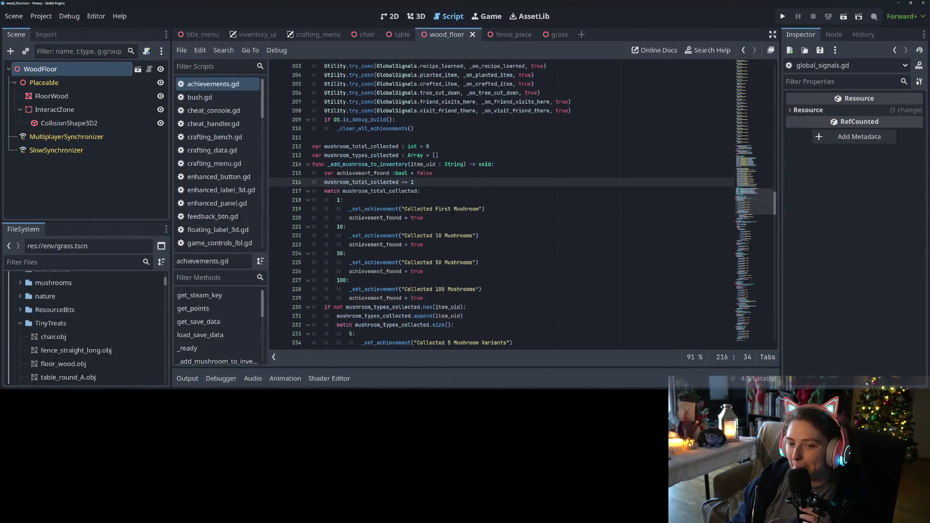
pyautogui.scroll(-10, 445, 212)
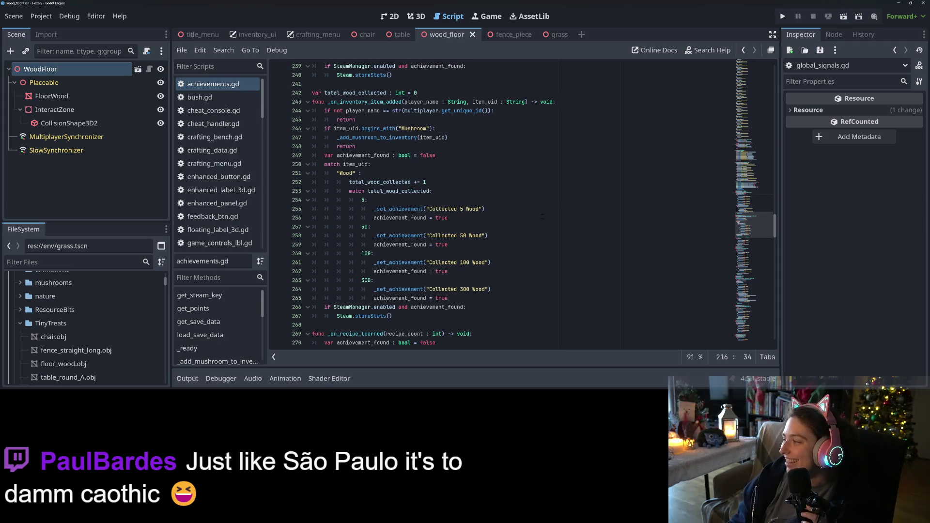
pyautogui.scroll(20, 476, 281)
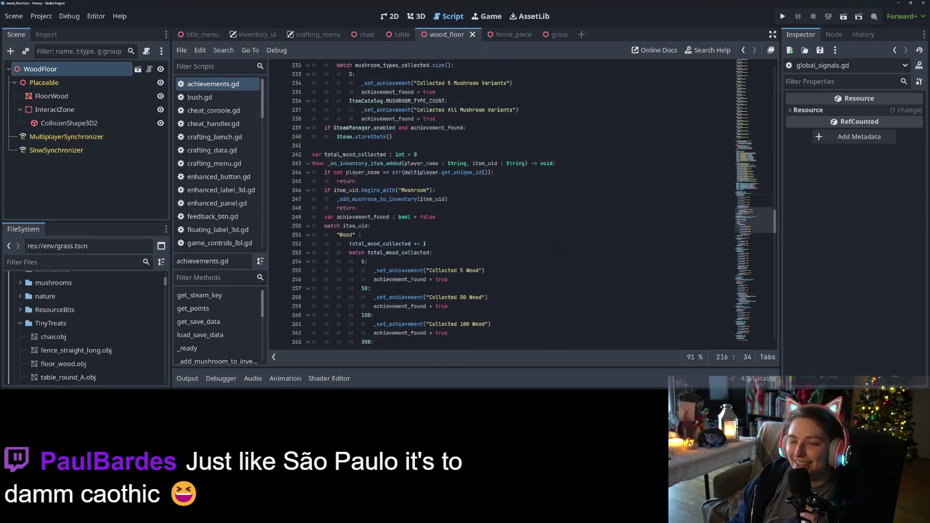
pyautogui.scroll(12, 530, 297)
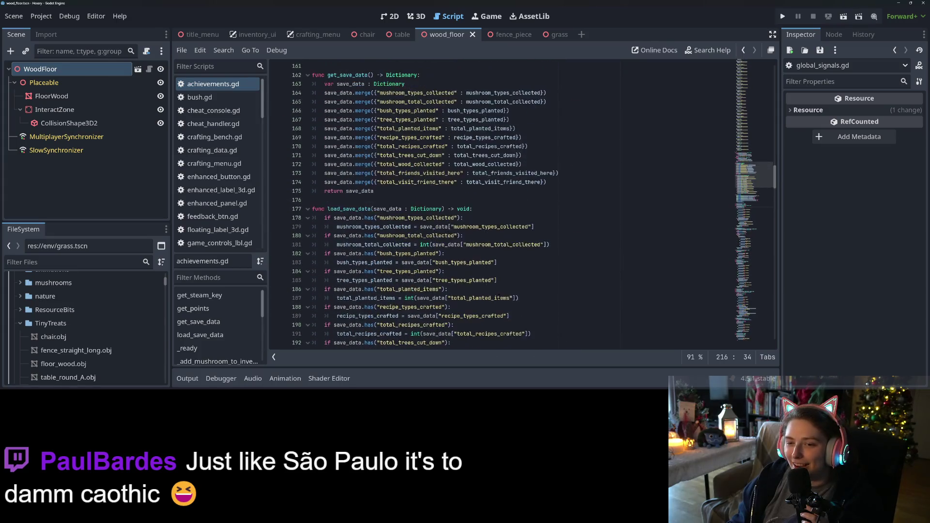
pyautogui.scroll(5, 531, 297)
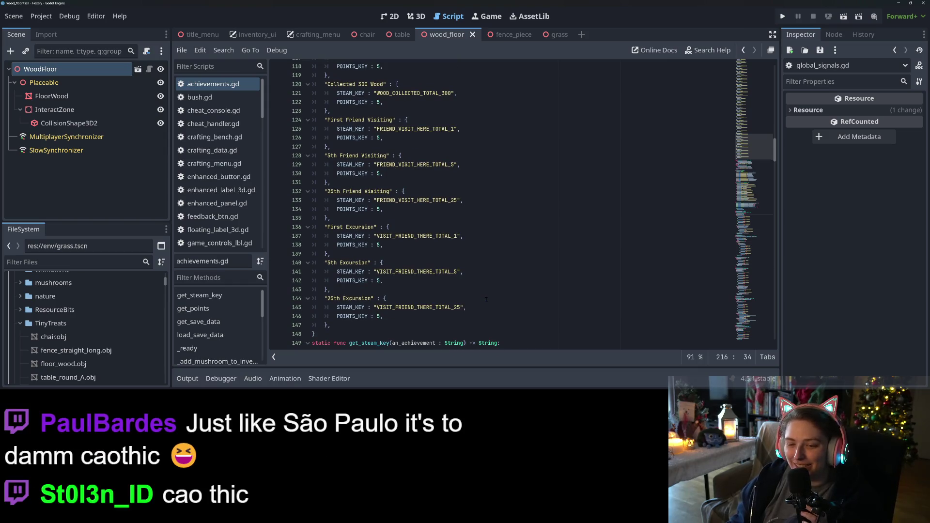
pyautogui.scroll(17, 482, 302)
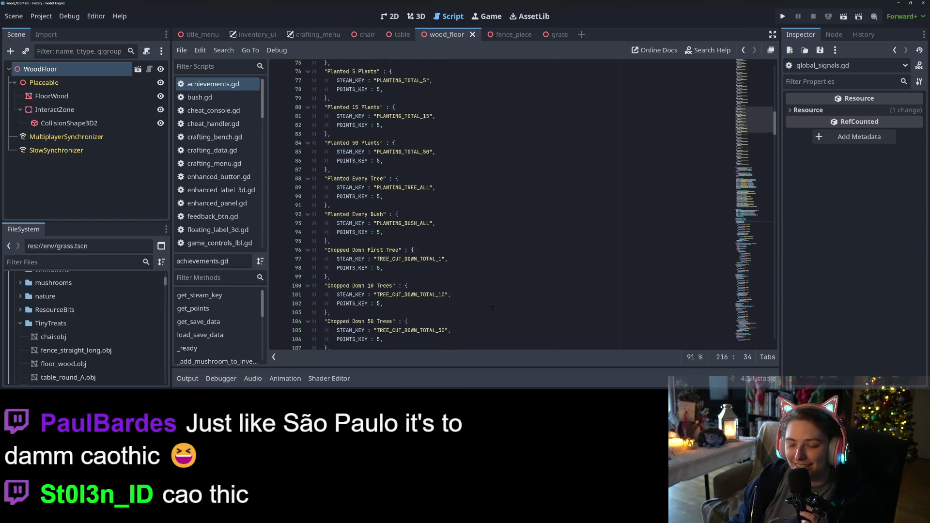
pyautogui.scroll(18, 490, 313)
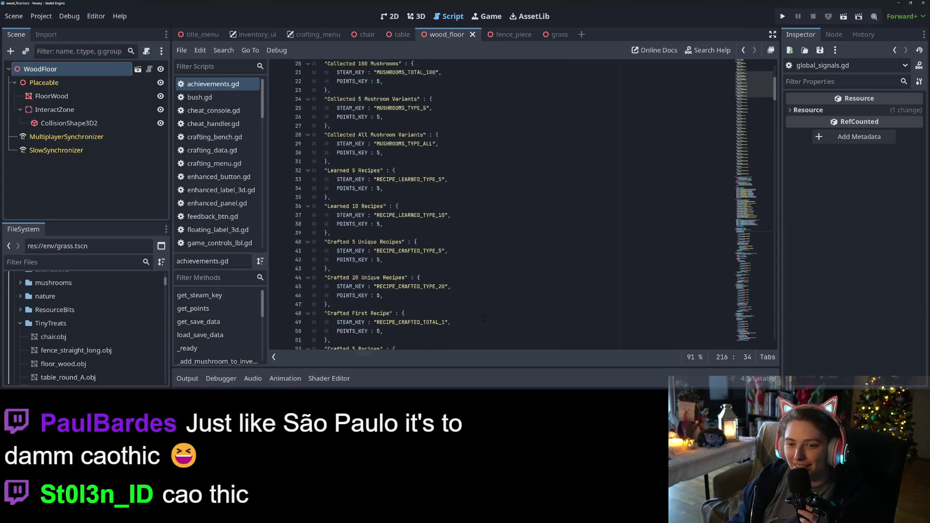
pyautogui.scroll(-6, 485, 318)
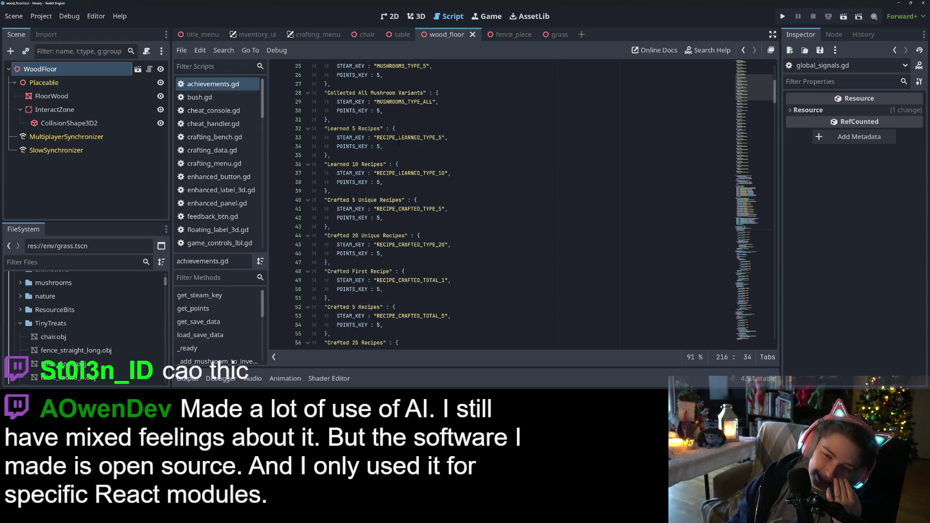
pyautogui.click(398, 138)
pyautogui.doubleClick(398, 137)
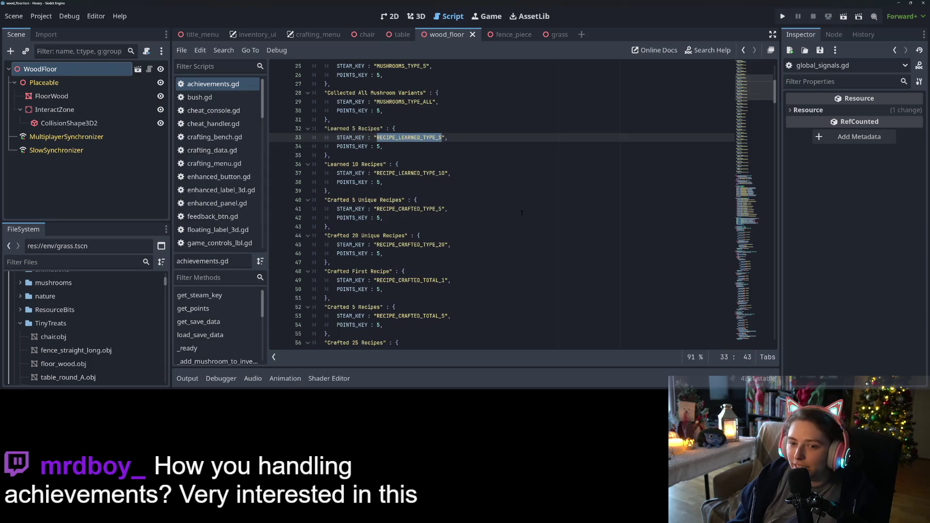
# - Scroll through achievements.gd's save and load code, placing the caret after return 0 in get_points
pyautogui.scroll(8, 516, 225)
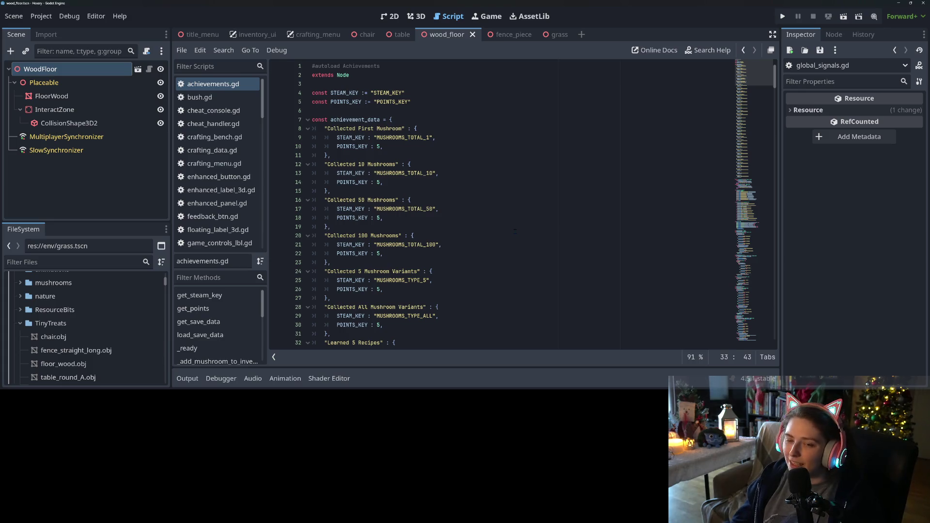
pyautogui.scroll(-20, 431, 241)
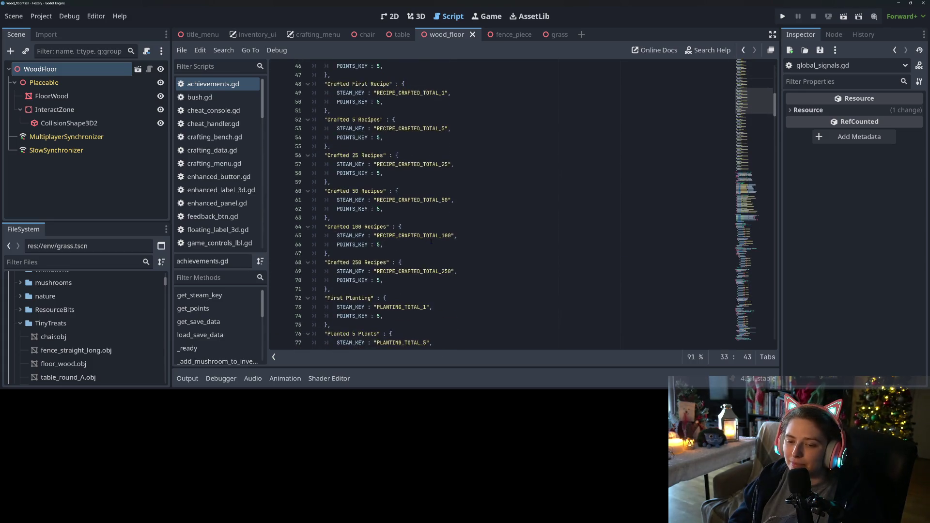
pyautogui.scroll(-20, 430, 241)
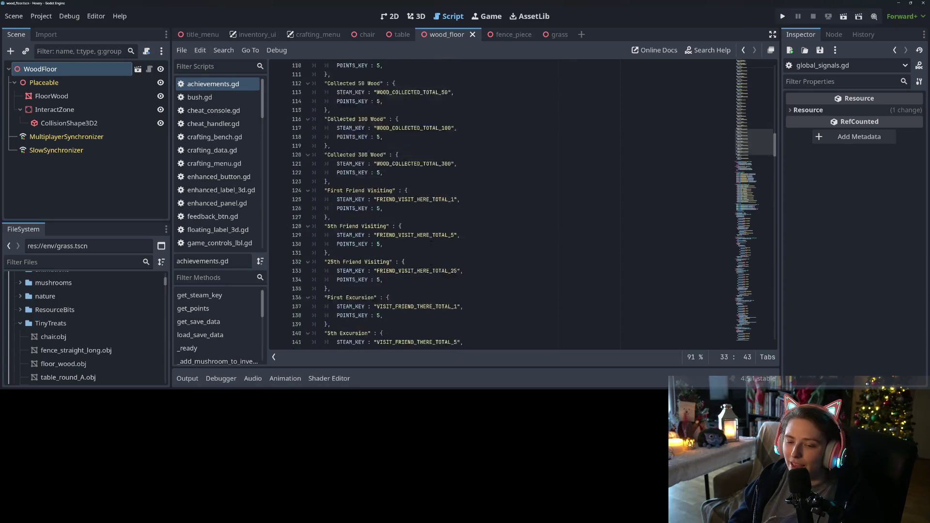
pyautogui.scroll(-2, 431, 241)
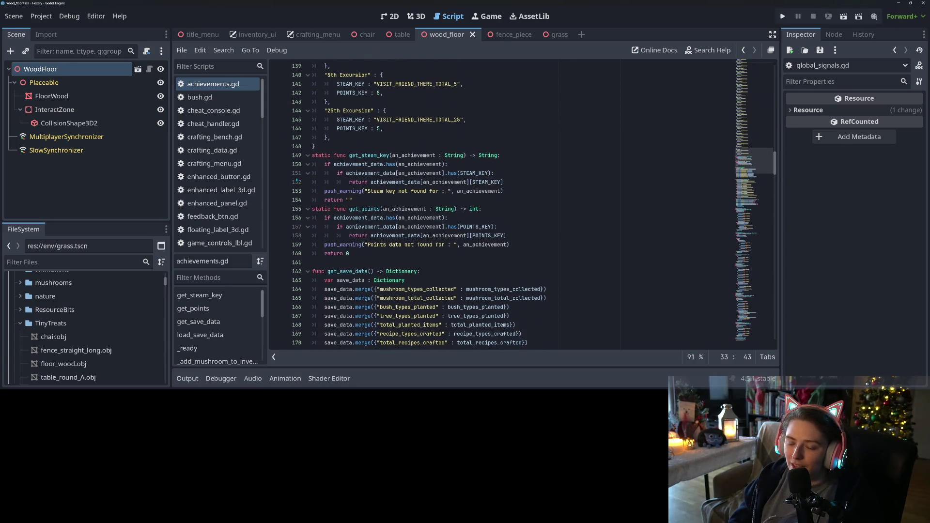
pyautogui.scroll(12, 524, 204)
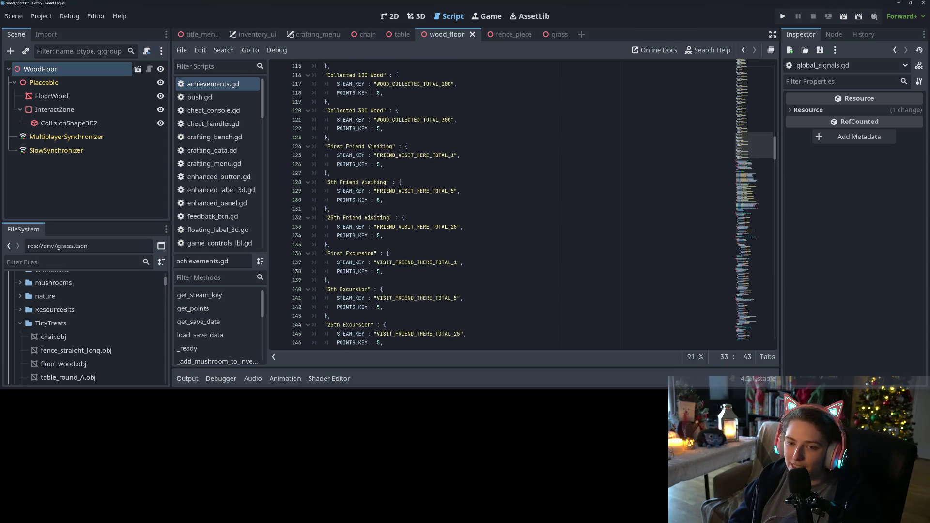
pyautogui.scroll(-10, 523, 204)
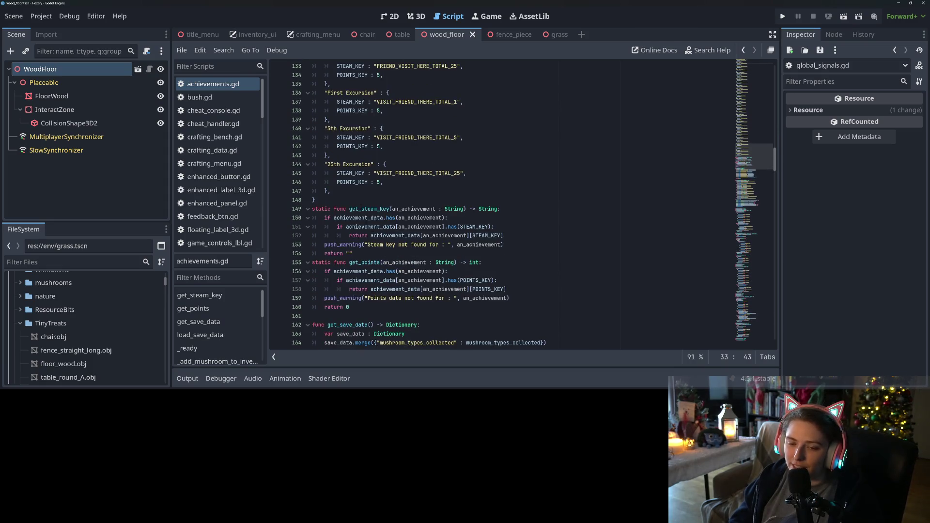
pyautogui.scroll(-2, 524, 204)
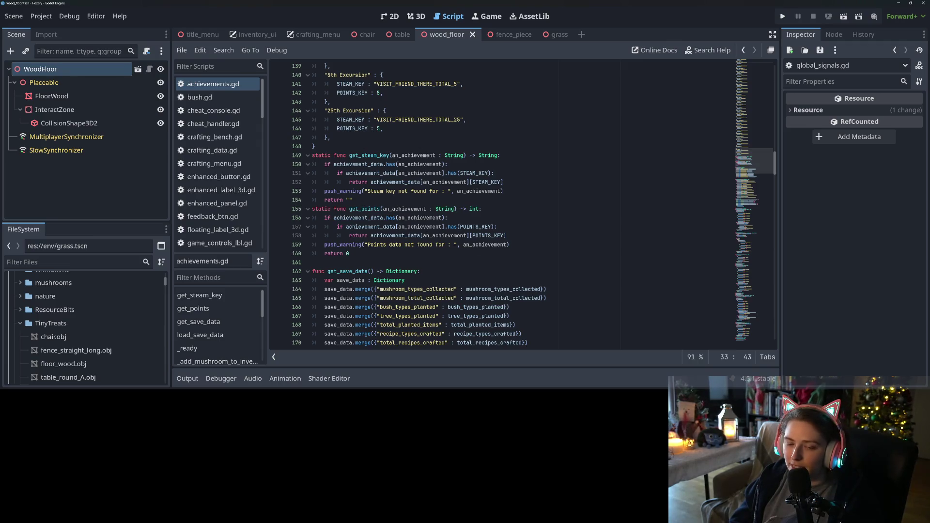
pyautogui.scroll(-3, 493, 270)
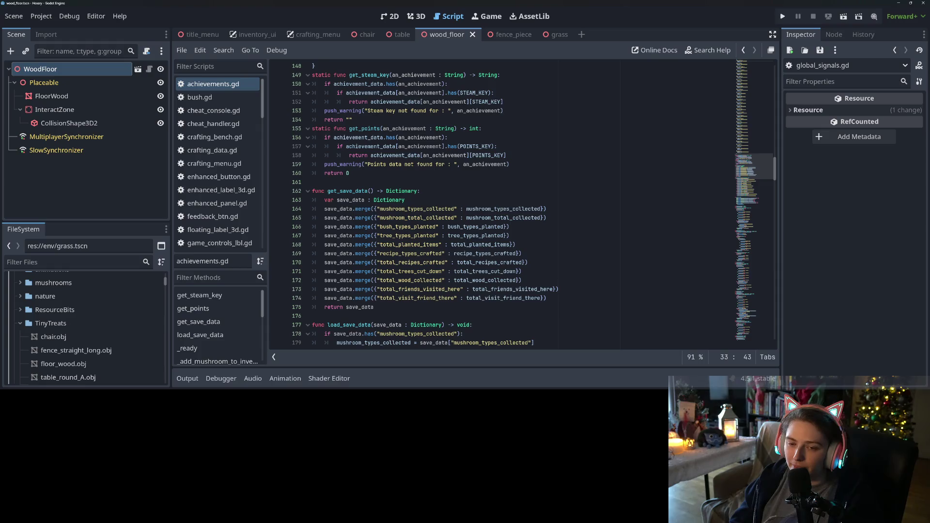
pyautogui.click(386, 176)
# - Review the startup code and select the _add_mushroom_to_inventory call on line 247
pyautogui.scroll(-3, 350, 218)
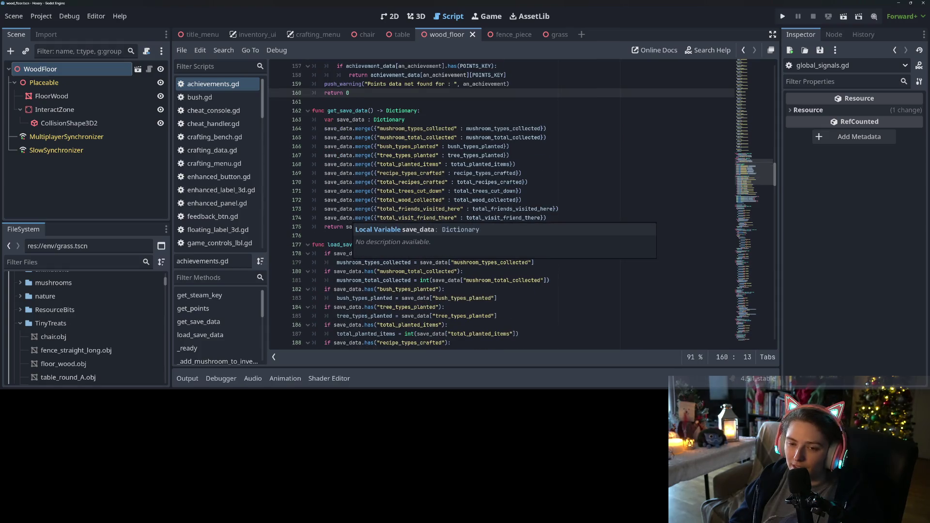
pyautogui.scroll(-4, 475, 199)
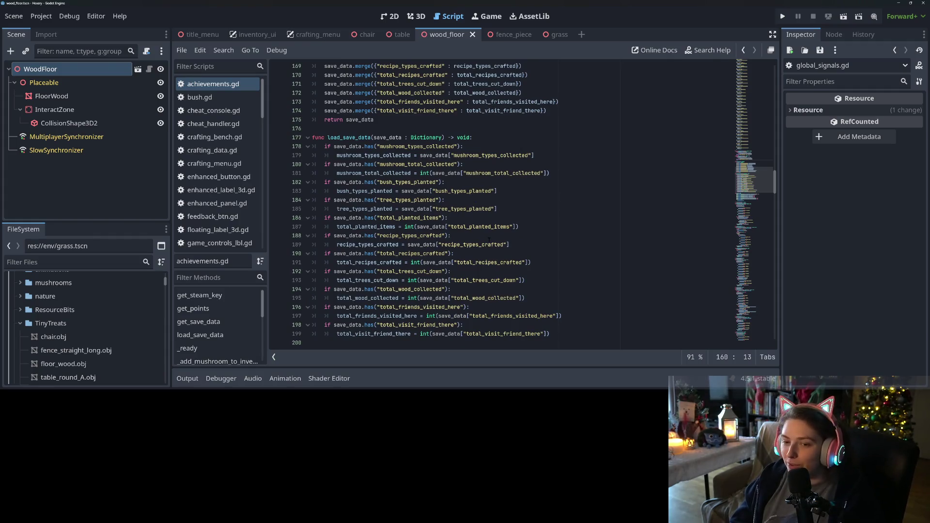
pyautogui.scroll(-4, 475, 225)
pyautogui.scroll(-3, 520, 290)
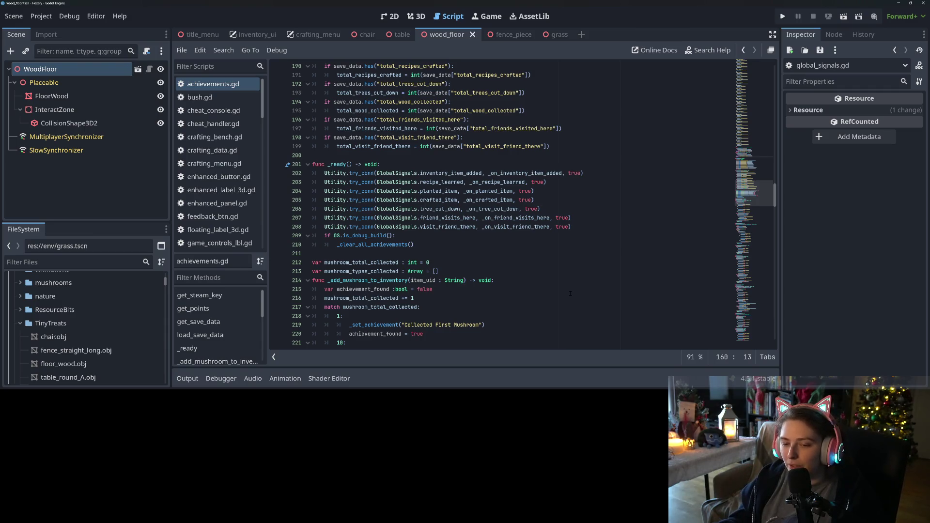
pyautogui.scroll(5, 527, 276)
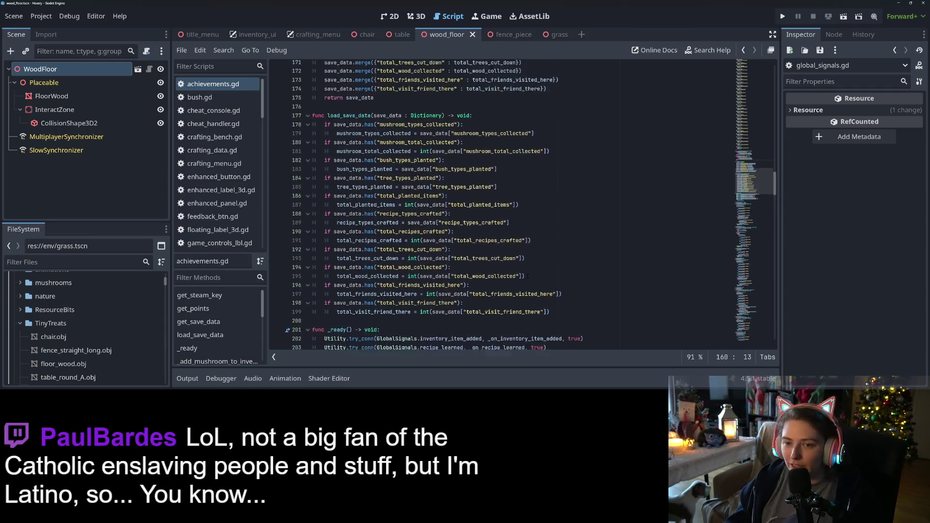
pyautogui.scroll(-3, 527, 275)
pyautogui.scroll(-5, 527, 276)
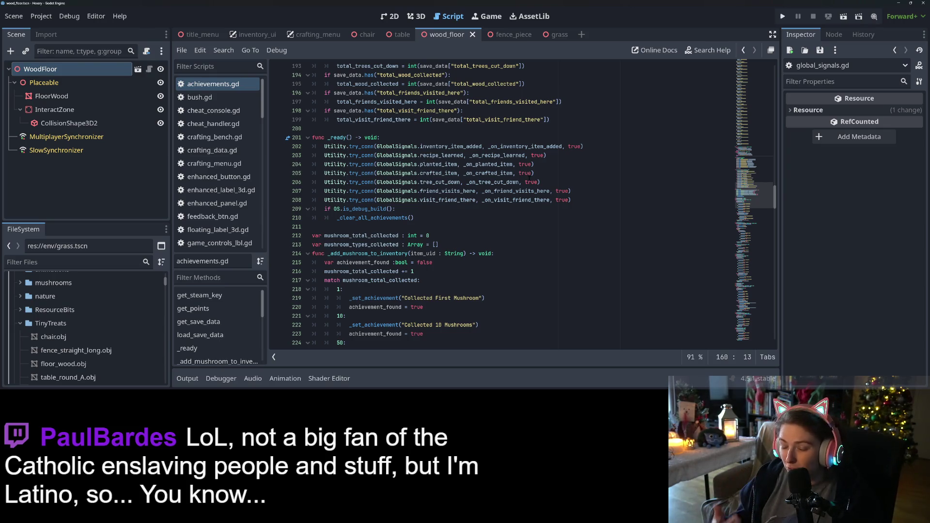
pyautogui.scroll(-4, 466, 263)
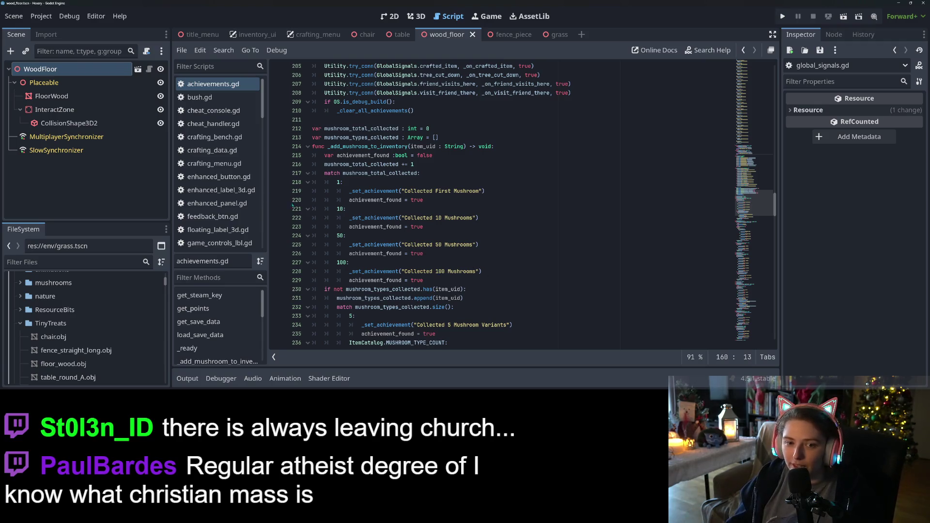
pyautogui.scroll(-8, 443, 212)
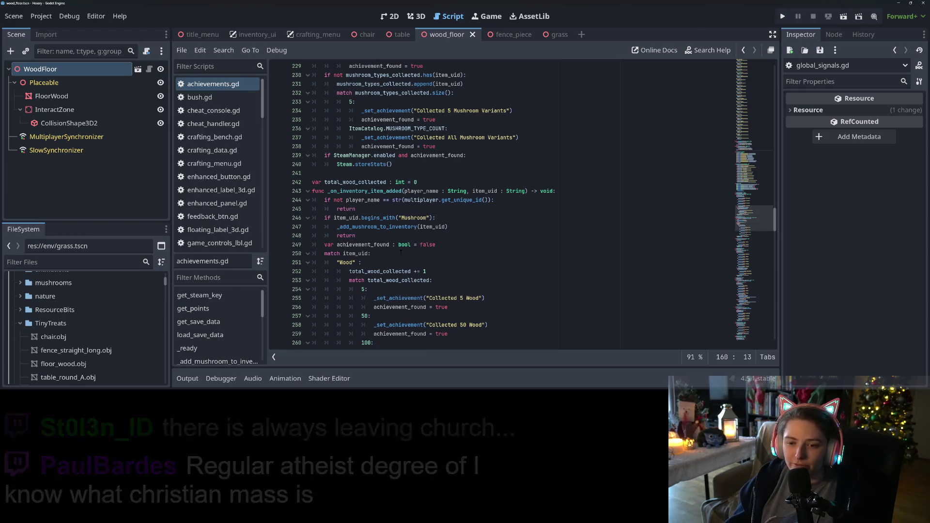
pyautogui.doubleClick(388, 228)
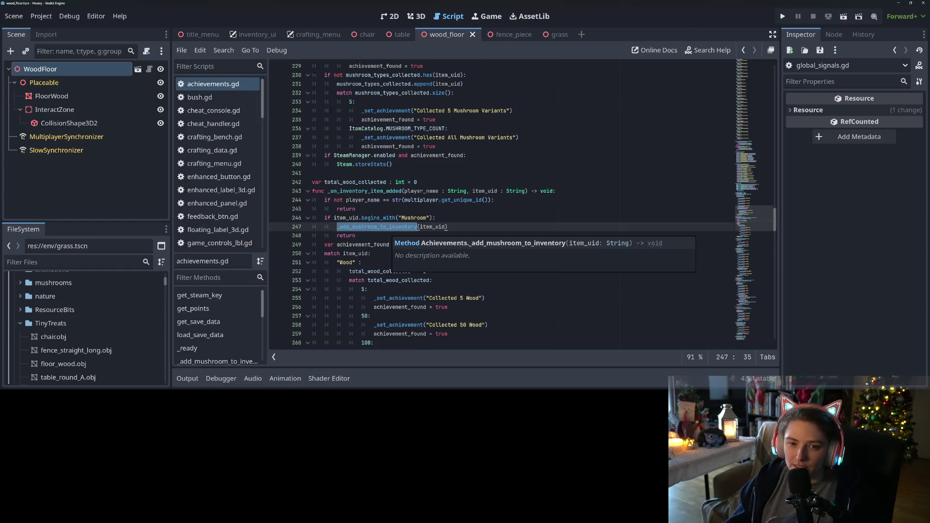
pyautogui.scroll(-5, 227, 160)
# - In global_signals.gd, select tree_cut_down and search the whole project for it
pyautogui.click(233, 162)
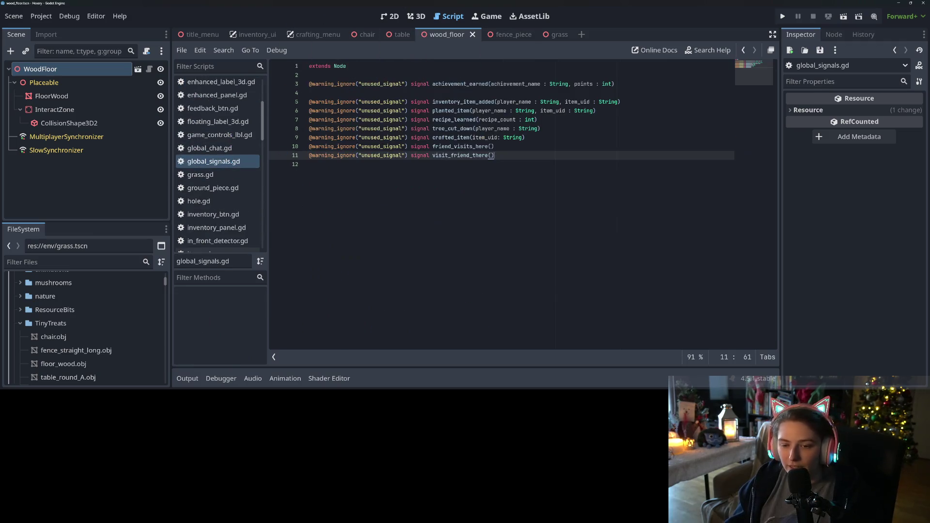
pyautogui.doubleClick(450, 137)
pyautogui.doubleClick(453, 129)
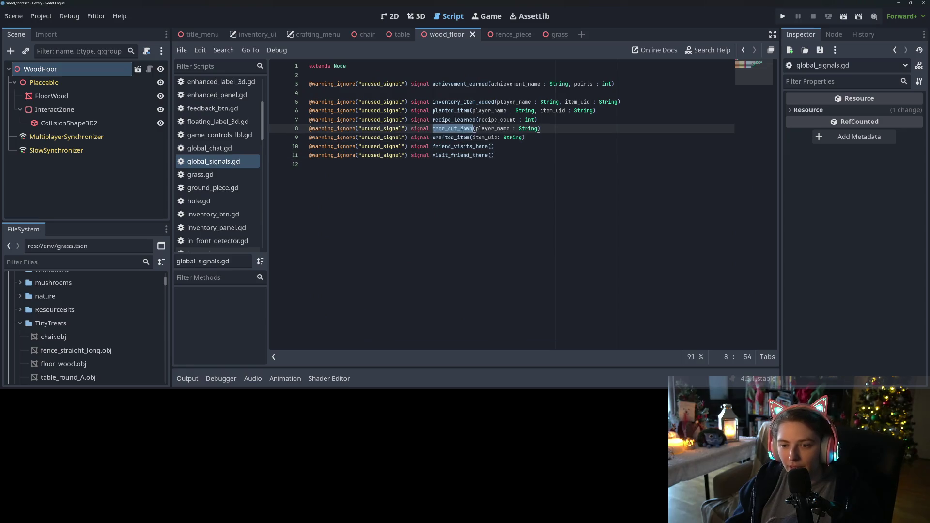
pyautogui.hotkey('ctrl', 'shift', 'f')
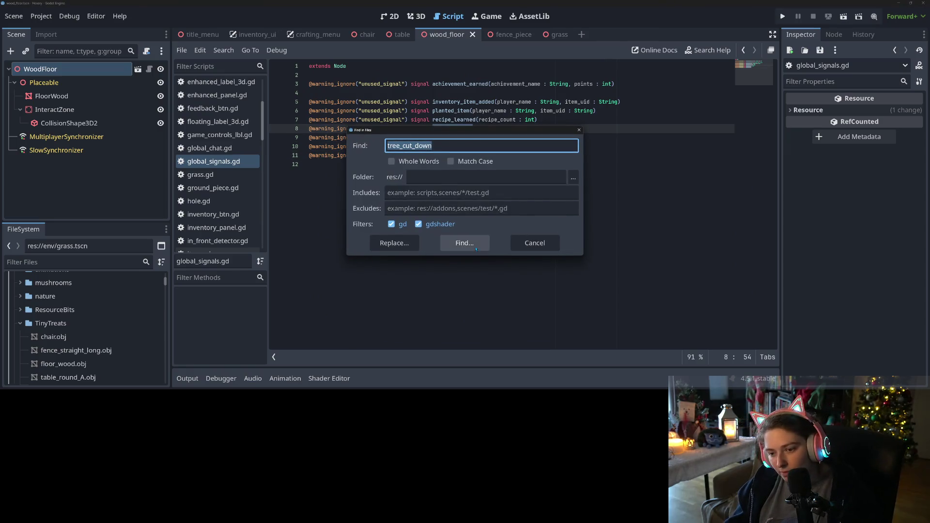
pyautogui.click(475, 245)
# - In tree.gd's tree_cut_down.emit call on line 69, change a_player to a_player.name
pyautogui.scroll(-3, 406, 322)
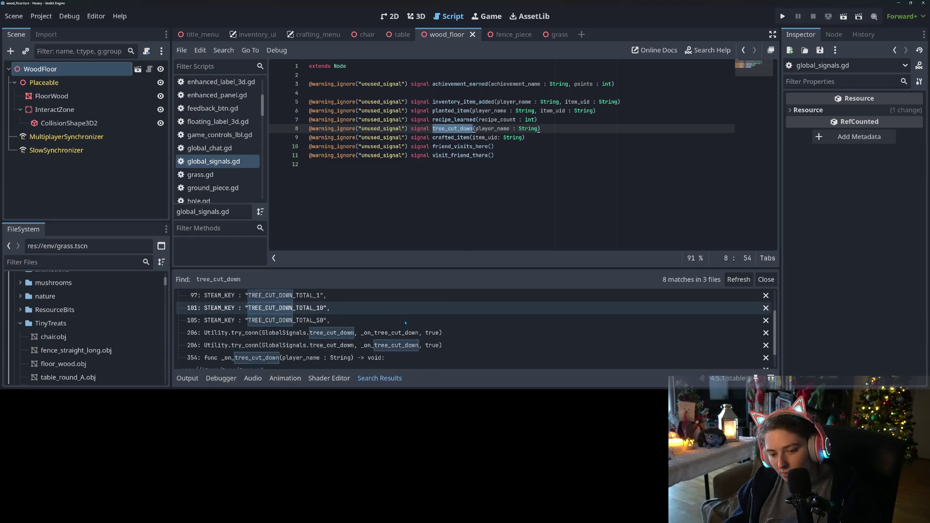
pyautogui.click(301, 364)
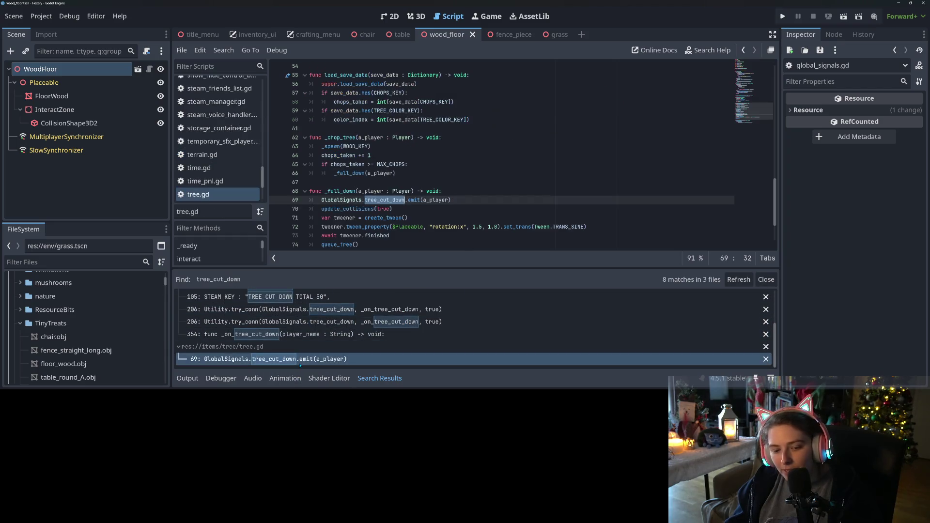
pyautogui.click(447, 199)
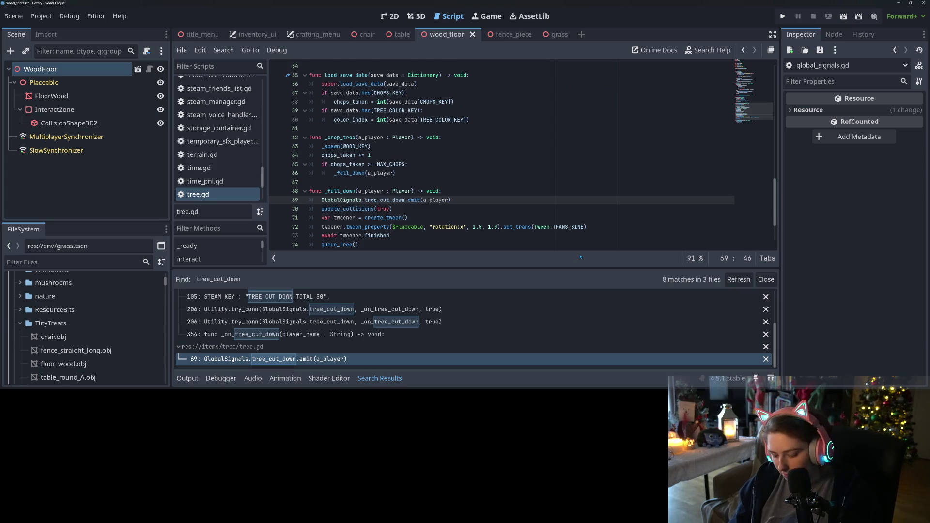
pyautogui.write('.name')
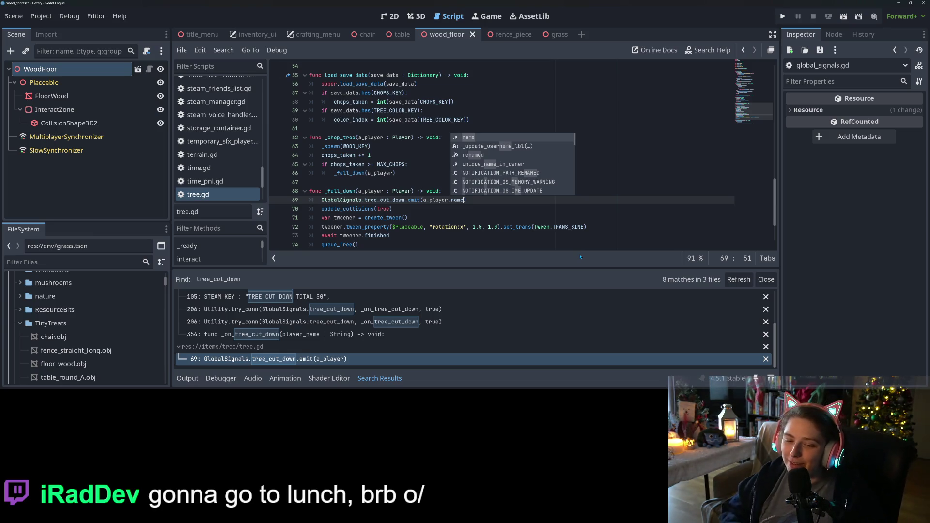
pyautogui.click(530, 219)
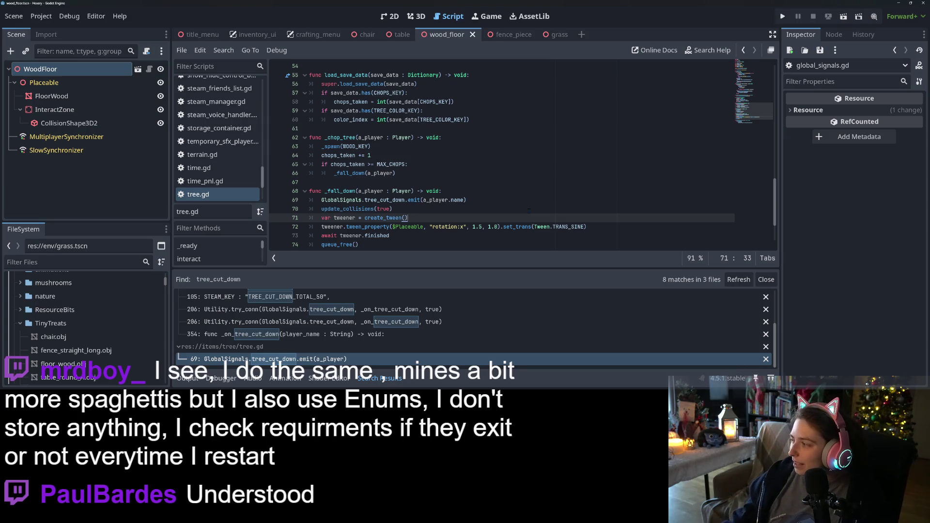
pyautogui.scroll(-2, 452, 202)
pyautogui.scroll(3, 452, 201)
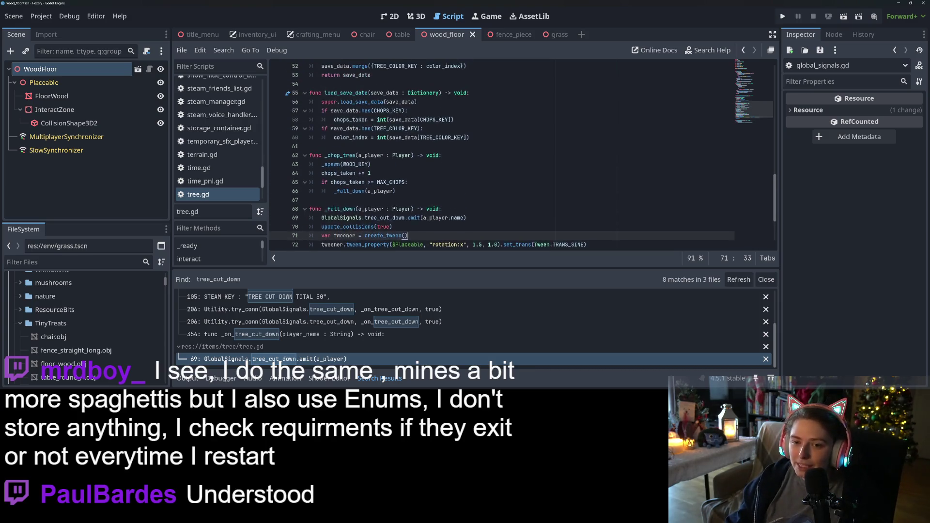
pyautogui.scroll(-3, 452, 202)
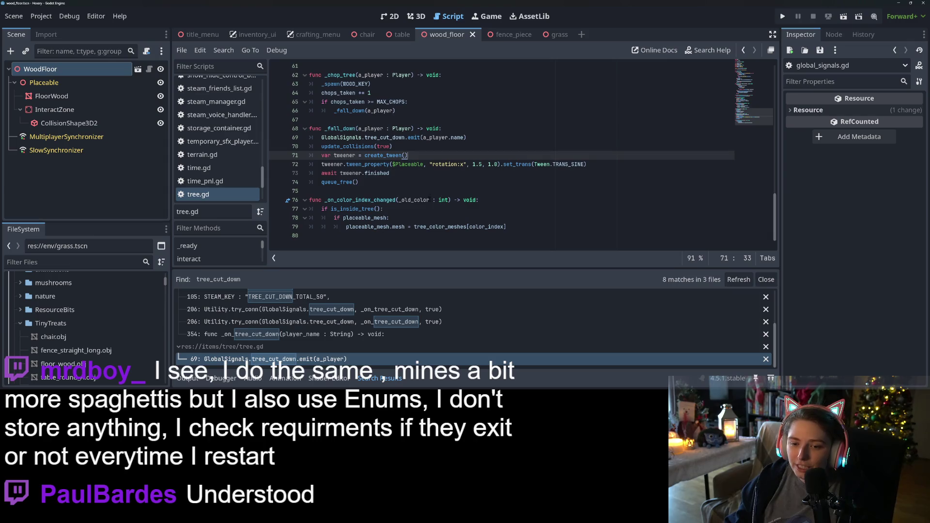
pyautogui.scroll(3, 452, 202)
pyautogui.scroll(-3, 452, 202)
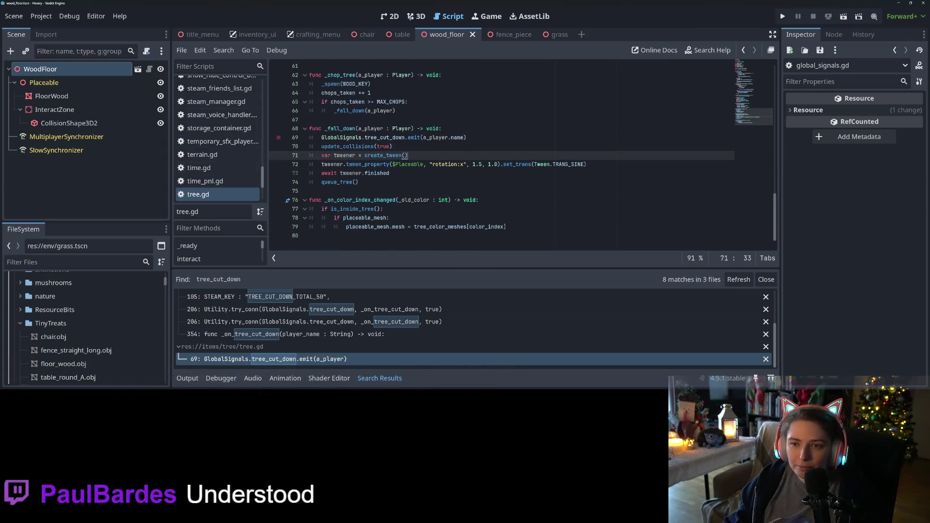
pyautogui.scroll(15, 216, 185)
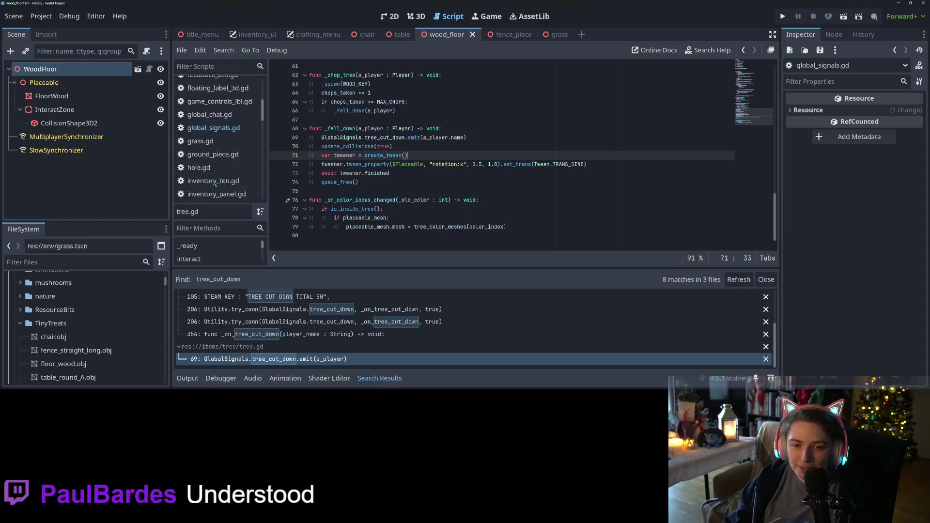
pyautogui.scroll(3, 216, 185)
# - Go to achievements.gd, collapse the search results panel and scroll down the code
pyautogui.click(213, 83)
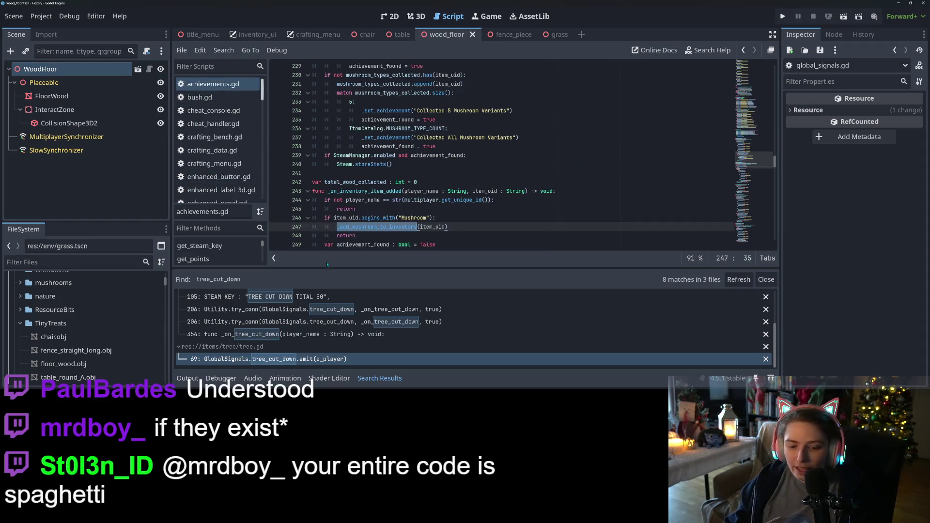
pyautogui.click(379, 378)
pyautogui.scroll(13, 373, 244)
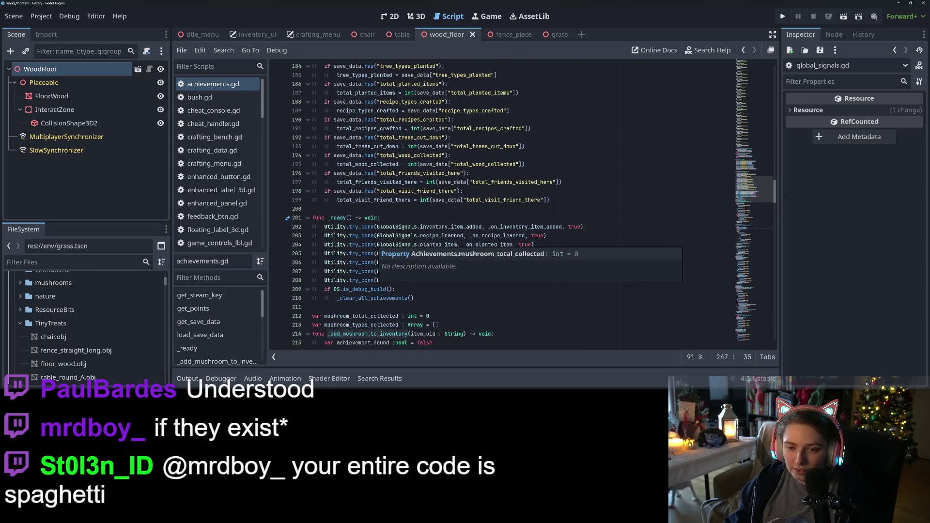
pyautogui.scroll(-20, 373, 245)
pyautogui.scroll(-20, 376, 247)
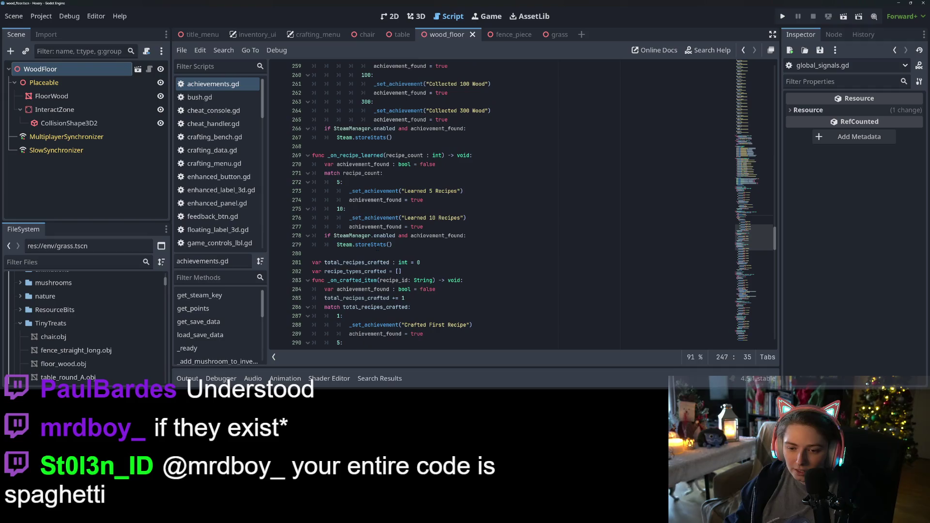
pyautogui.scroll(-20, 387, 262)
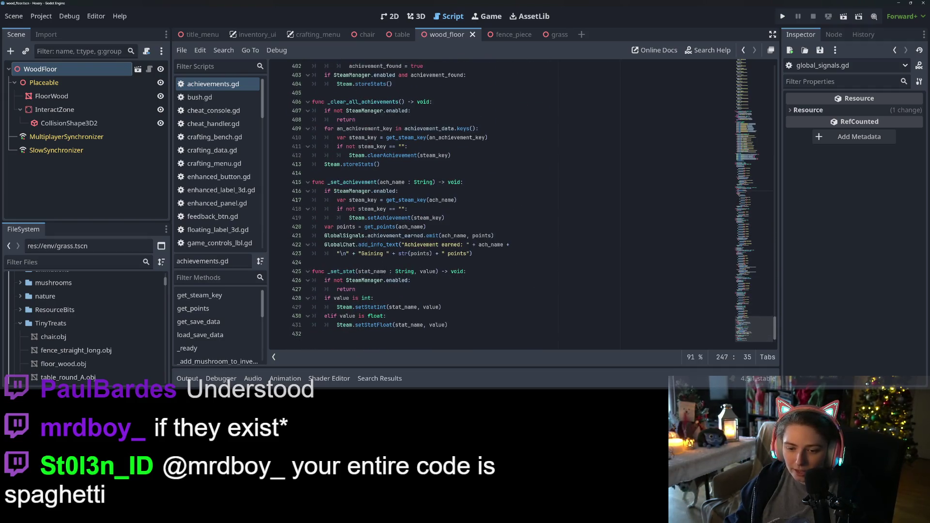
# - Inspect _set_achievement and the uses of achievement_found around lines 396-404
pyautogui.doubleClick(354, 182)
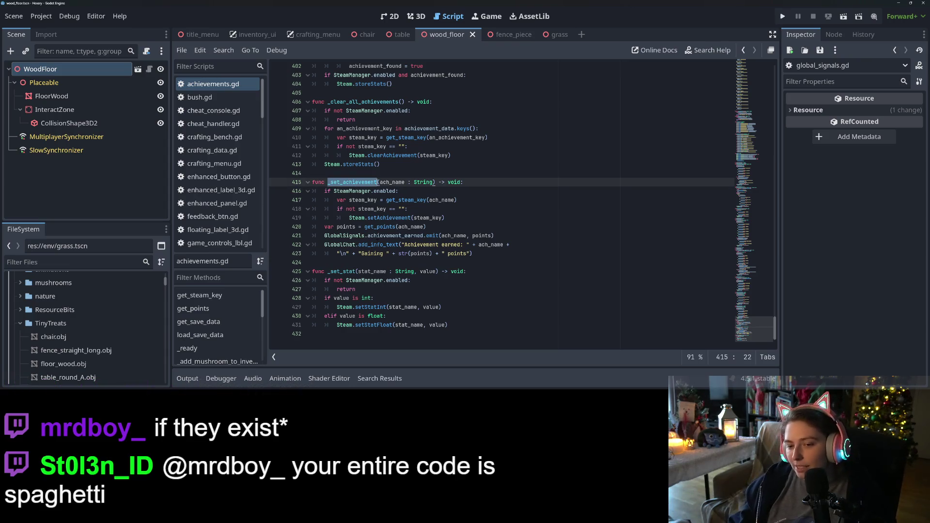
pyautogui.moveTo(382, 236)
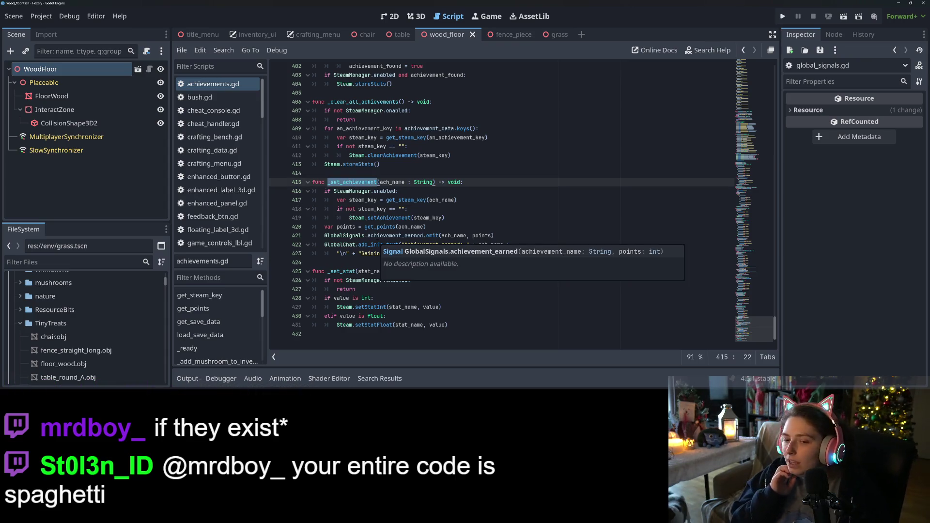
pyautogui.click(378, 236)
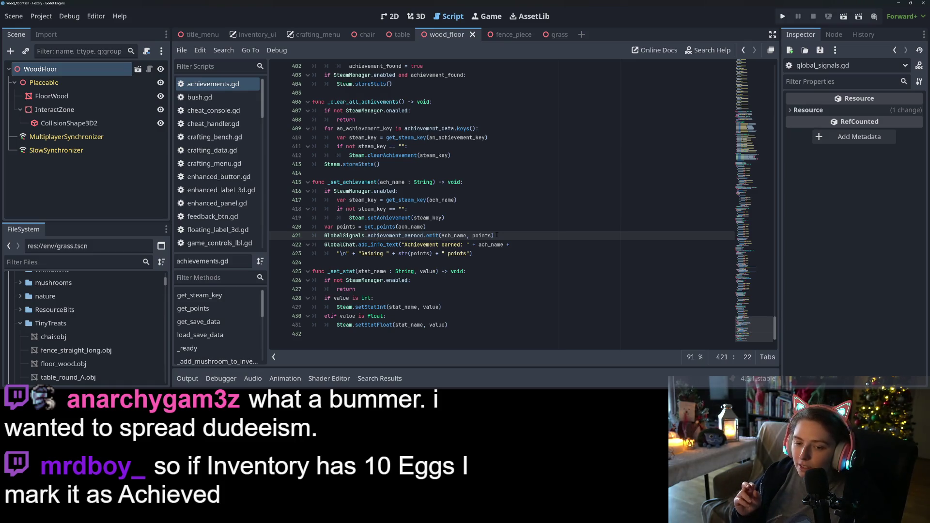
pyautogui.doubleClick(357, 183)
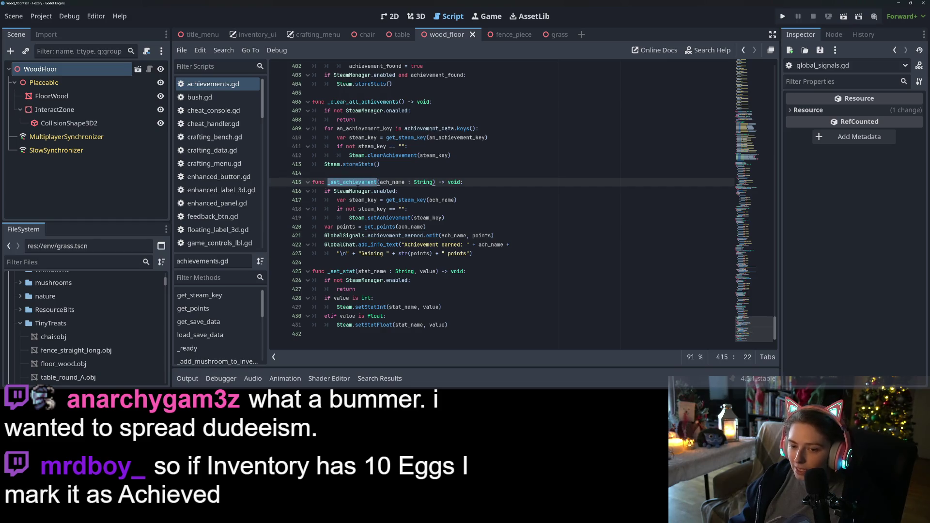
pyautogui.scroll(8, 392, 305)
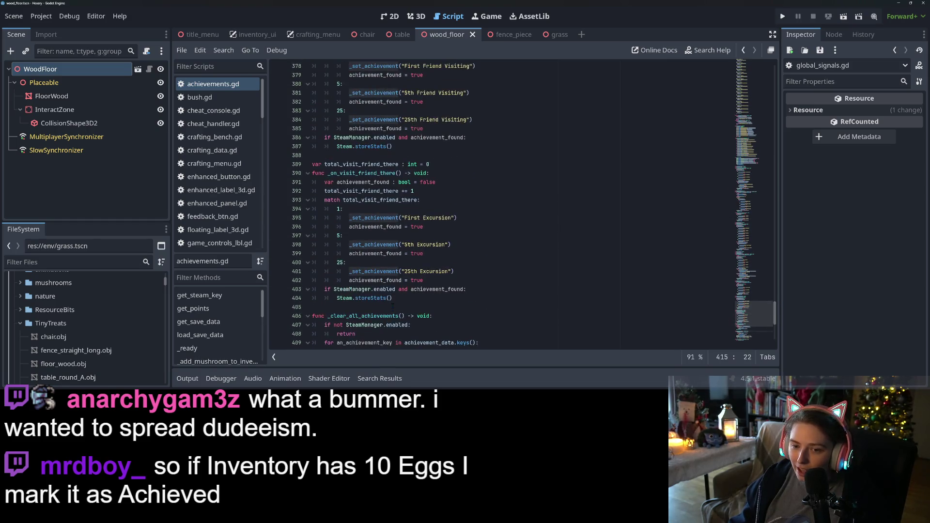
pyautogui.doubleClick(364, 183)
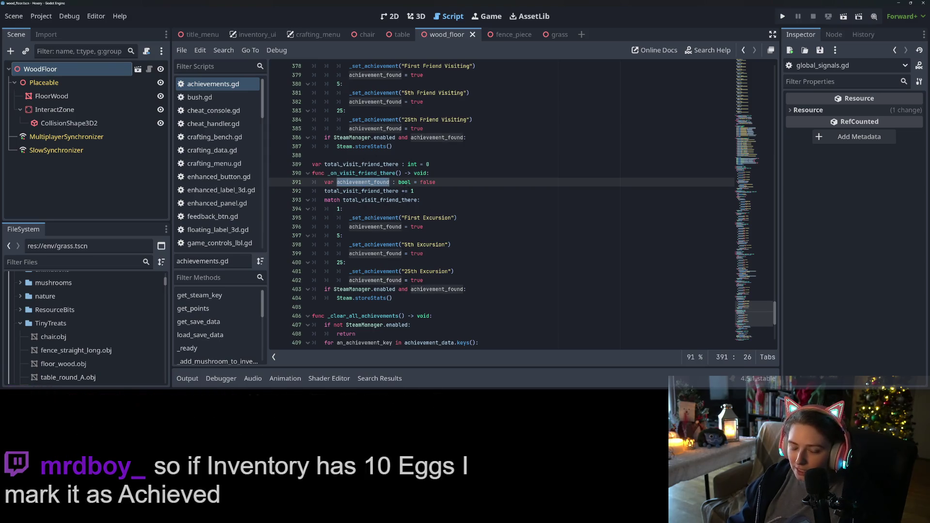
pyautogui.doubleClick(378, 227)
pyautogui.scroll(-2, 522, 204)
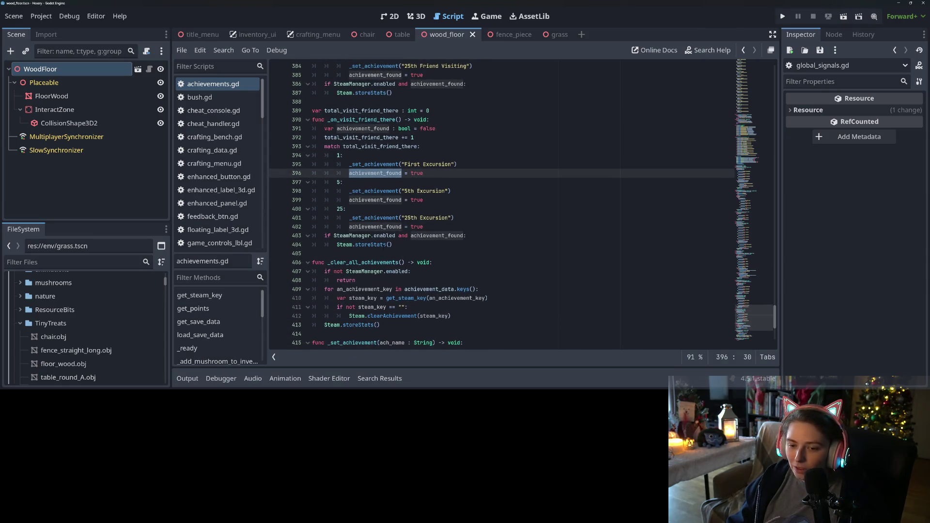
pyautogui.click(361, 227)
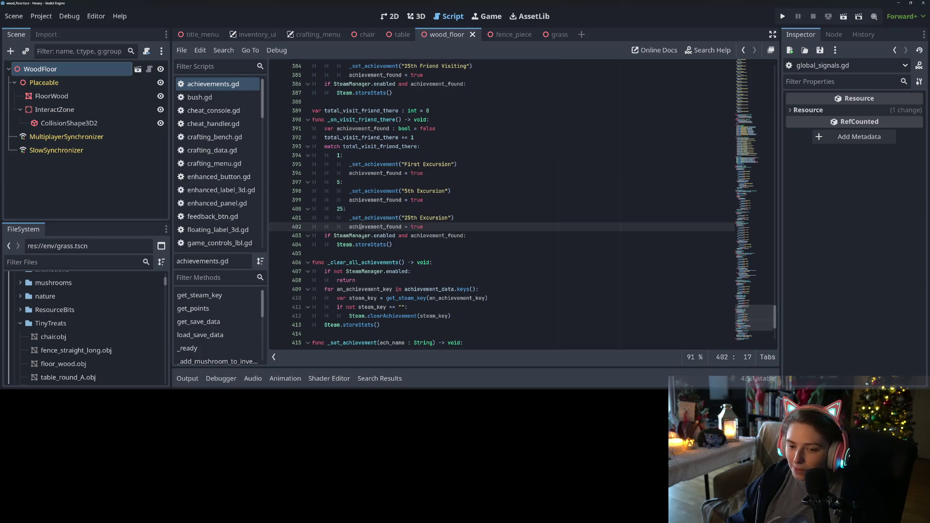
pyautogui.click(401, 246)
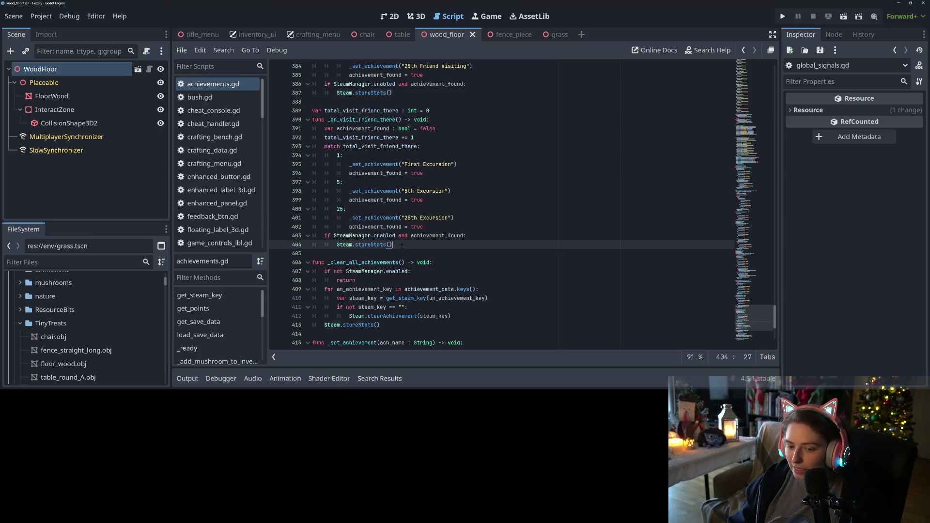
pyautogui.scroll(-4, 432, 250)
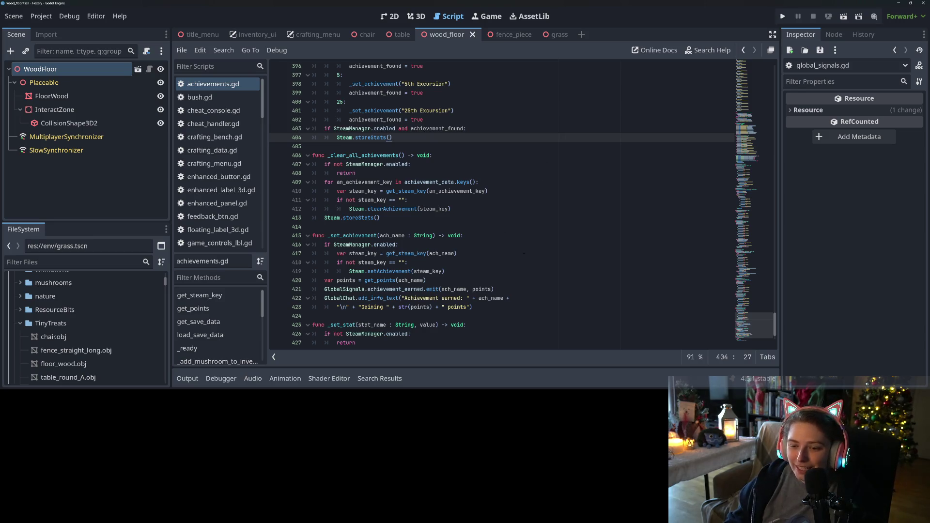
pyautogui.scroll(10, 524, 253)
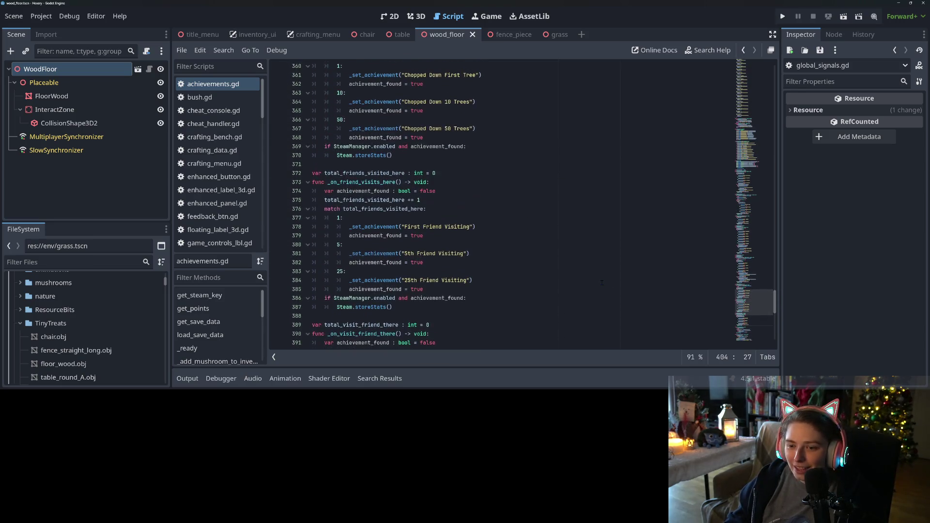
pyautogui.scroll(20, 602, 283)
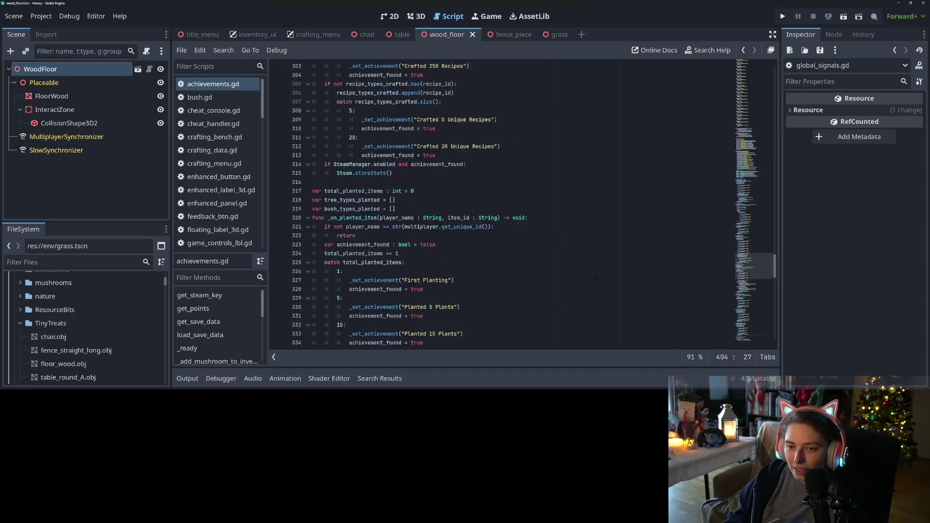
pyautogui.scroll(20, 597, 281)
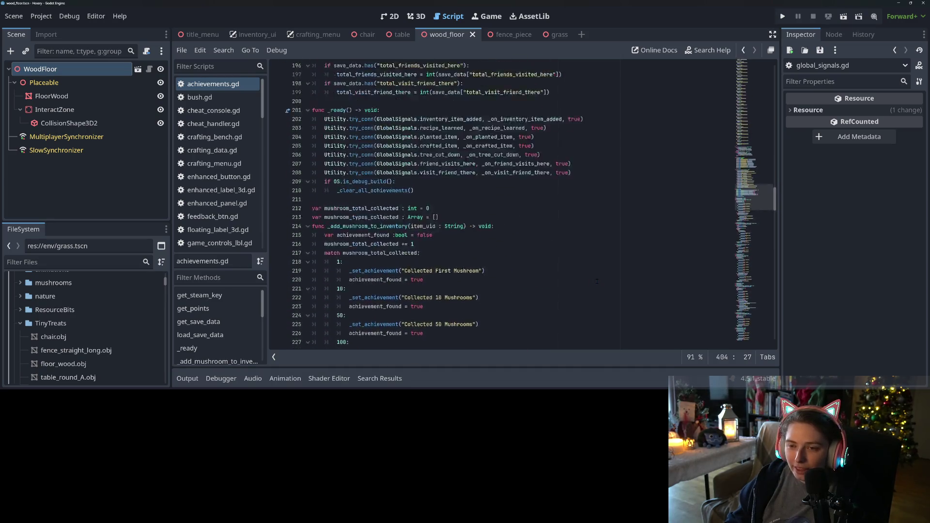
pyautogui.scroll(20, 597, 282)
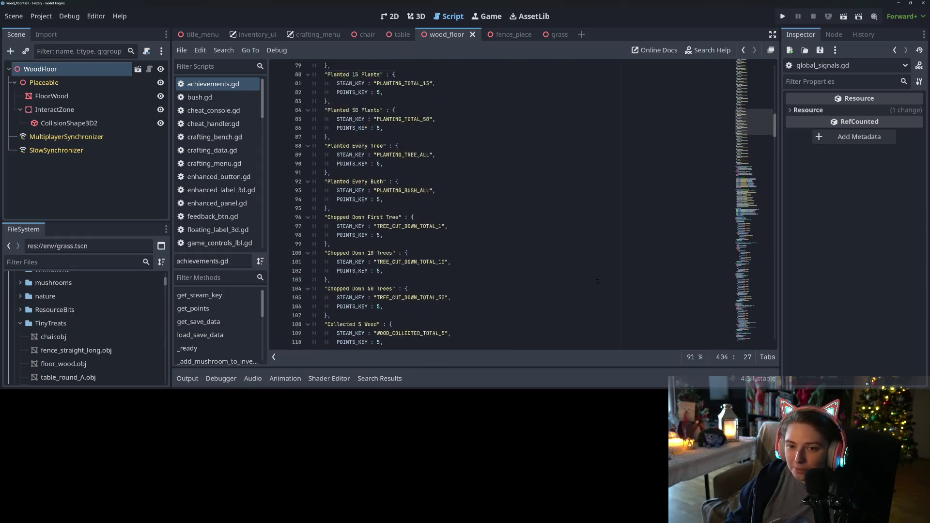
pyautogui.scroll(20, 597, 281)
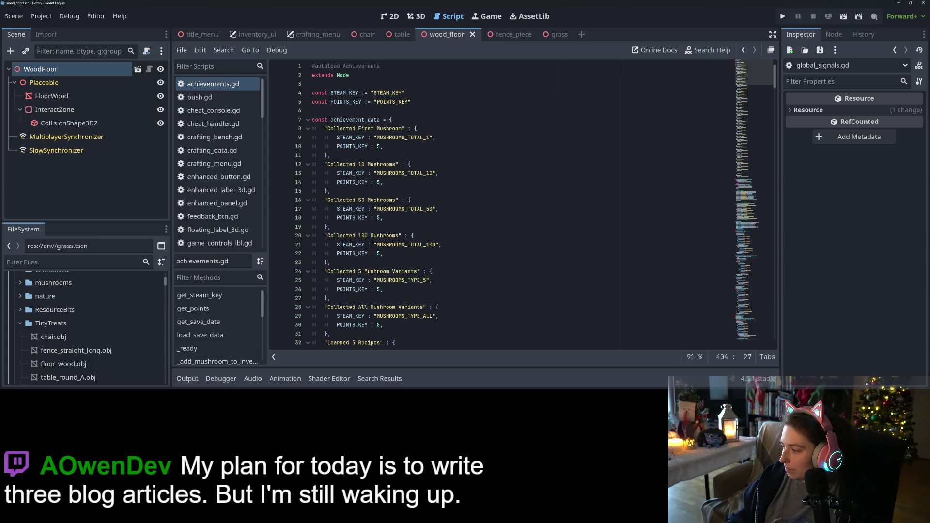
pyautogui.hotkey('alt', 'Tab')
pyautogui.click(899, 5)
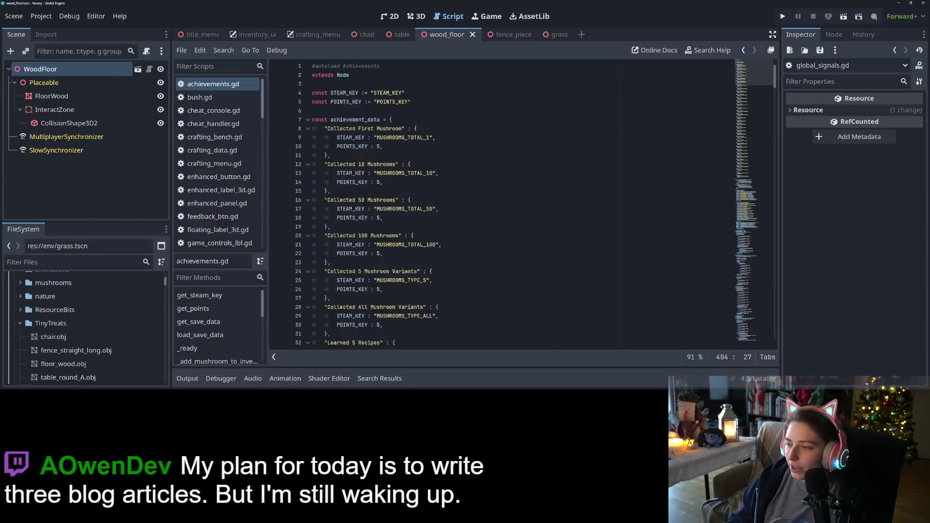
pyautogui.click(783, 15)
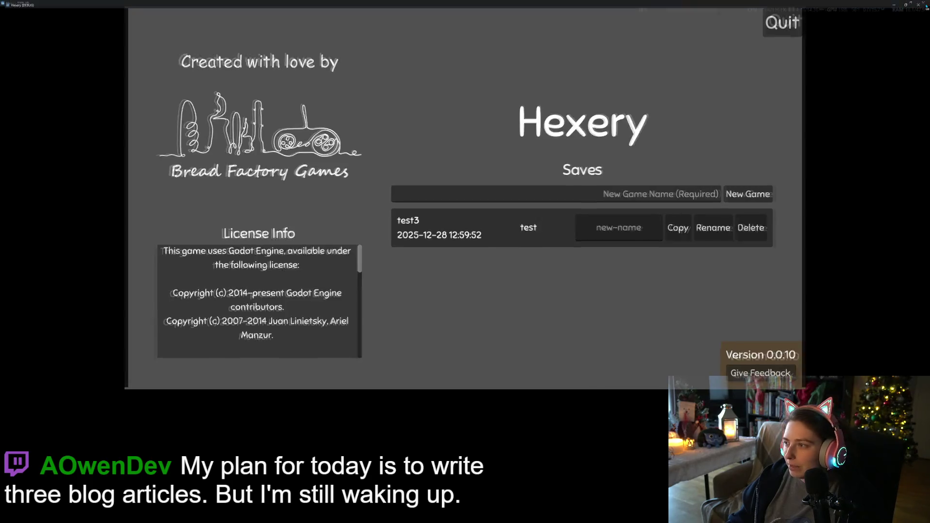
pyautogui.click(923, 4)
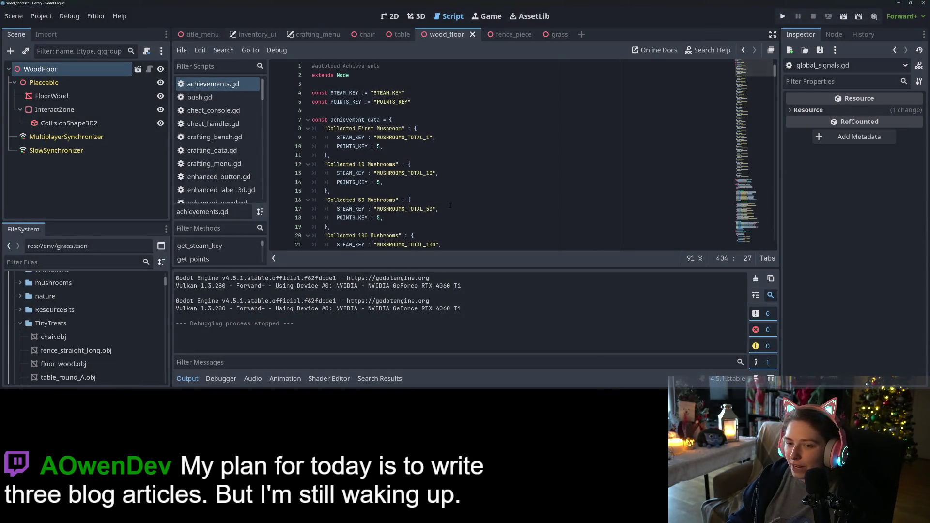
pyautogui.hotkey('ctrl', 'j')
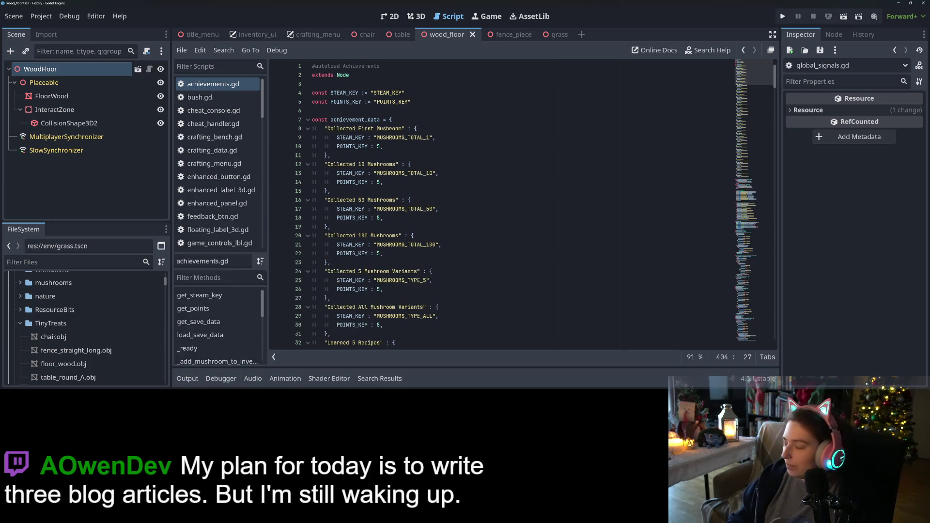
pyautogui.scroll(-4, 553, 282)
# - Scroll down through the friend-visiting and excursion achievement entries in achievements.gd
pyautogui.scroll(-3, 553, 281)
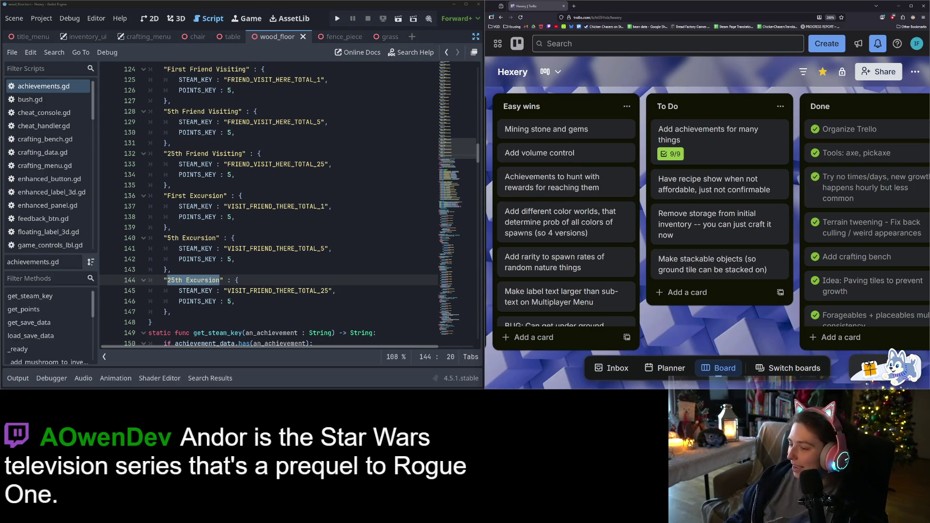
# - Maximize the editor, restore the docks, run the game with F5 and load the test3 save
pyautogui.click(466, 4)
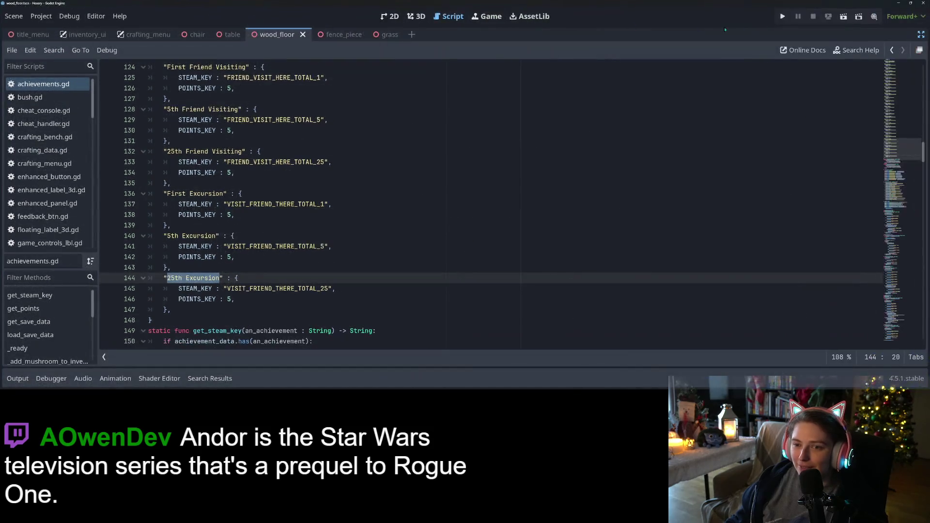
pyautogui.hotkey('ctrl', 'shift', 'F11')
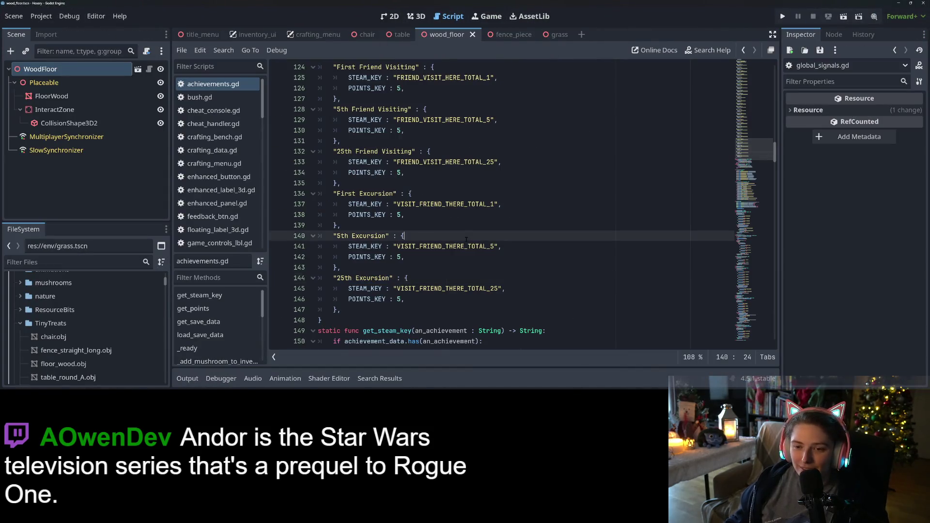
pyautogui.click(404, 235)
pyautogui.press('F5')
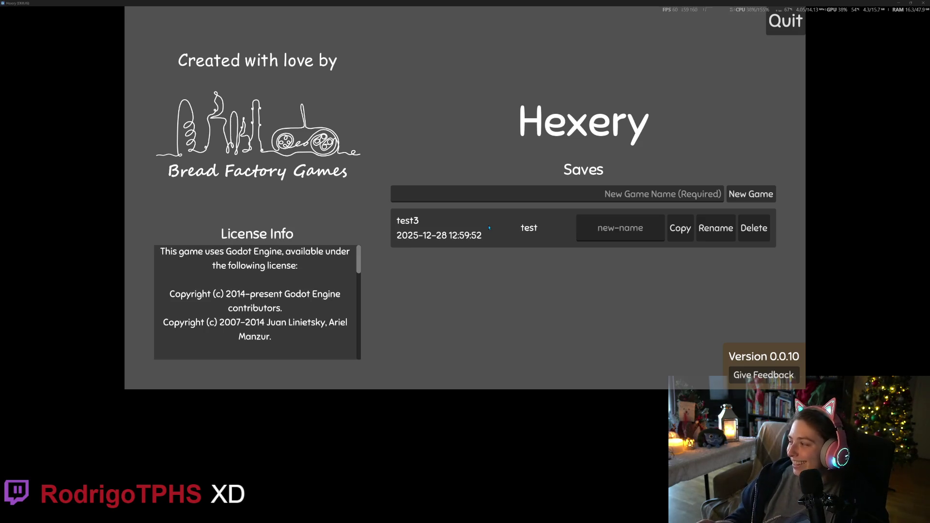
pyautogui.click(483, 231)
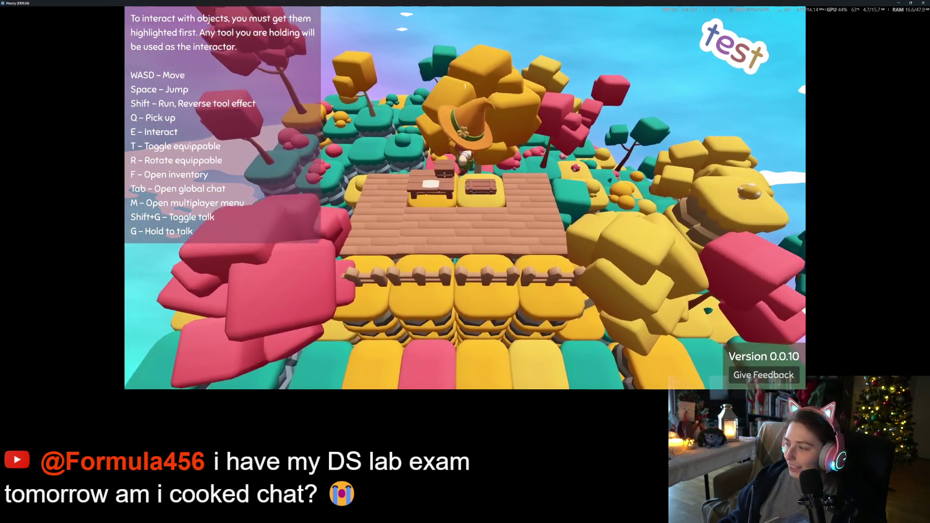
# - Walk the character toward the container and glance at the player inventory
pyautogui.press('s')
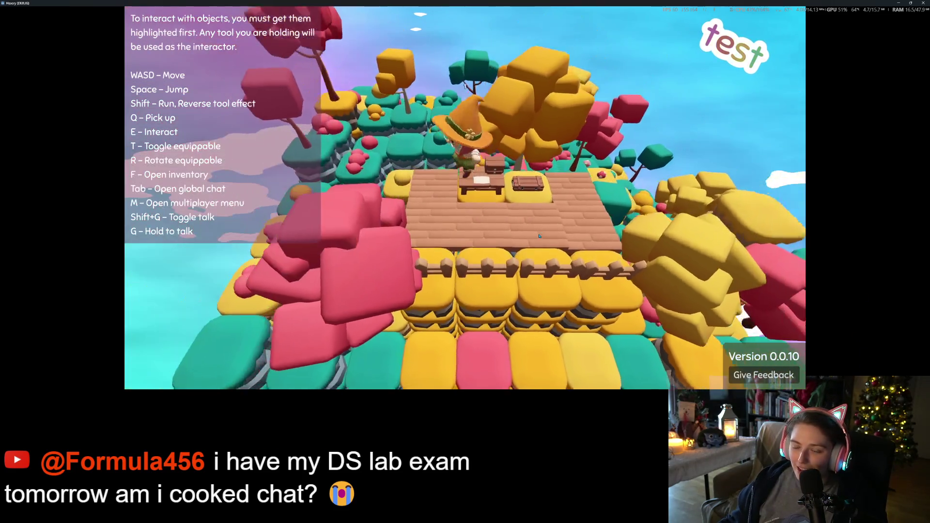
pyautogui.press('f')
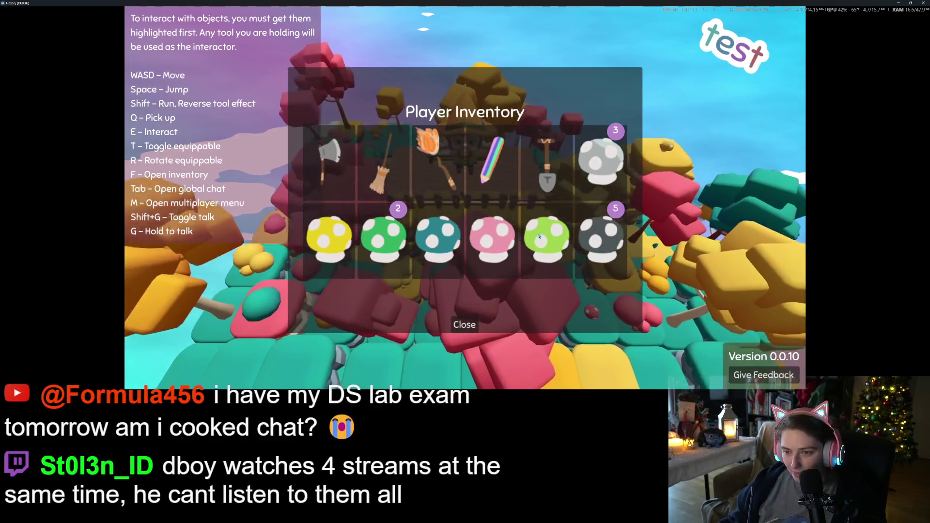
pyautogui.press('f')
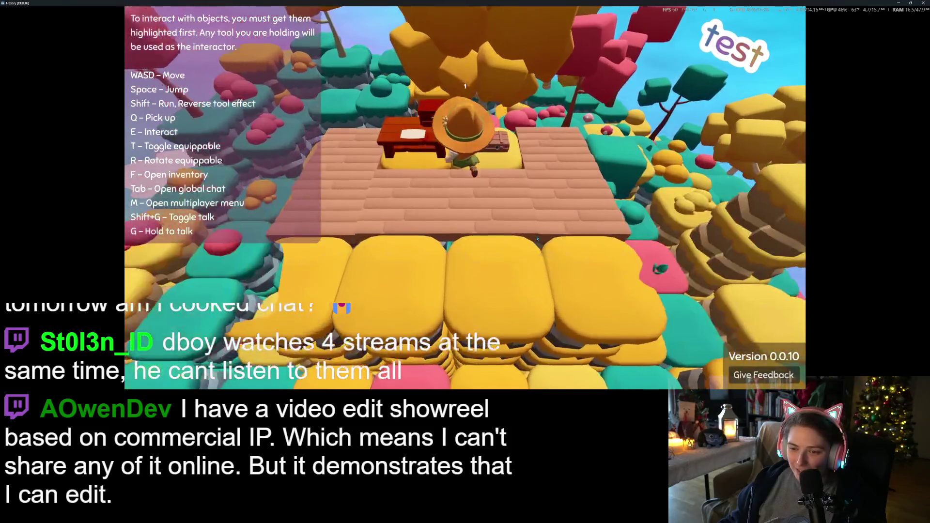
# - Move the white, yellow, green, teal, pink, lime and grey mushrooms into the container and close it
pyautogui.press('e')
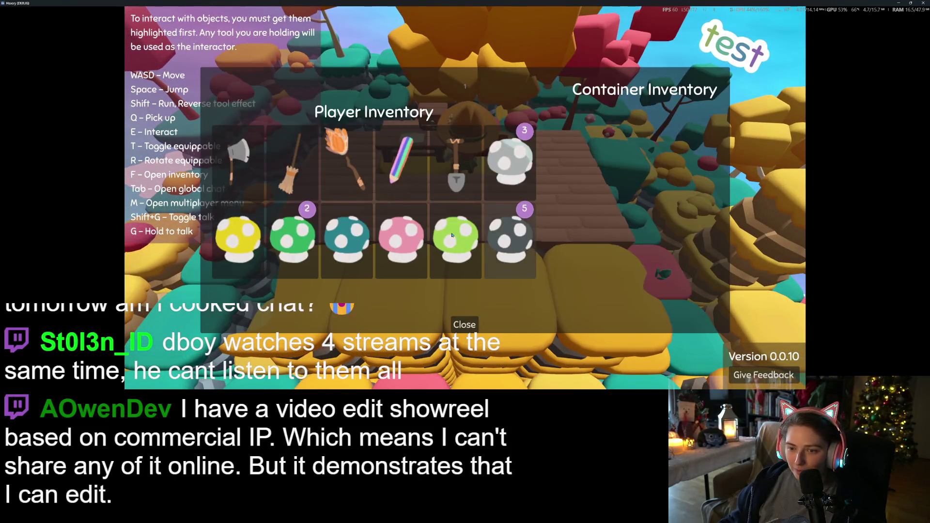
pyautogui.click(511, 164)
pyautogui.click(513, 165)
pyautogui.click(513, 165)
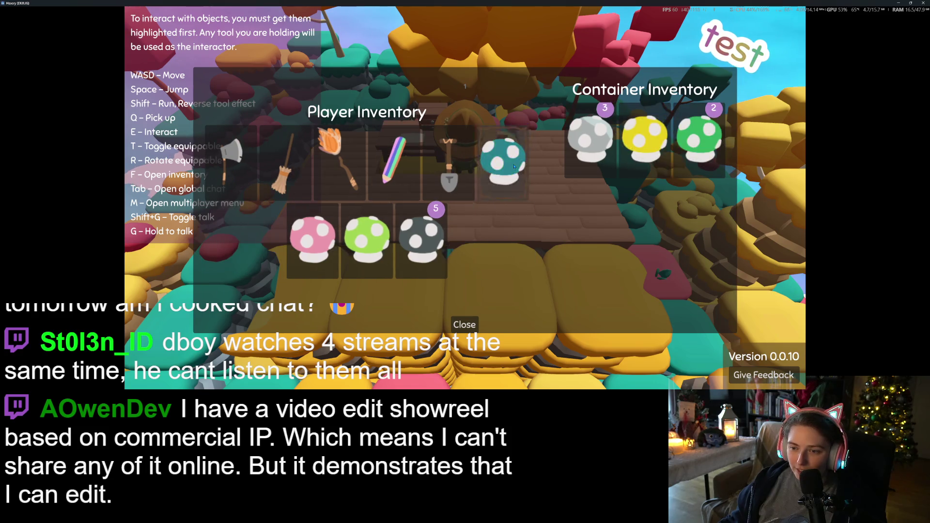
pyautogui.click(513, 165)
pyautogui.click(513, 165)
pyautogui.click(504, 194)
pyautogui.click(499, 208)
pyautogui.click(499, 228)
pyautogui.click(498, 228)
pyautogui.click(498, 228)
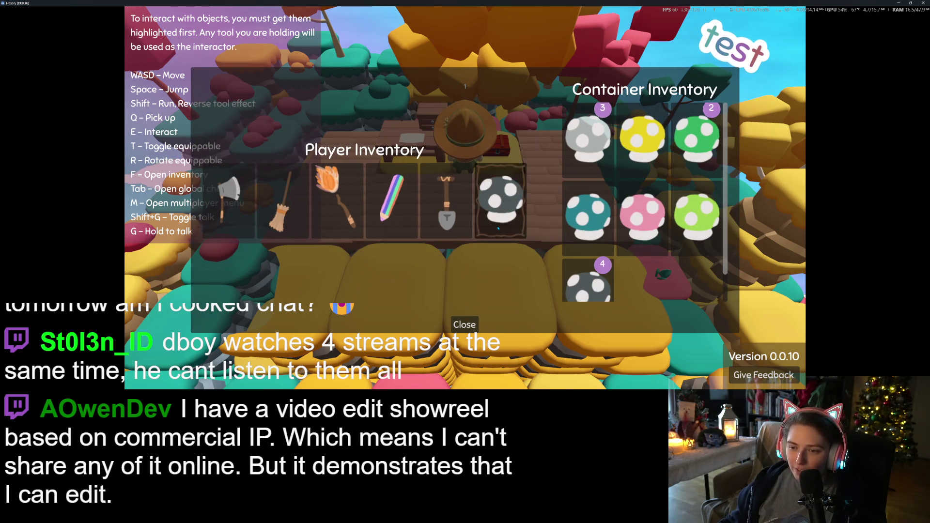
pyautogui.click(471, 330)
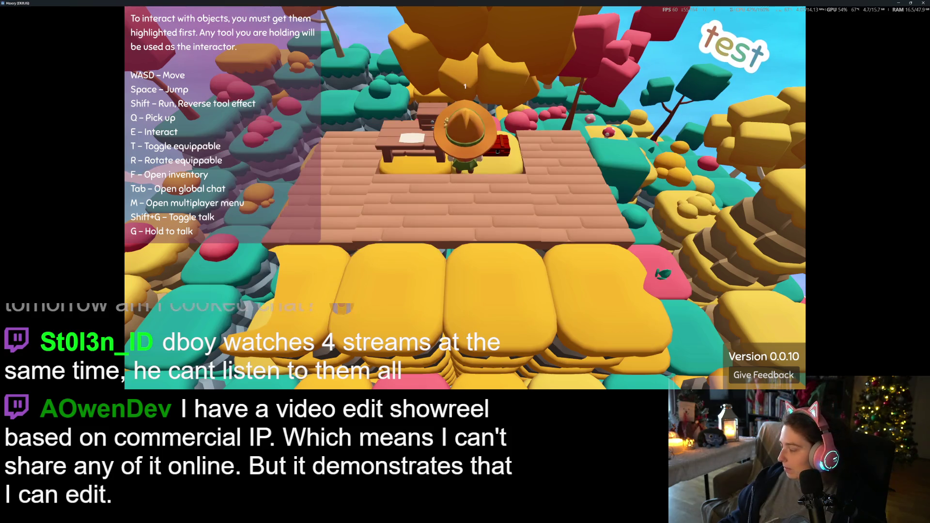
pyautogui.hotkey('alt', 'Tab')
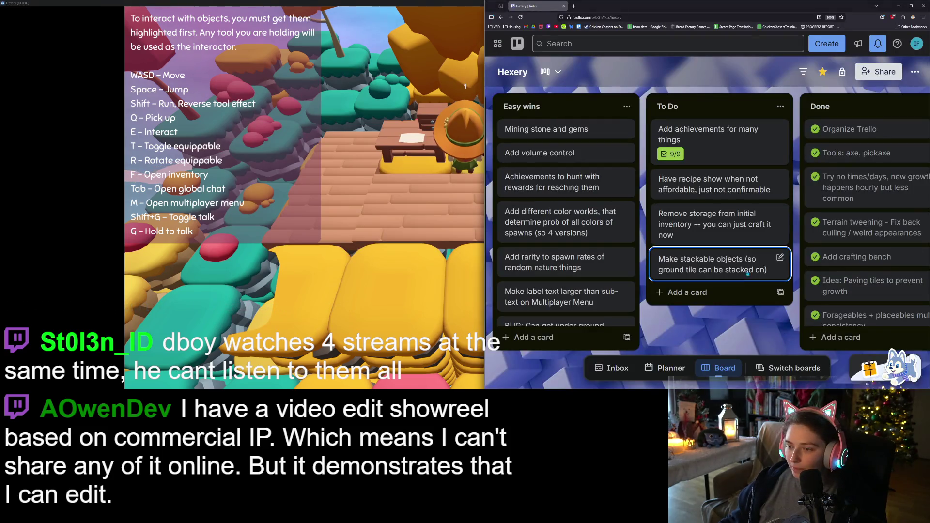
# - Add an 'Add inventory bulk transfer button' card to To Do, then hide the Trello window
pyautogui.click(720, 292)
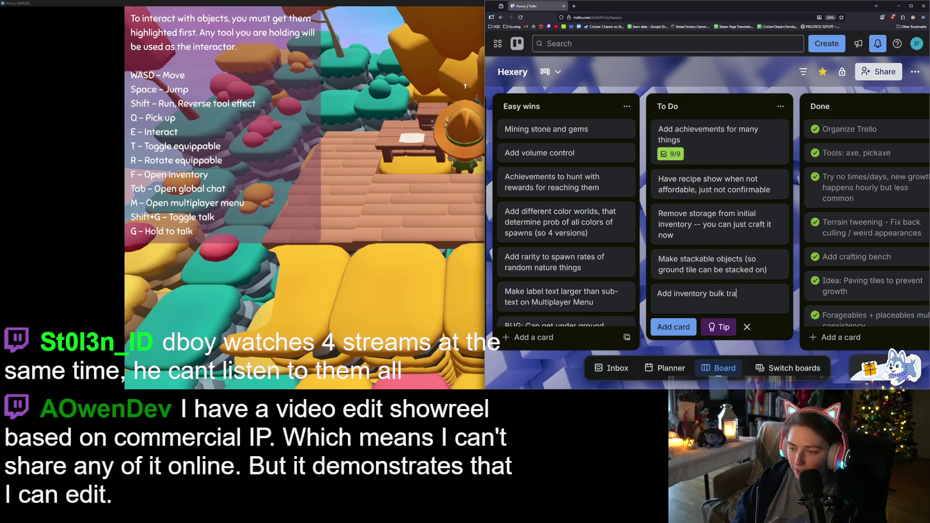
pyautogui.write('Add inventory bulk transfer button')
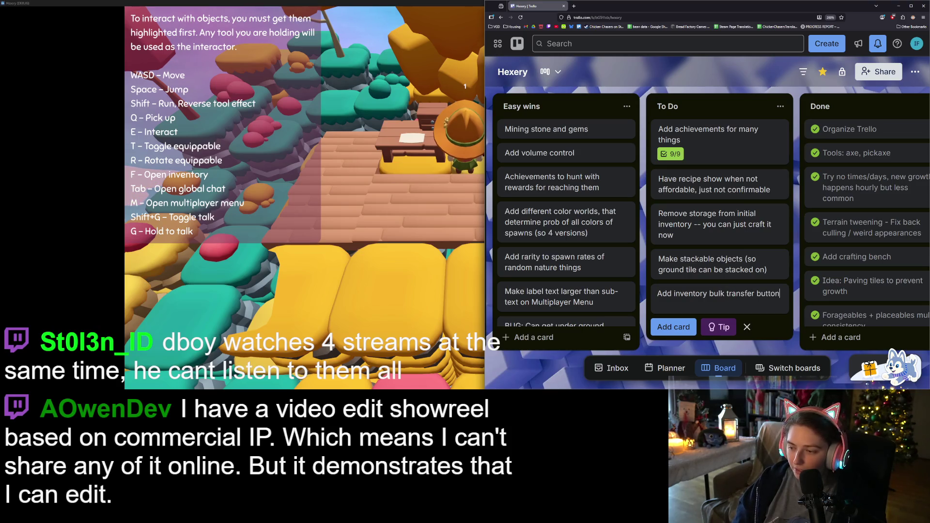
pyautogui.press('Return')
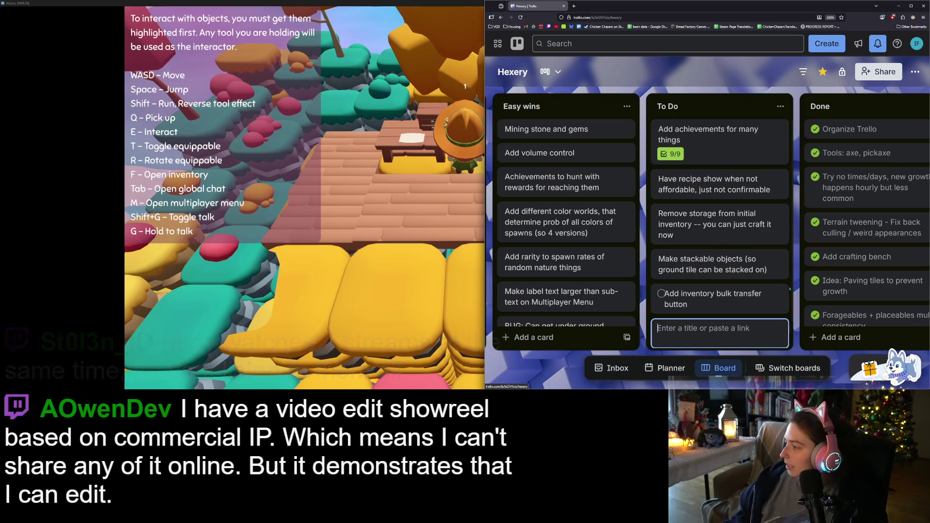
pyautogui.click(765, 79)
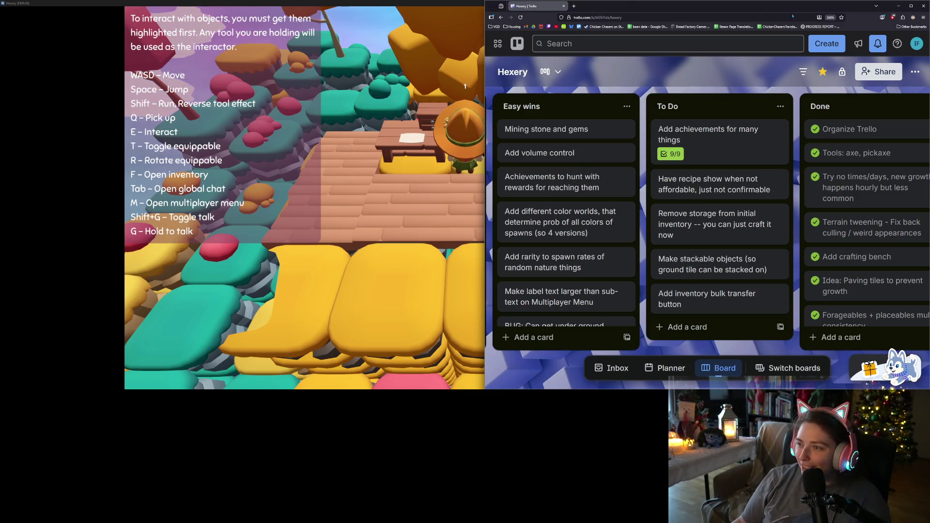
pyautogui.click(898, 5)
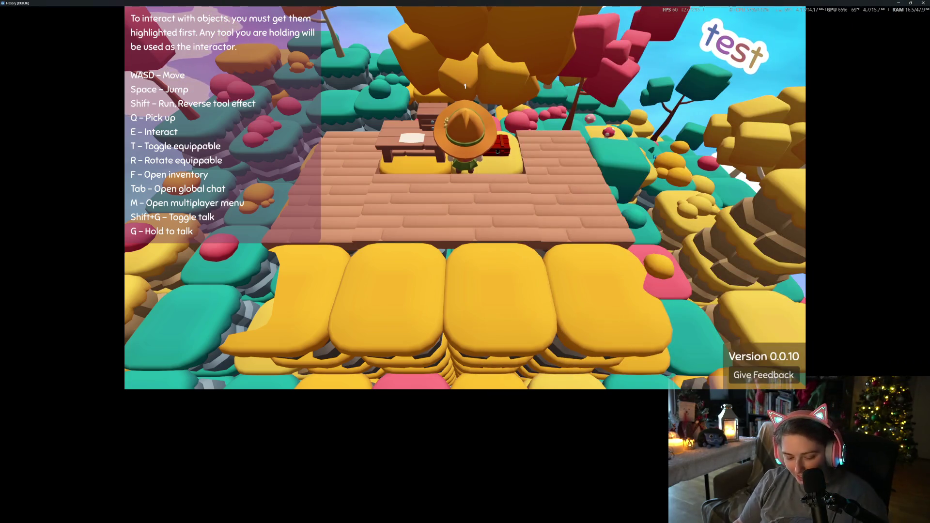
# - Check the player inventory with F, then view the player and container inventories with E
pyautogui.scroll(-5, 653, 155)
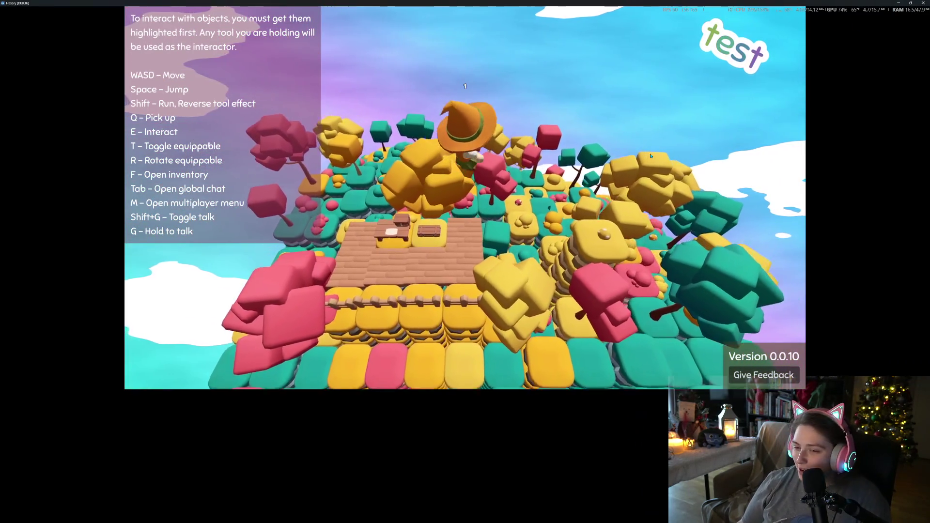
pyautogui.scroll(5, 652, 155)
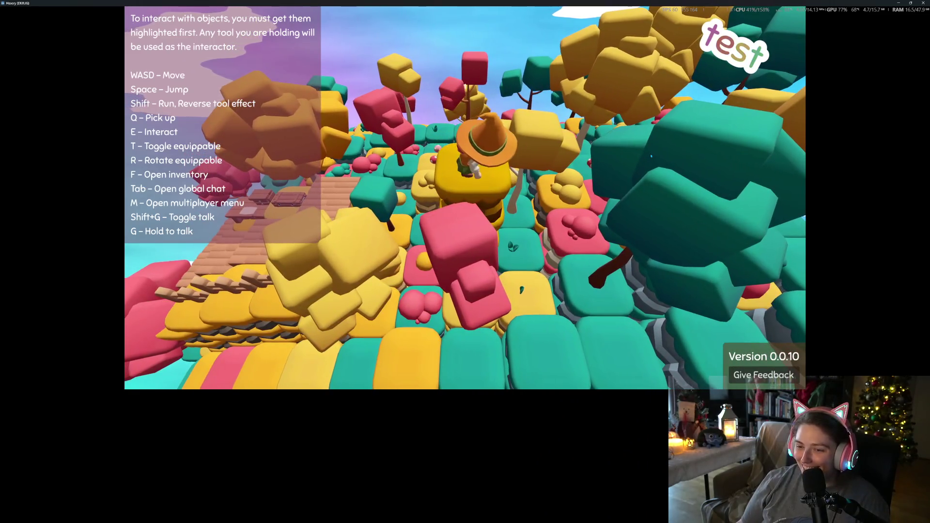
pyautogui.press('f')
pyautogui.press('f')
pyautogui.scroll(-3, 648, 155)
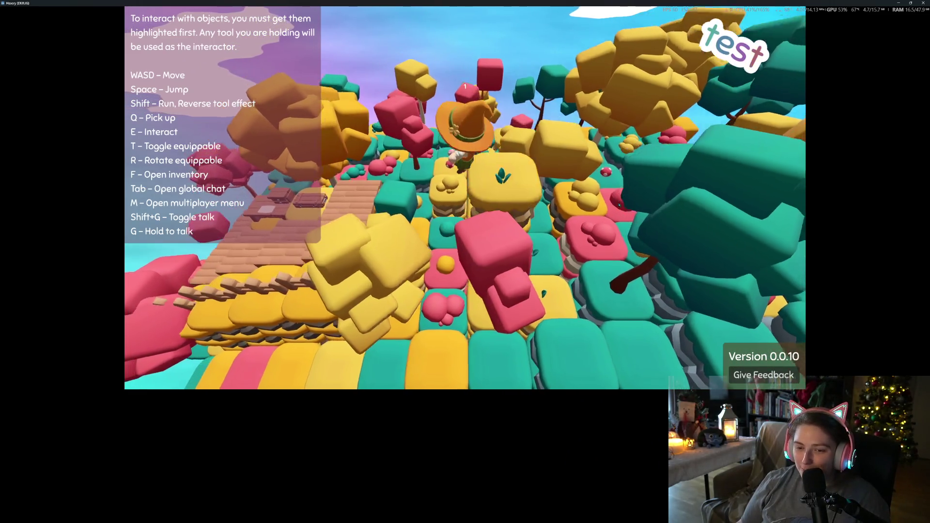
pyautogui.scroll(5, 619, 203)
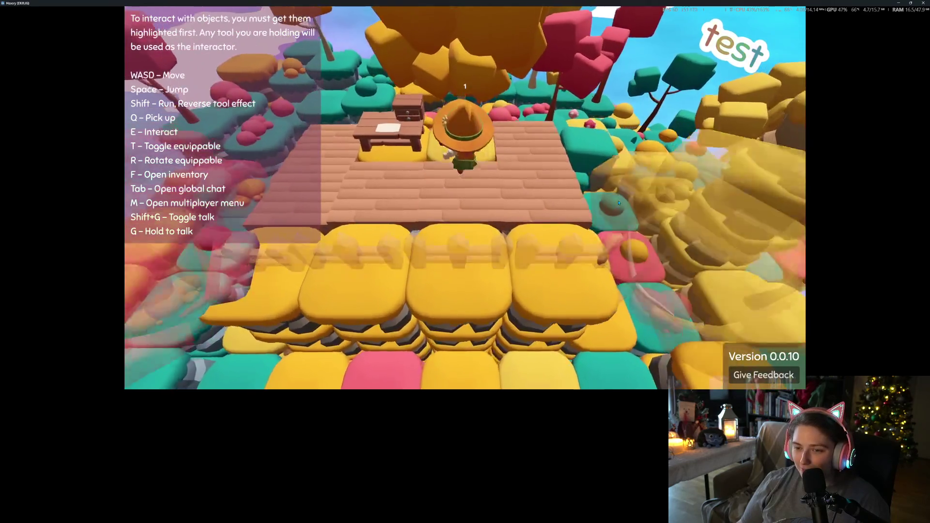
pyautogui.press('e')
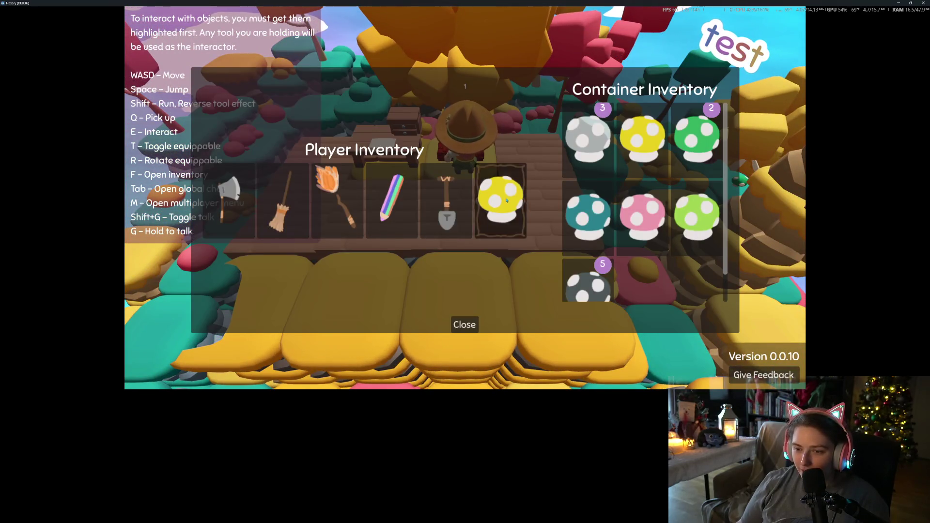
pyautogui.scroll(-2, 479, 311)
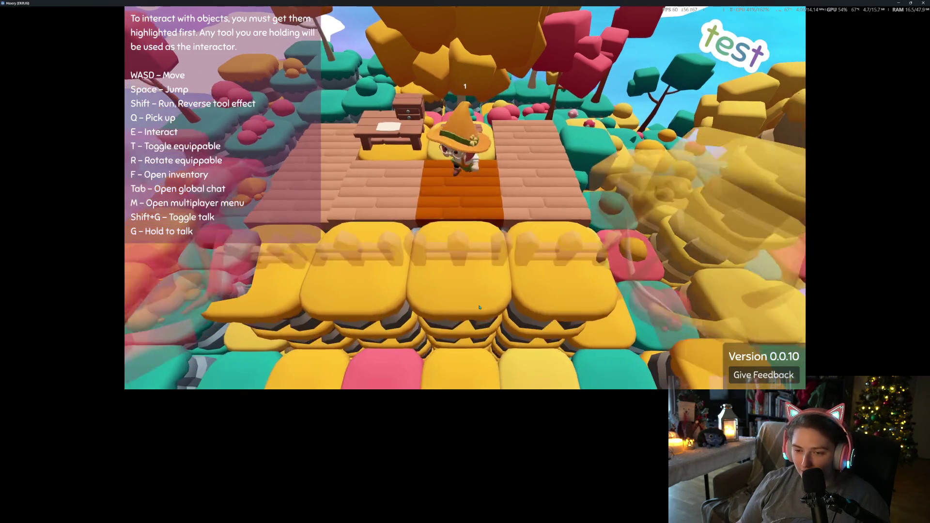
# - Walk the character off the wooden floor past the pink trees and chop down a tree
pyautogui.press('s')
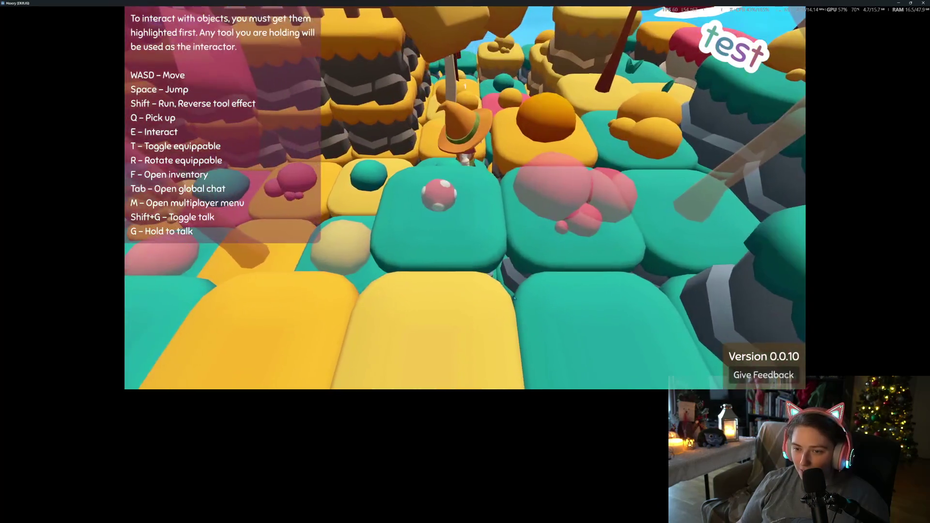
pyautogui.press('s')
pyautogui.press('a')
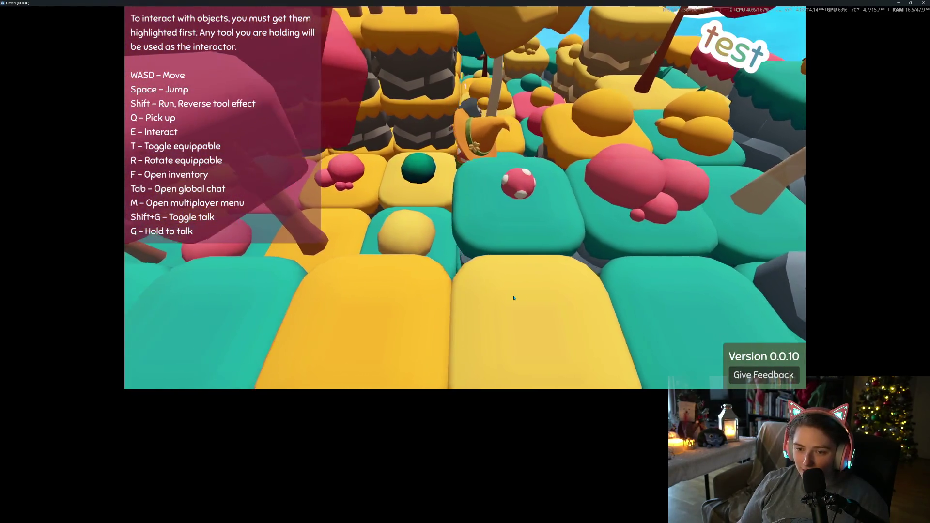
pyautogui.press('w')
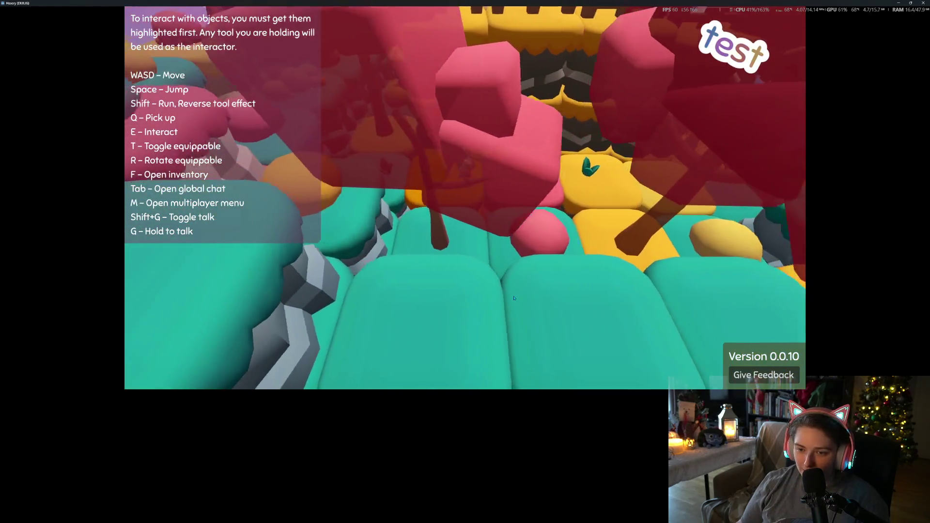
pyautogui.press('w')
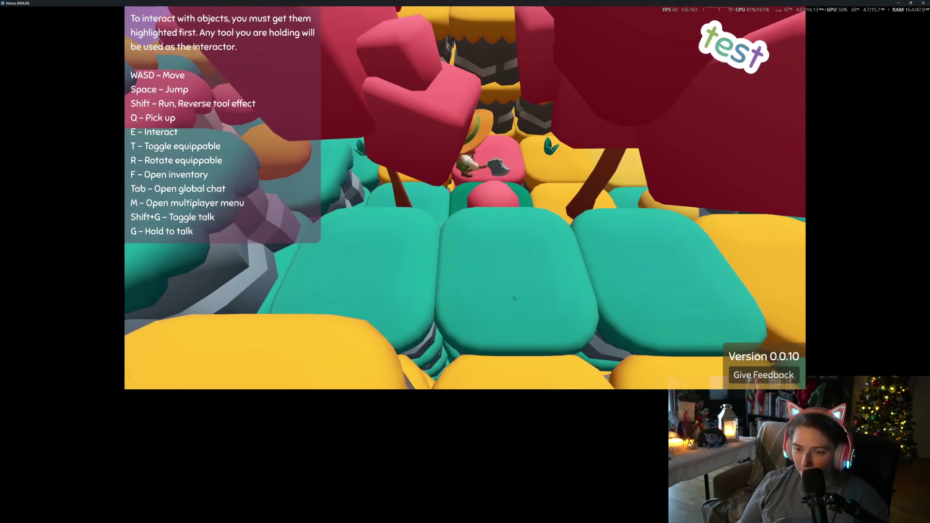
pyautogui.press('s')
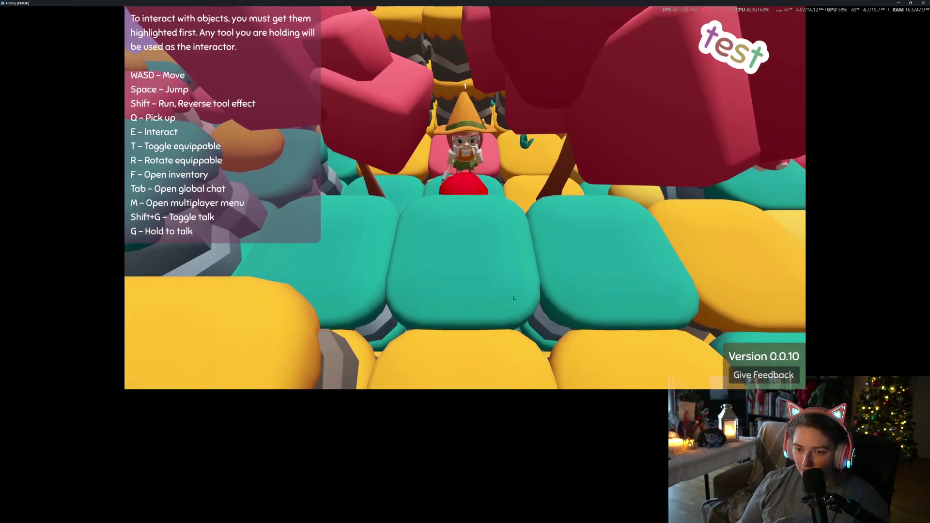
pyautogui.press('w')
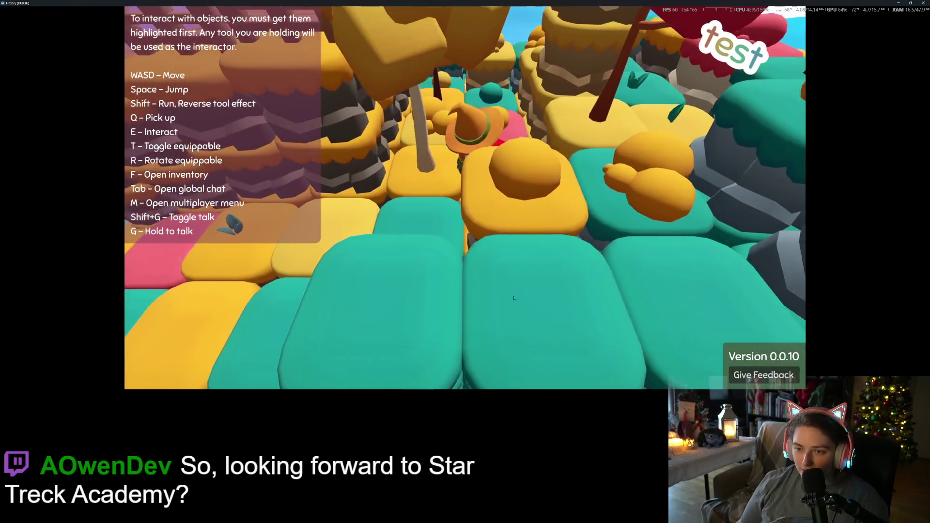
pyautogui.press('w')
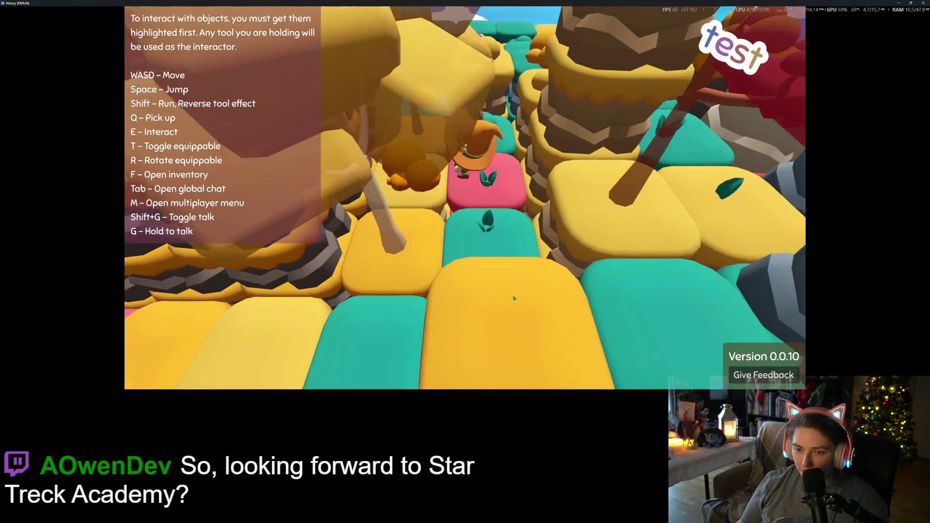
pyautogui.press('w')
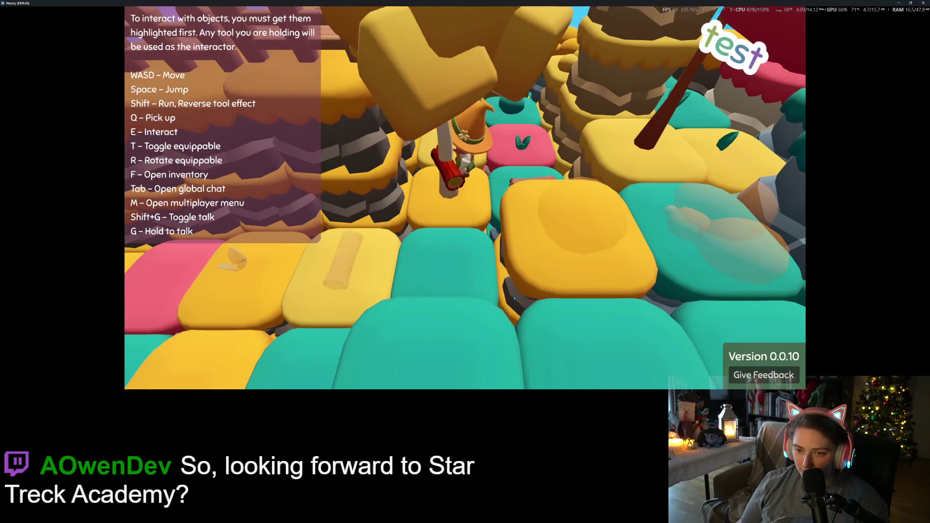
pyautogui.press('w')
pyautogui.press('w')
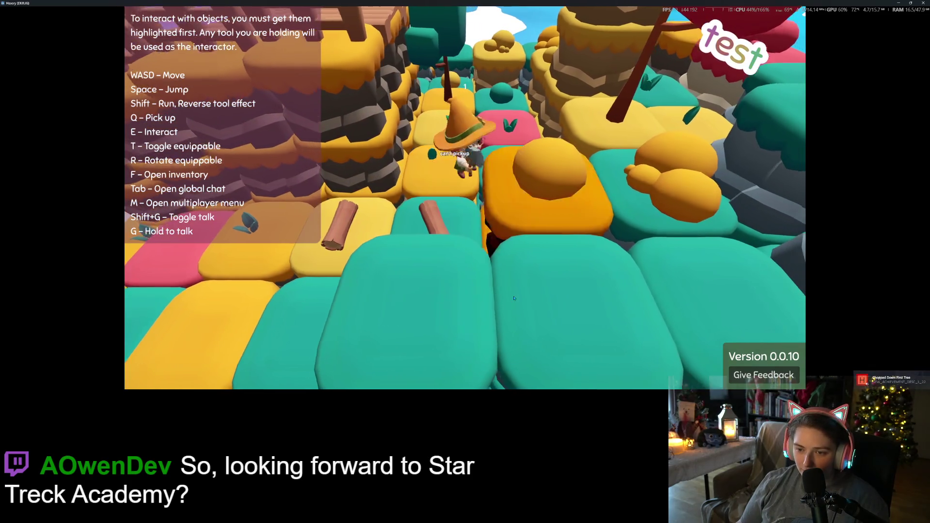
# - Walk past the red-leaved tree along the teal path onto the red tile by the pillars
pyautogui.press('a')
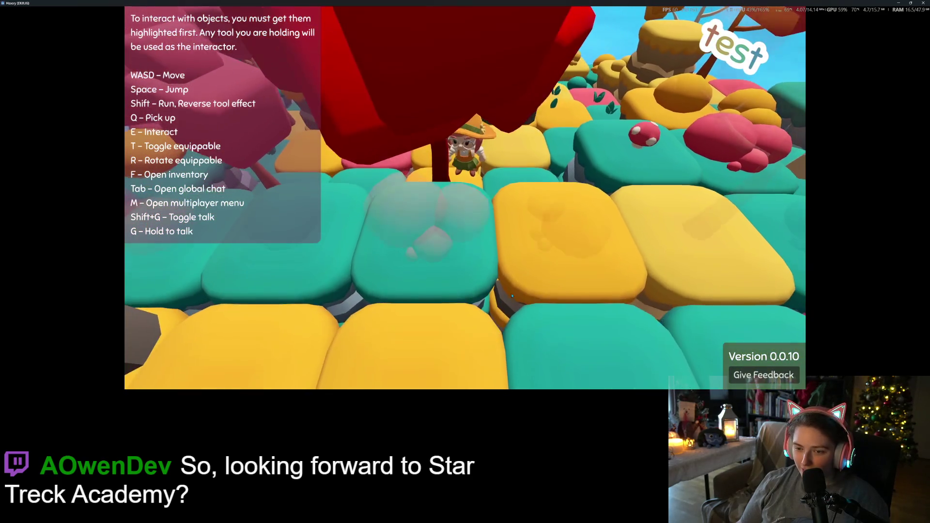
pyautogui.press('w')
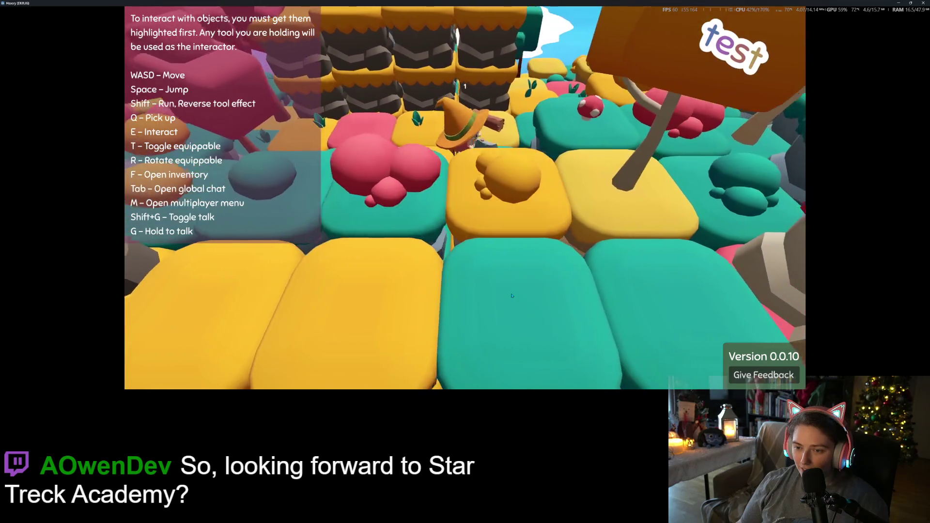
pyautogui.press('a')
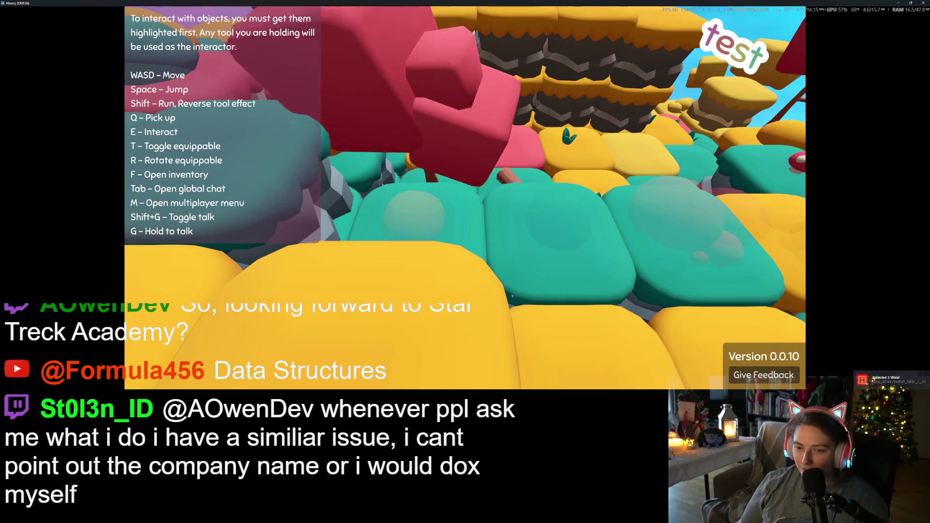
pyautogui.press('a')
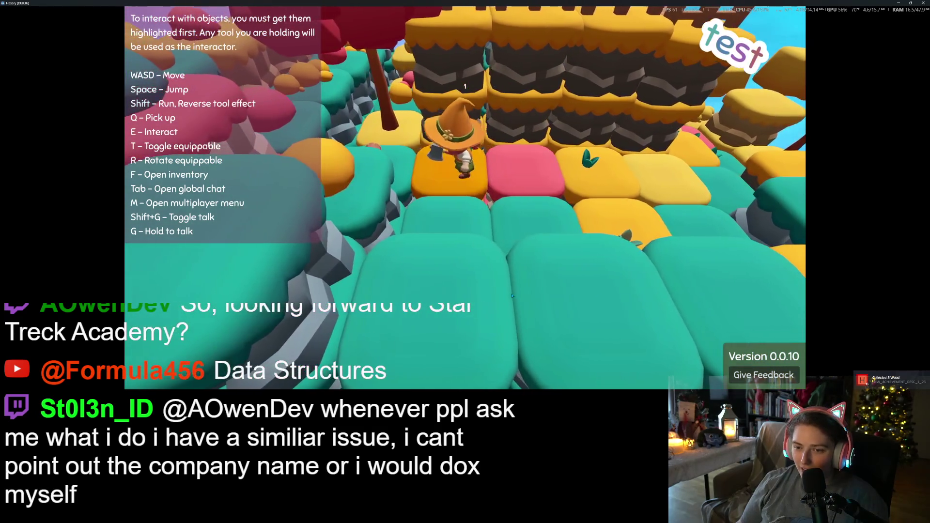
pyautogui.press('a')
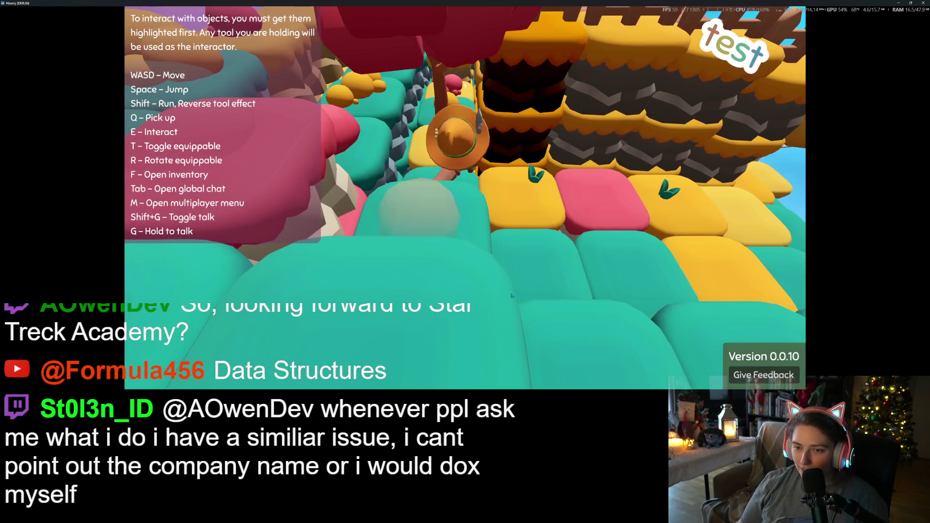
pyautogui.press('w')
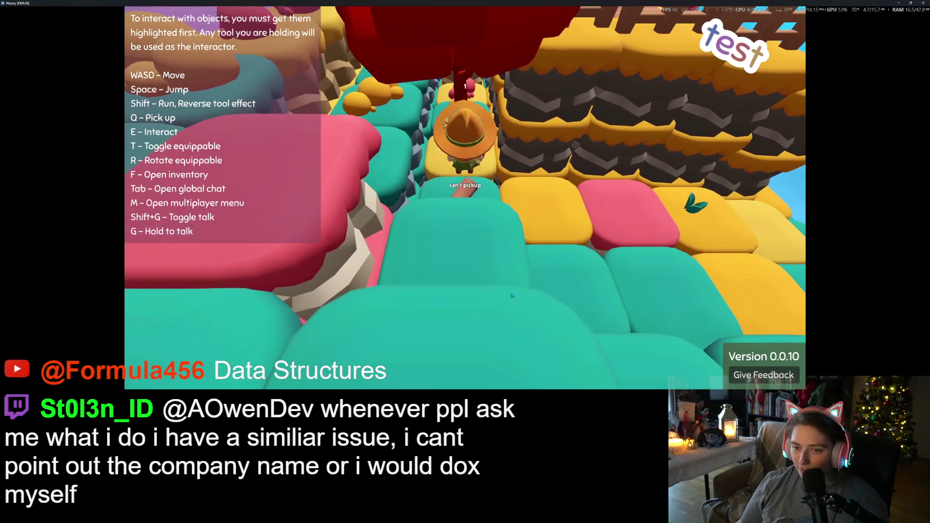
pyautogui.press('w')
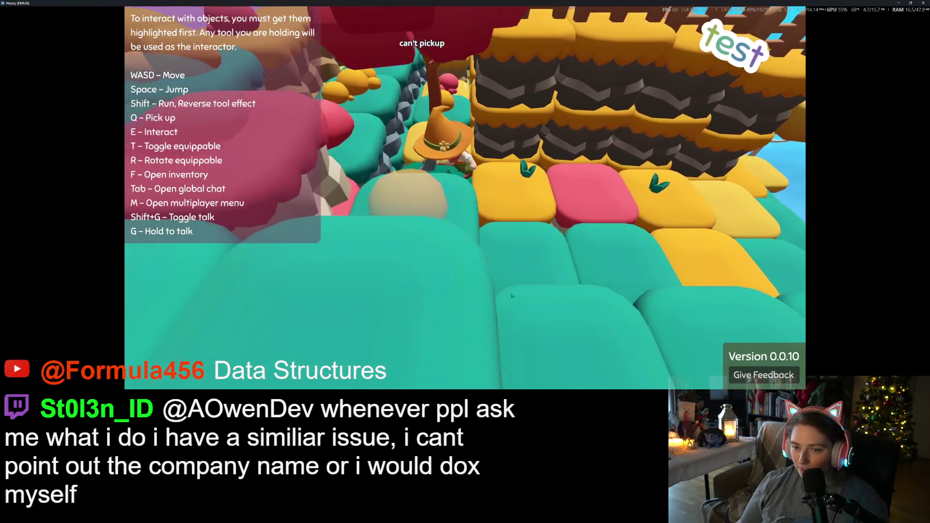
pyautogui.press('w')
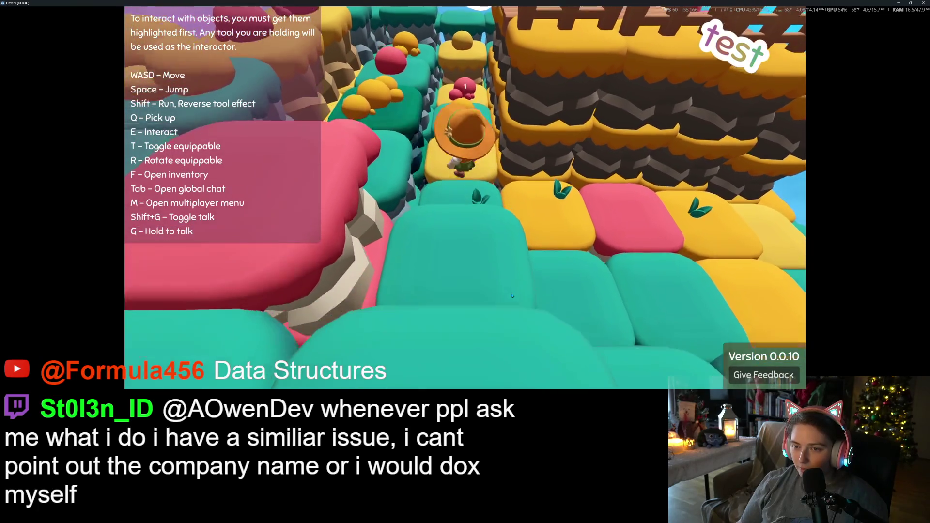
pyautogui.press('s')
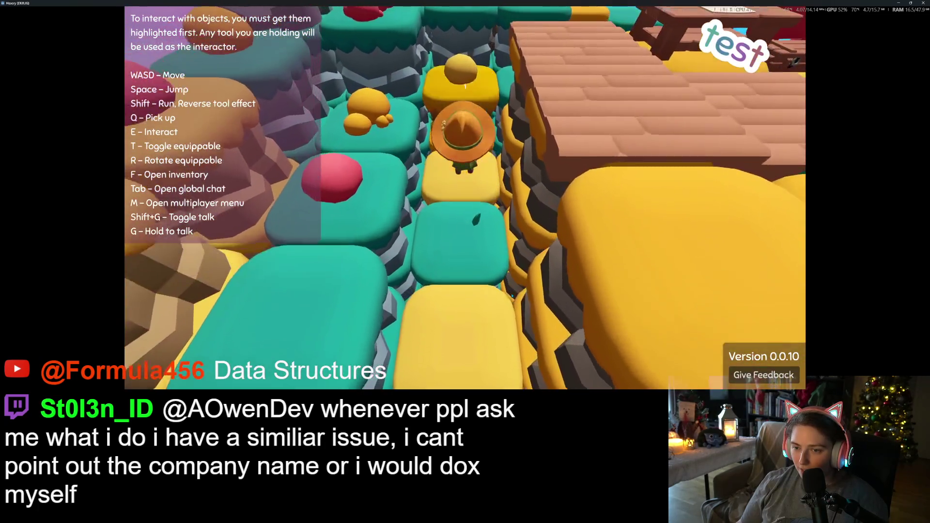
pyautogui.press('w')
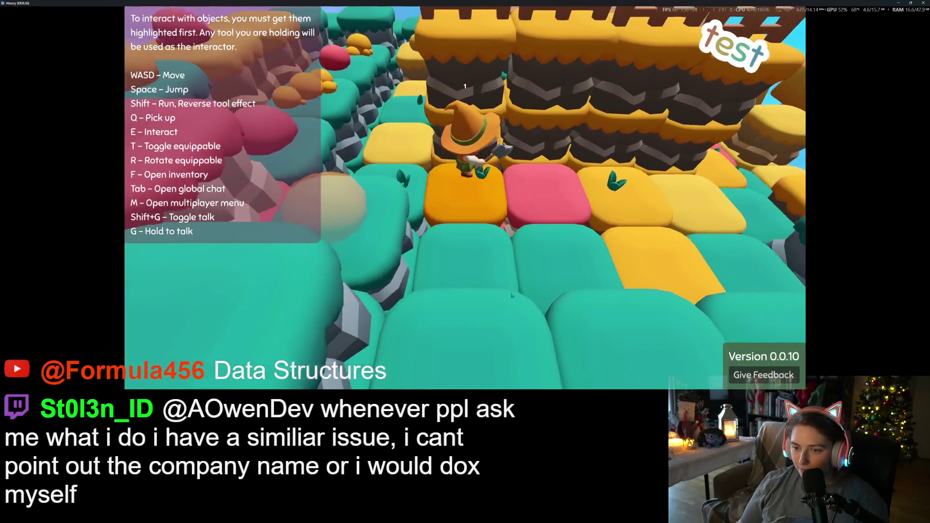
pyautogui.press('a')
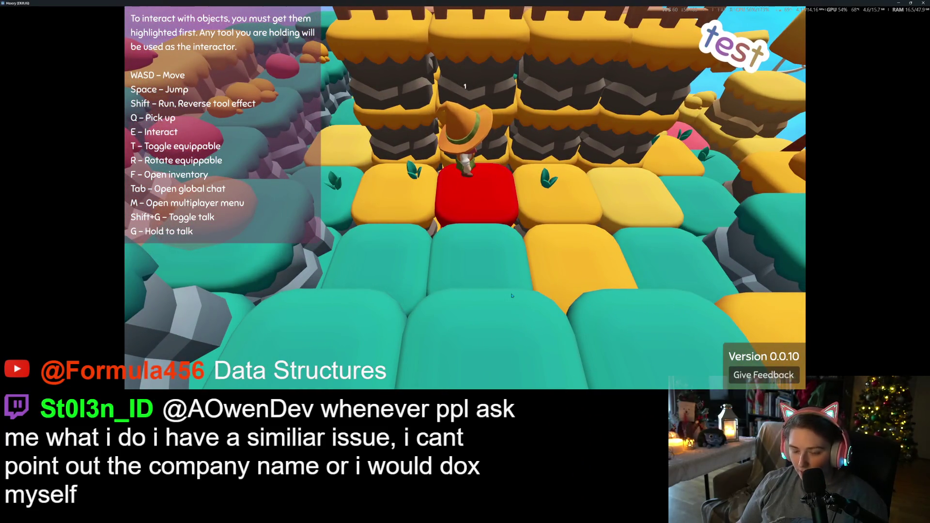
# - Dig hex patterns into the red tile, then walk right along the row of hex-hole tiles
pyautogui.press('d')
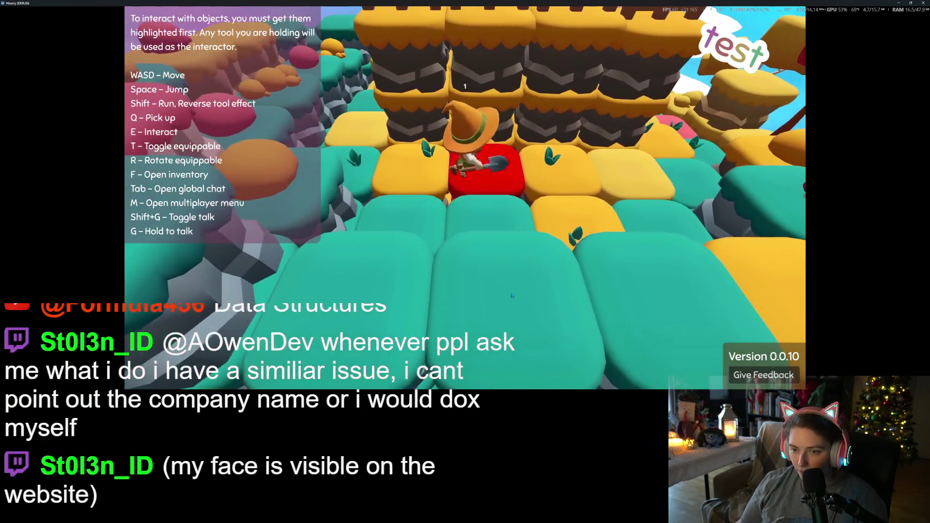
pyautogui.press('e')
pyautogui.press('d')
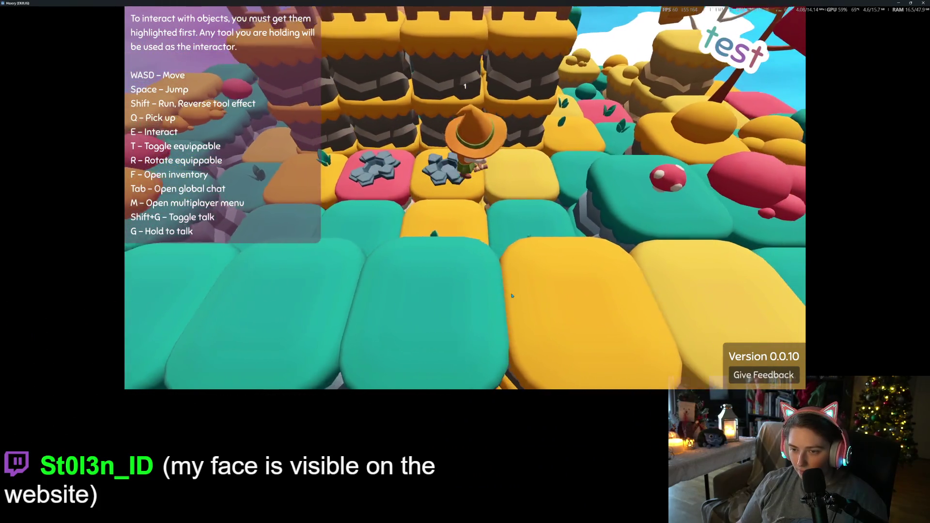
pyautogui.press('a')
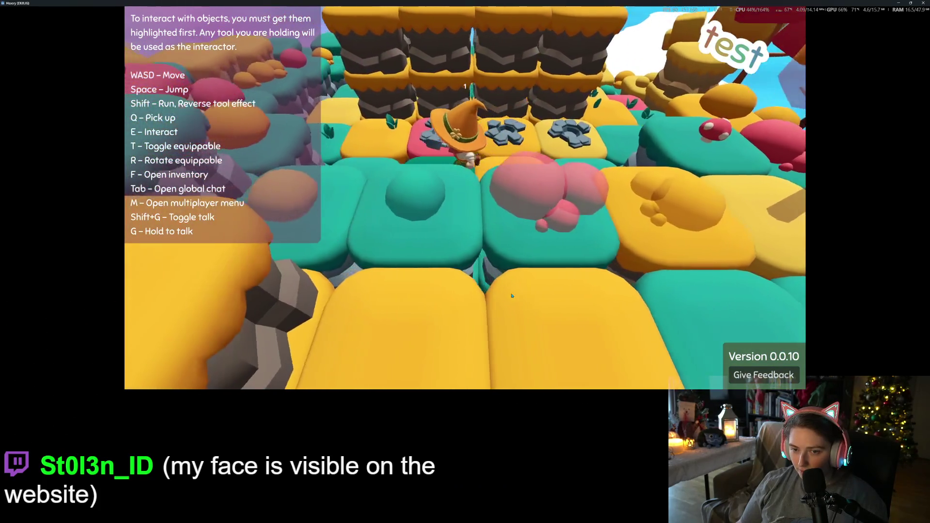
pyautogui.press('a')
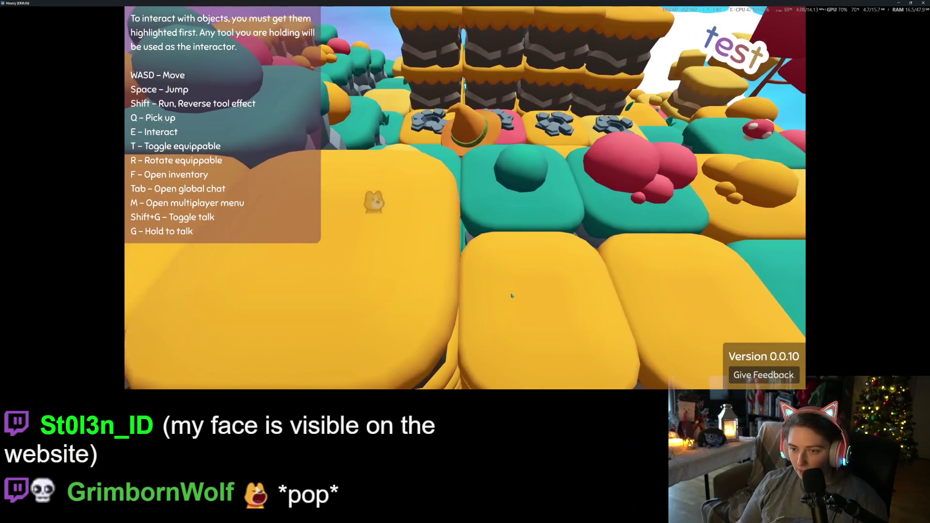
pyautogui.press('w')
pyautogui.press('d')
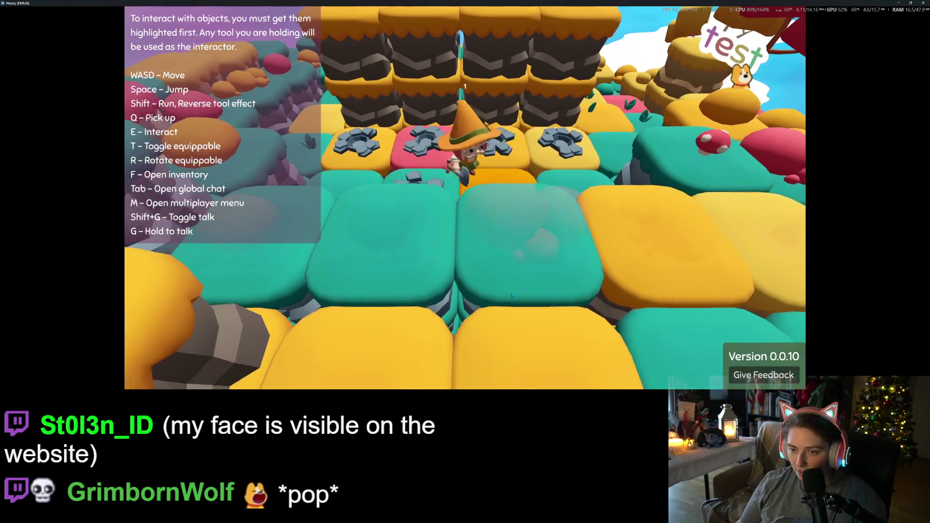
pyautogui.press('d')
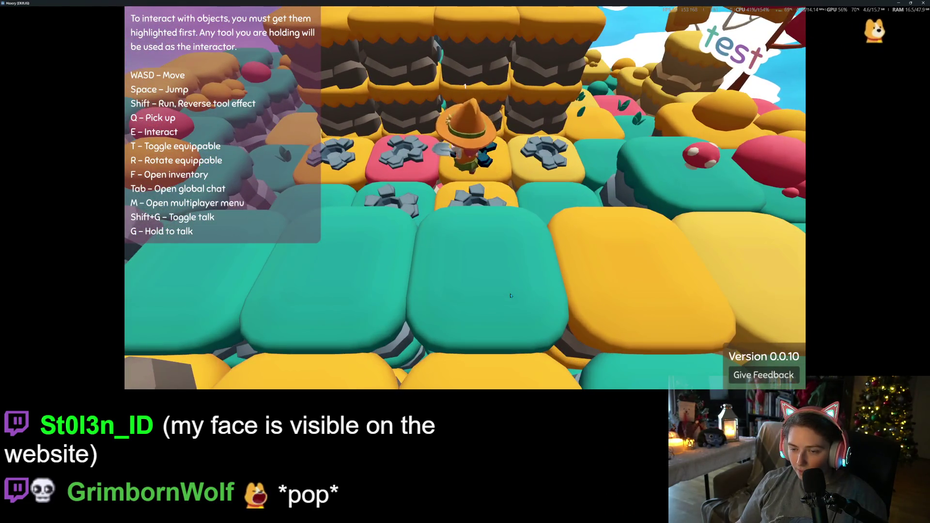
# - Bring the character onto the gear-marked tiles beside the fence, swinging the camera to face them
pyautogui.scroll(-5, 509, 294)
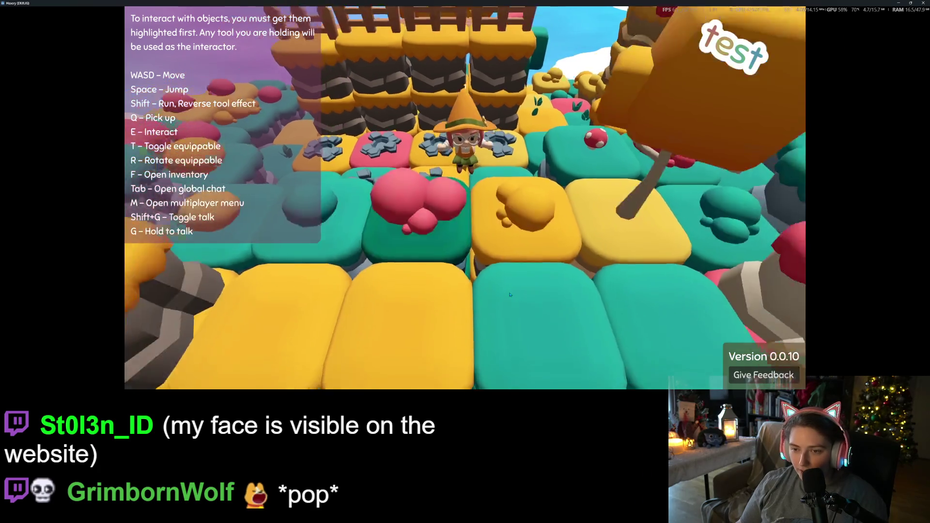
pyautogui.scroll(5, 510, 294)
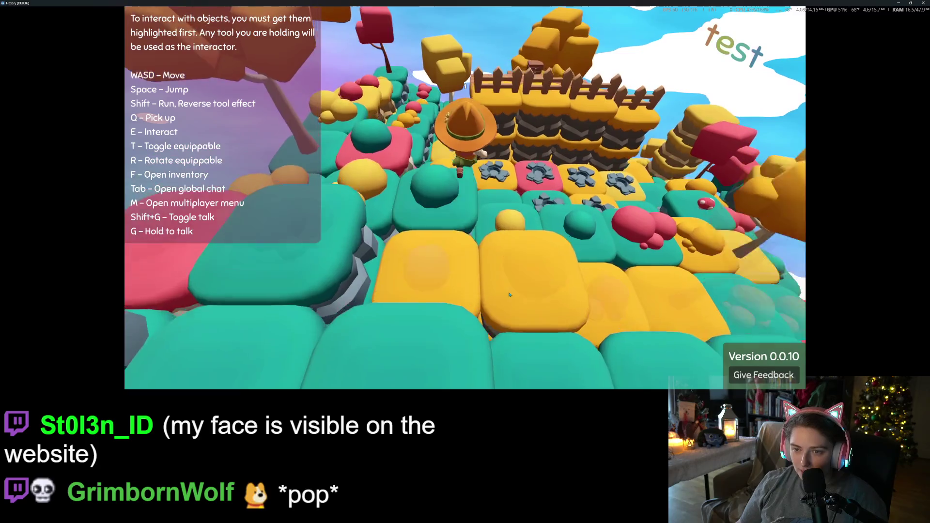
pyautogui.press('a')
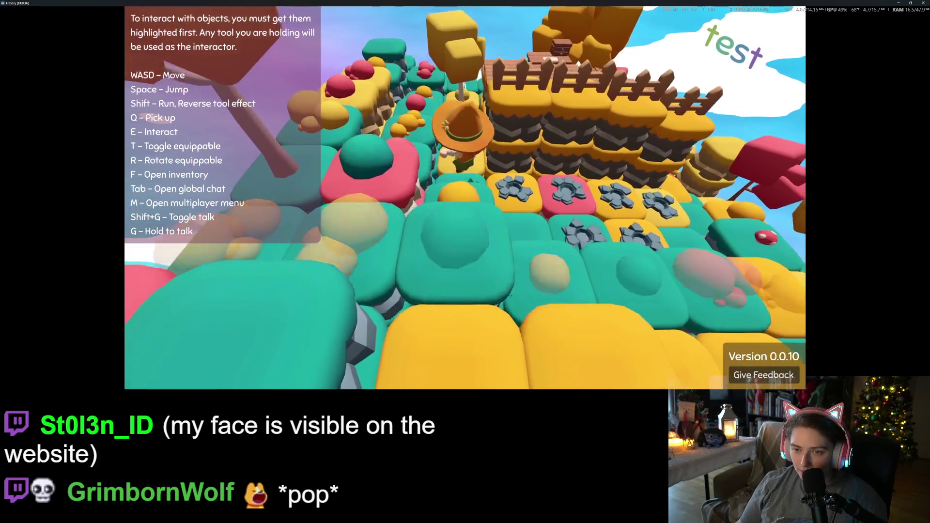
pyautogui.press('w')
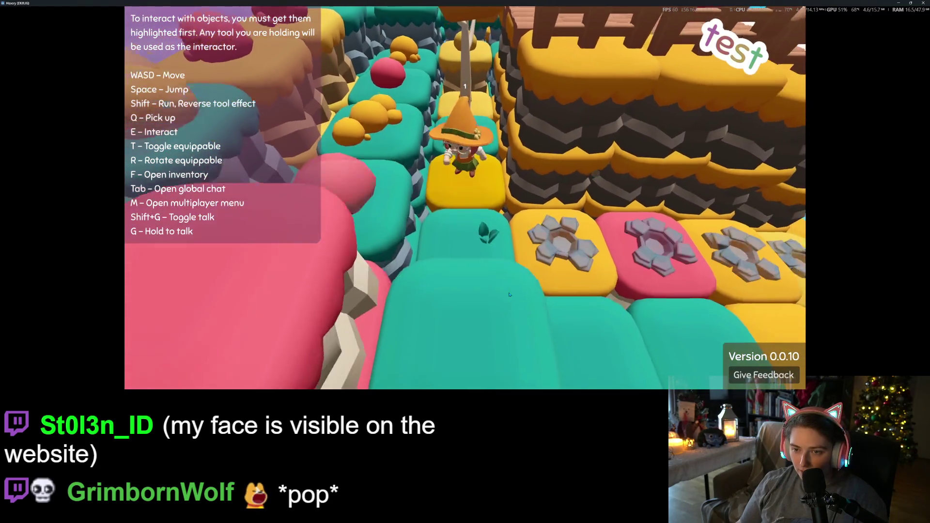
pyautogui.scroll(-5, 509, 295)
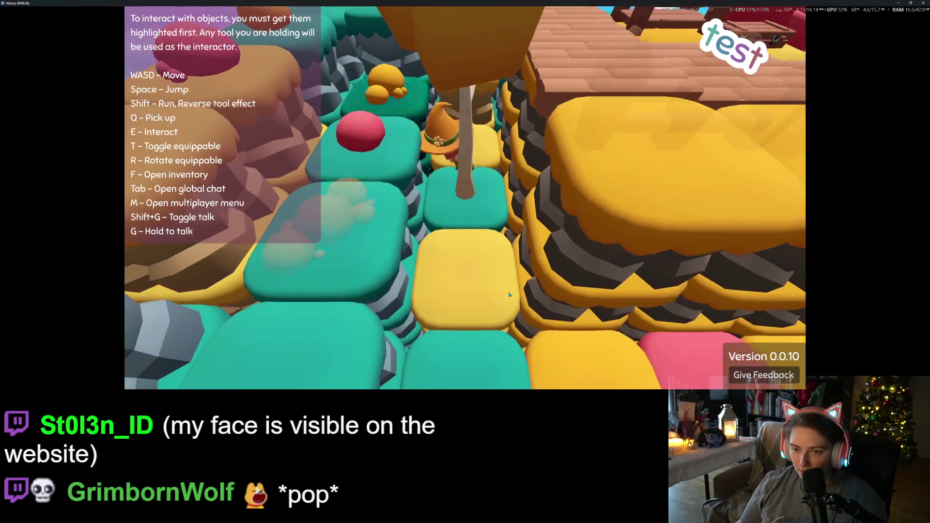
pyautogui.press('s')
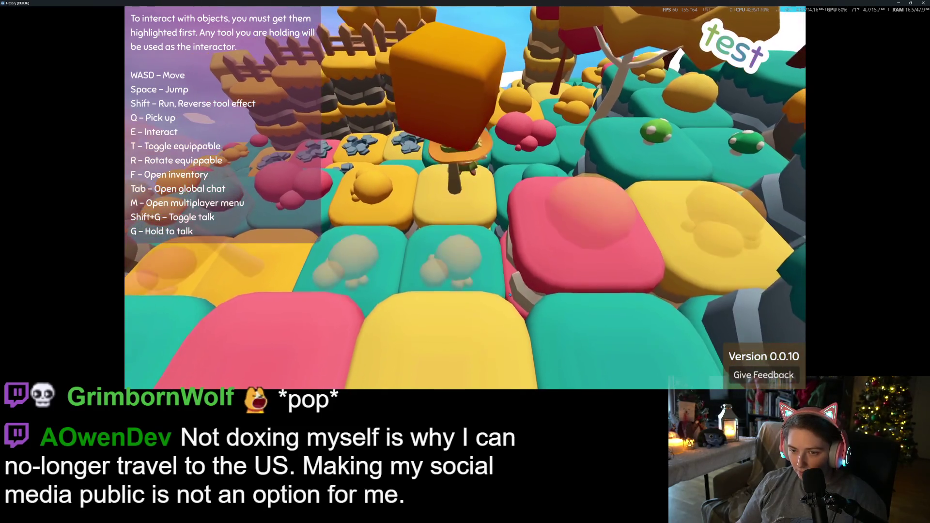
pyautogui.press('w')
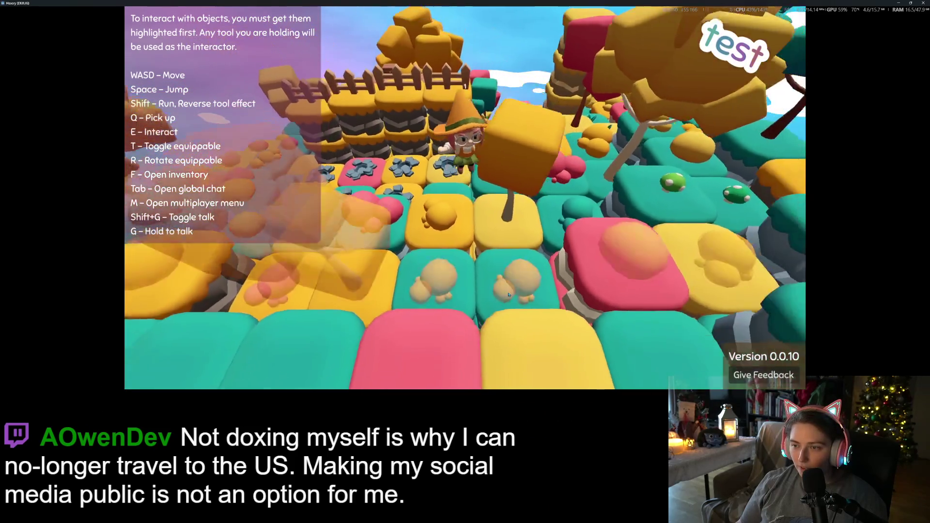
# - Glance at the player inventory, then walk across the island to collect the red stone
pyautogui.press('f')
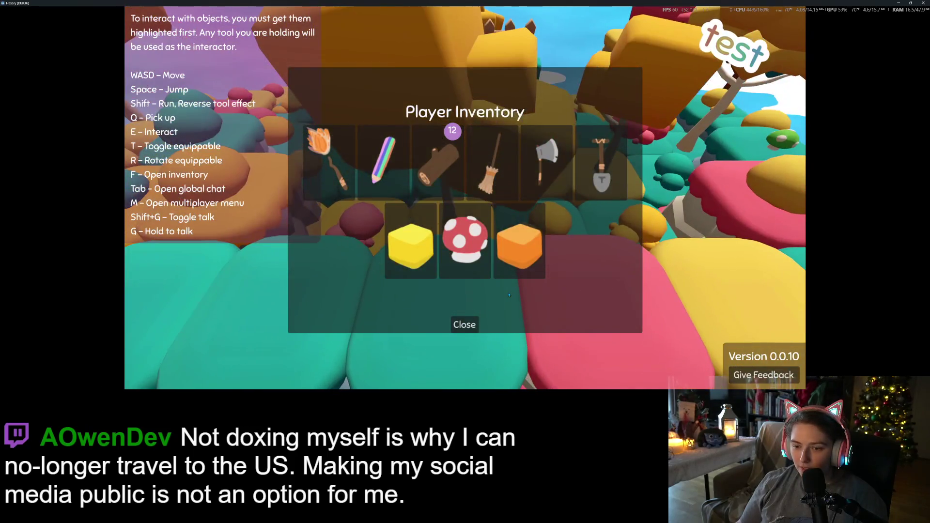
pyautogui.press('w')
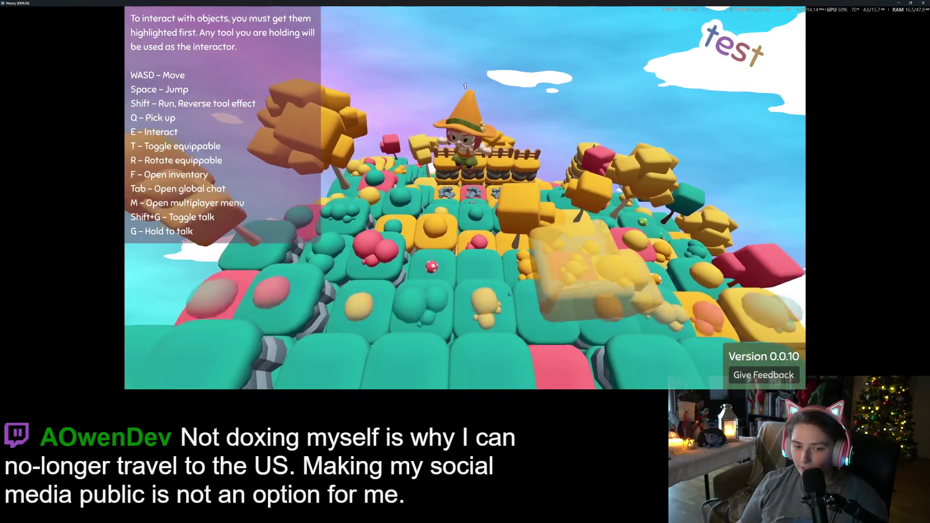
pyautogui.press('w')
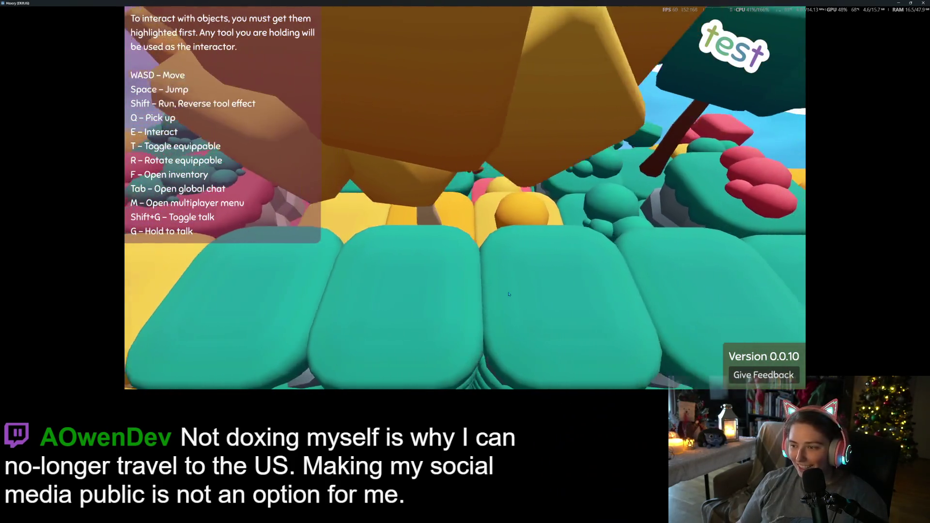
pyautogui.press('w')
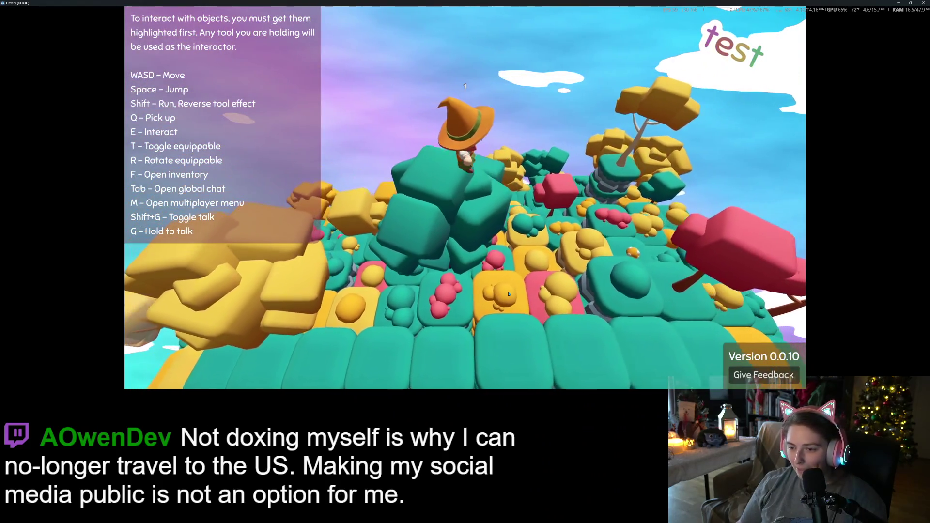
pyautogui.press('w')
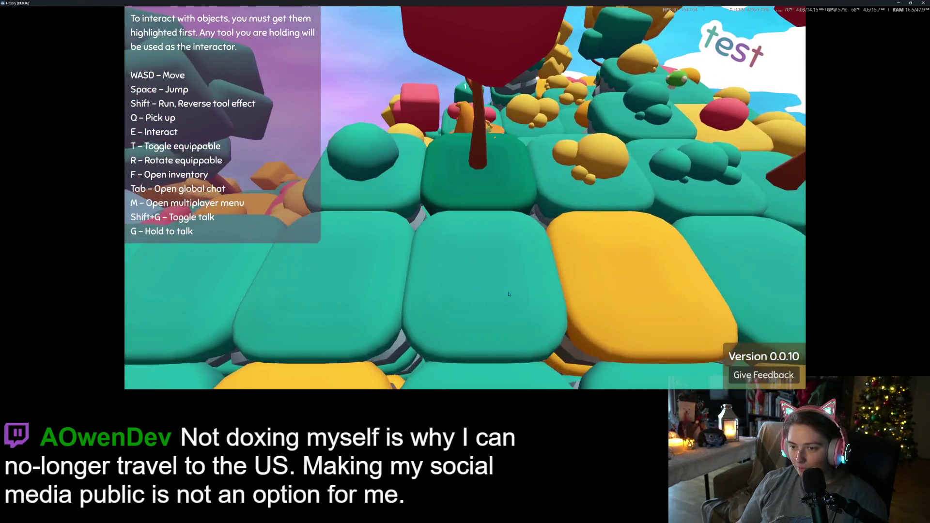
pyautogui.press('w')
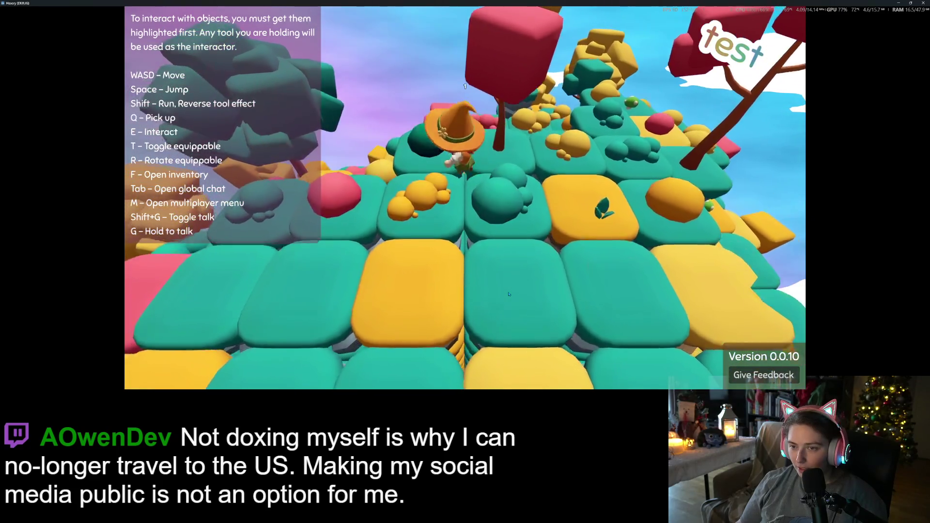
pyautogui.press('w')
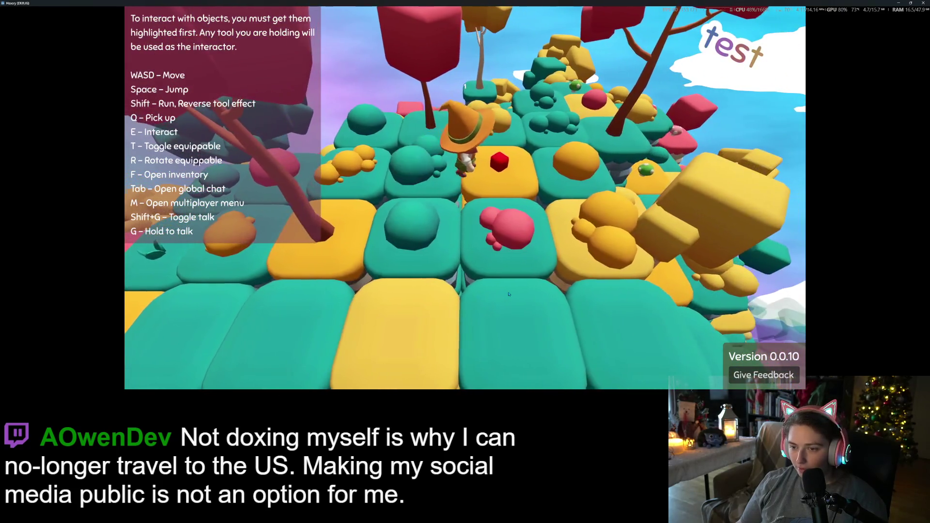
pyautogui.press('w')
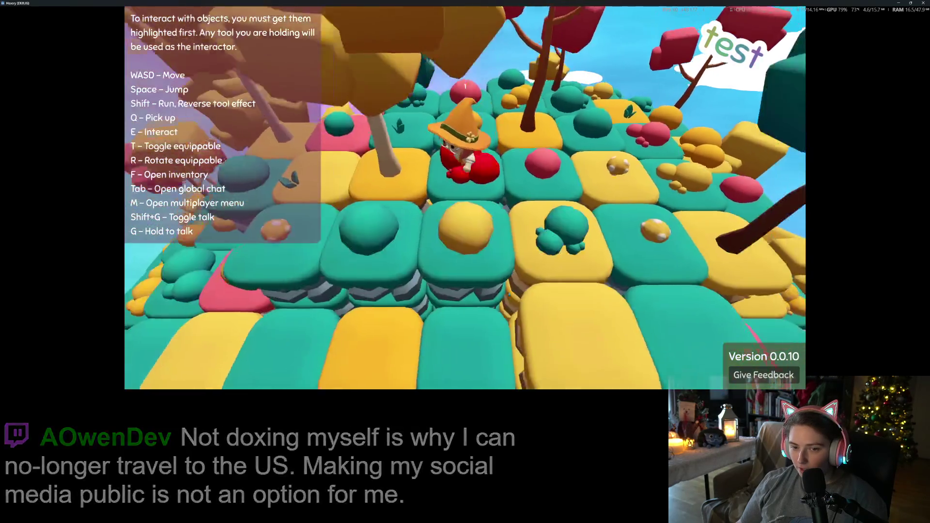
pyautogui.press('w')
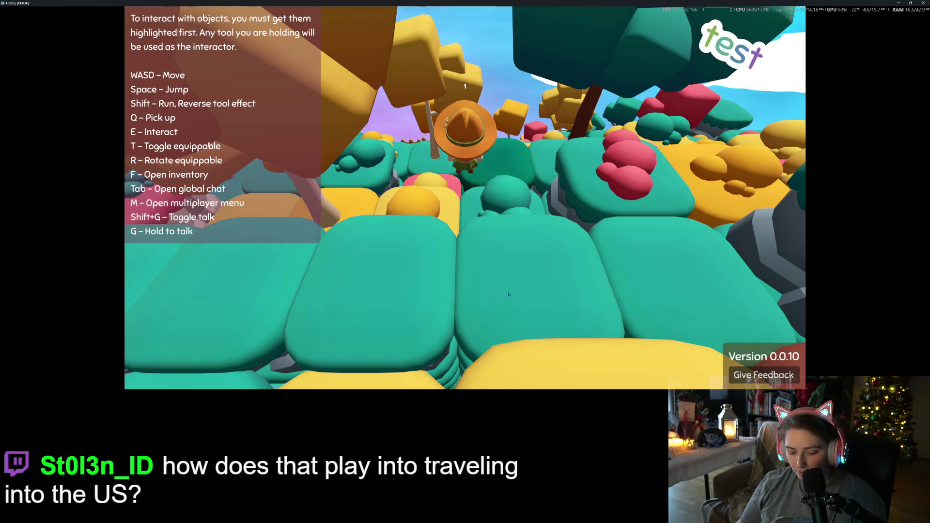
pyautogui.press('a')
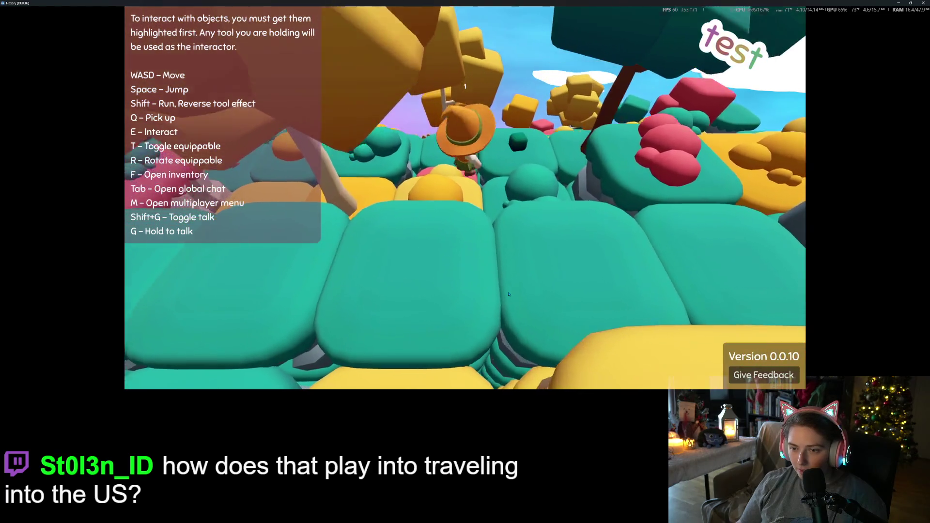
# - Review collected stones in the Player Inventory, close it, and walk back onto the fence-side tiles
pyautogui.press('f')
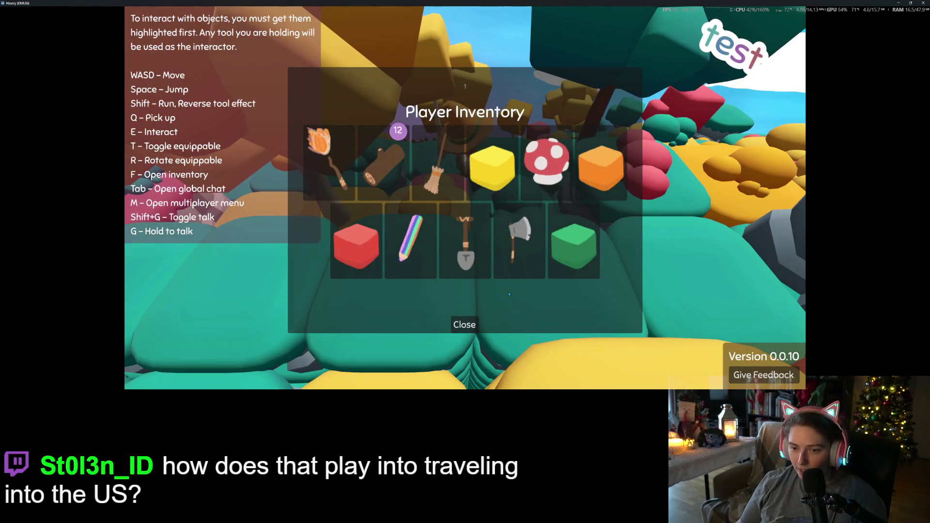
pyautogui.click(464, 325)
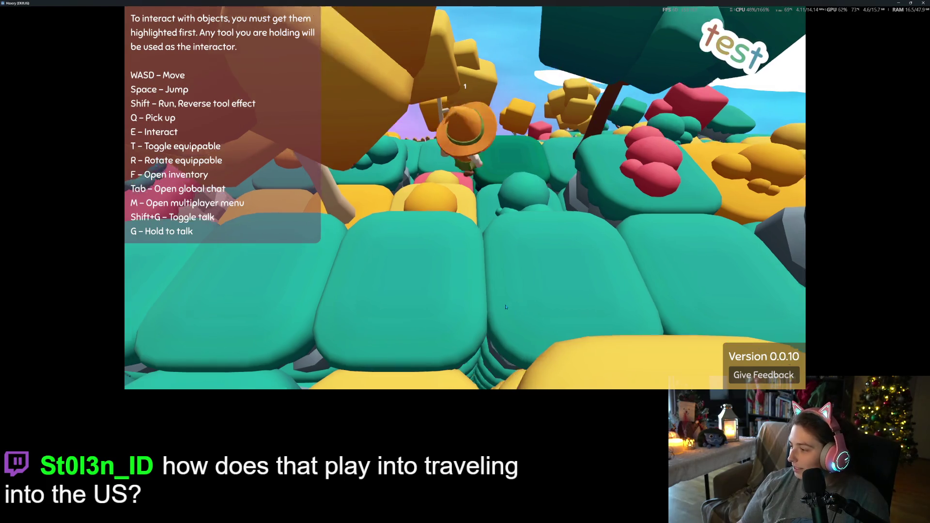
pyautogui.press('w')
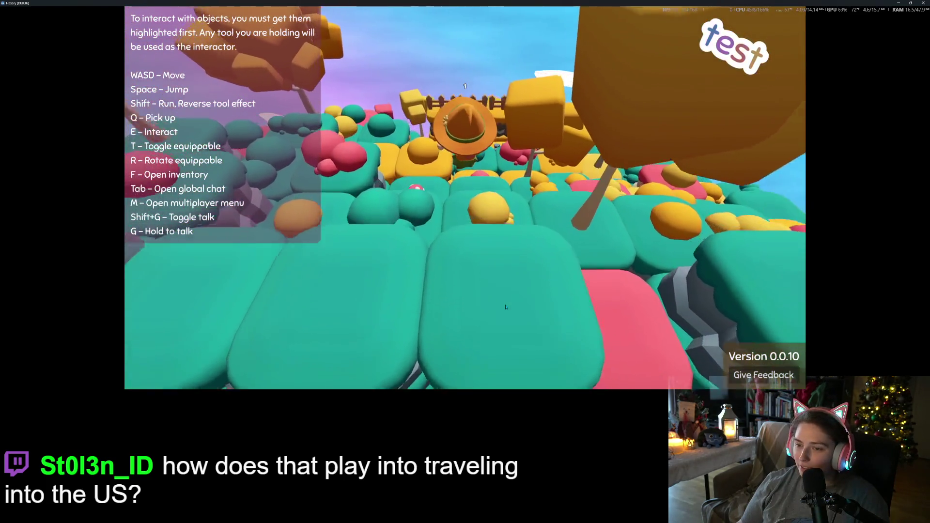
pyautogui.press('w')
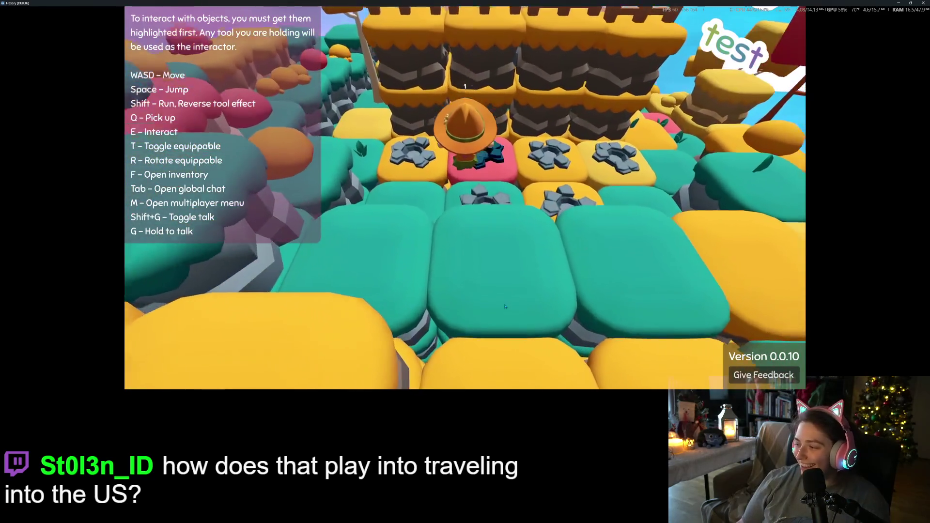
pyautogui.press('a')
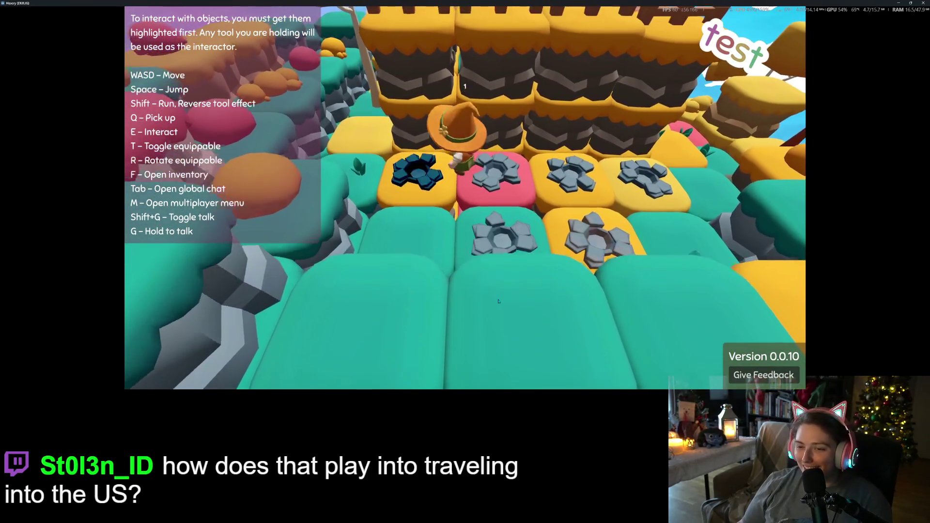
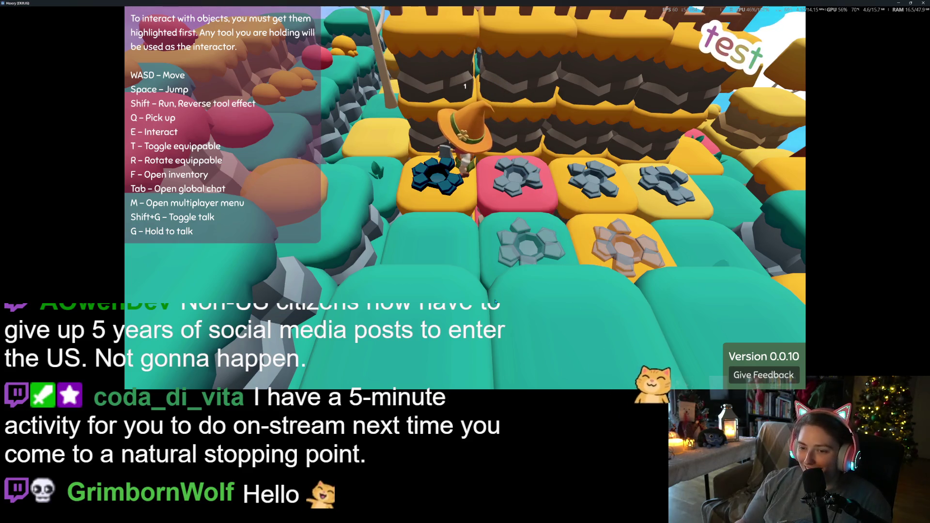
# - Check the player inventory, then walk the character onto the pink tile
pyautogui.press('f')
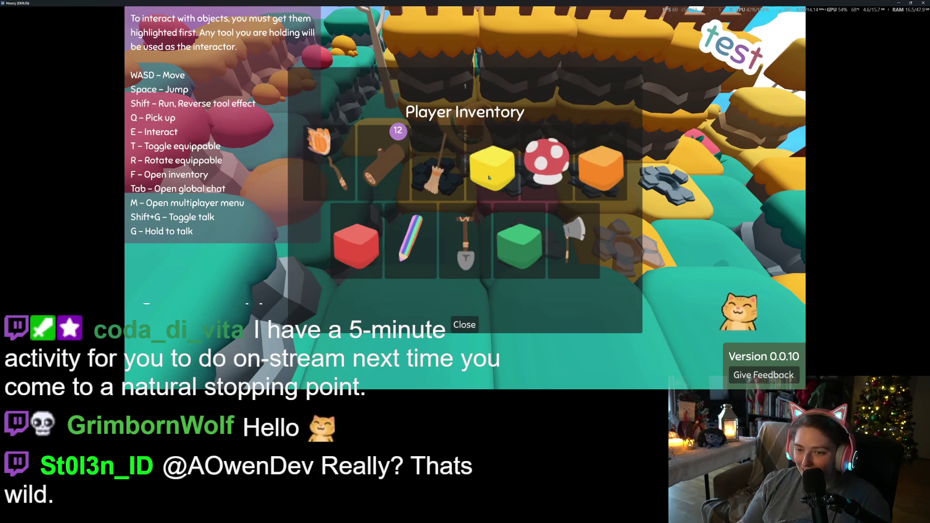
pyautogui.click(466, 331)
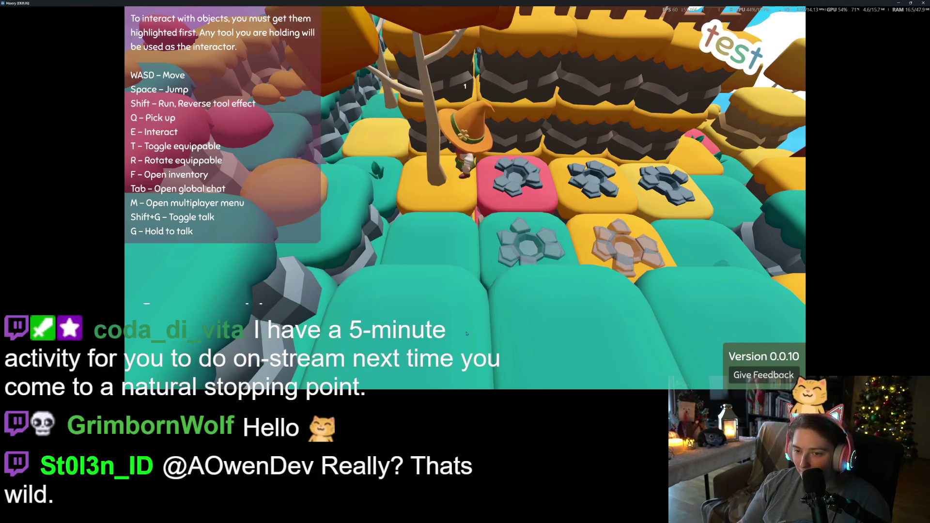
pyautogui.scroll(-3, 466, 334)
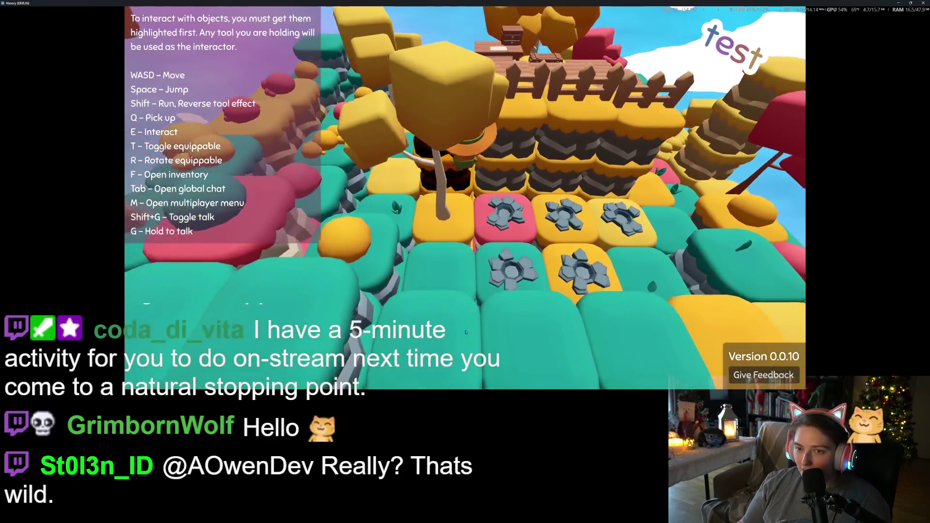
pyautogui.scroll(2, 465, 332)
pyautogui.press('d')
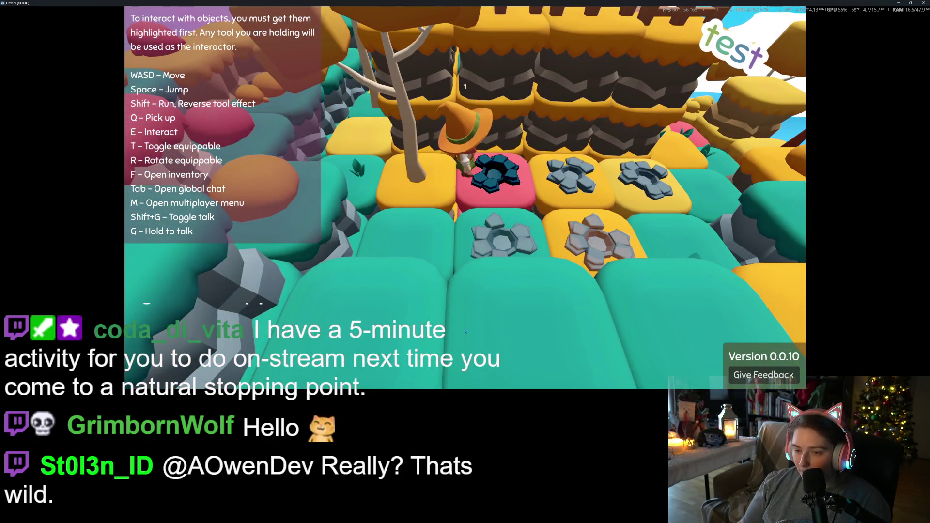
# - Take the orange block from the inventory and carry it onto the tree tile
pyautogui.press('f')
pyautogui.click(553, 146)
pyautogui.click(468, 327)
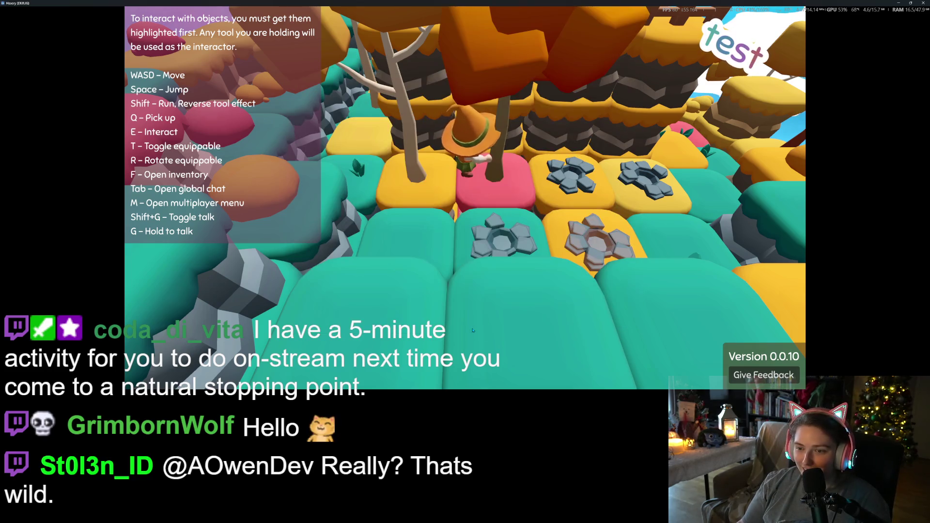
pyautogui.press('a')
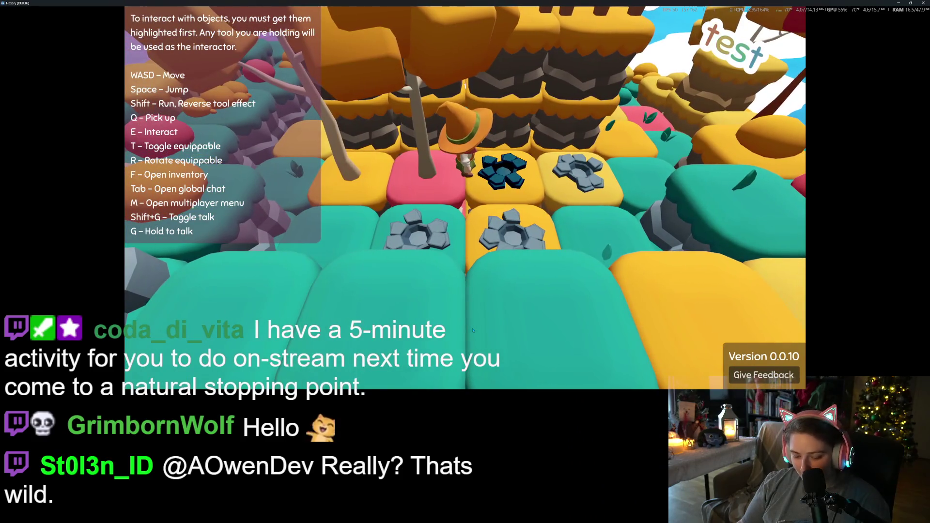
# - Recheck the inventory, walk between the pink and yellow tiles, then exit to the main menu
pyautogui.press('f')
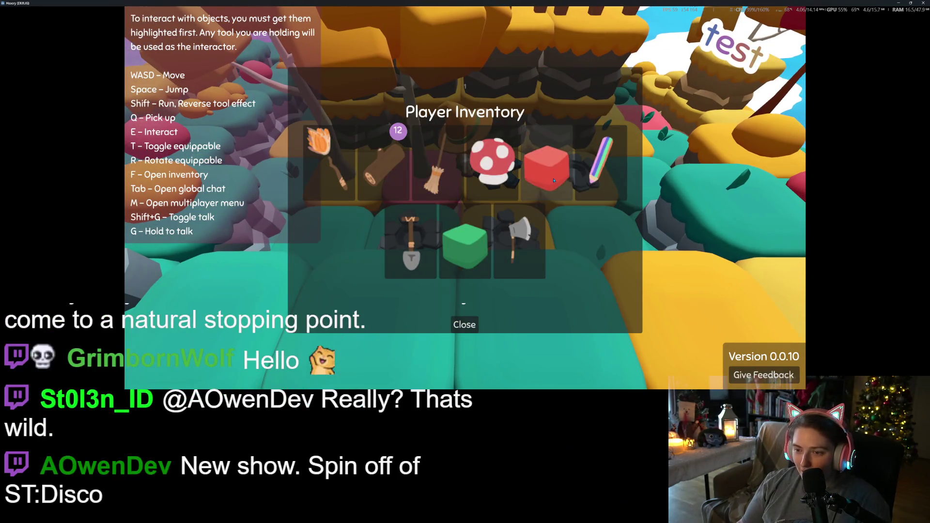
pyautogui.click(466, 325)
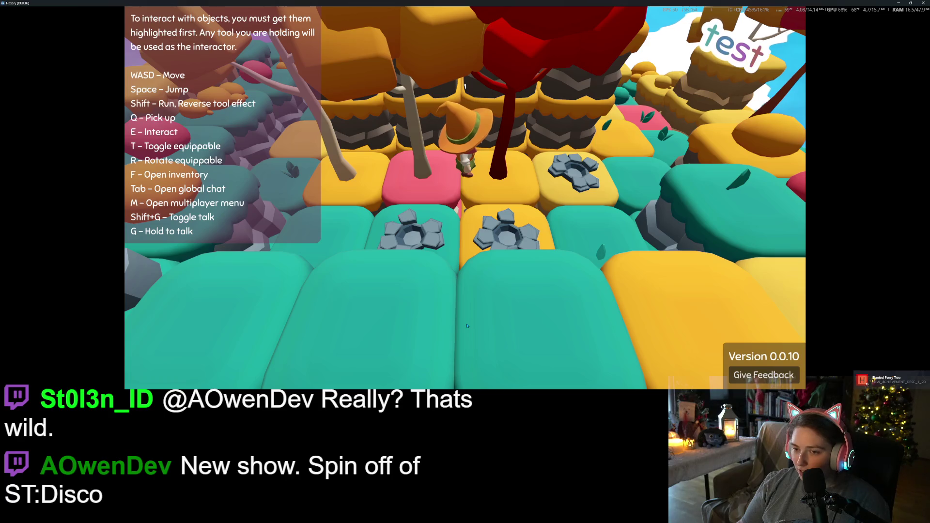
pyautogui.press('a')
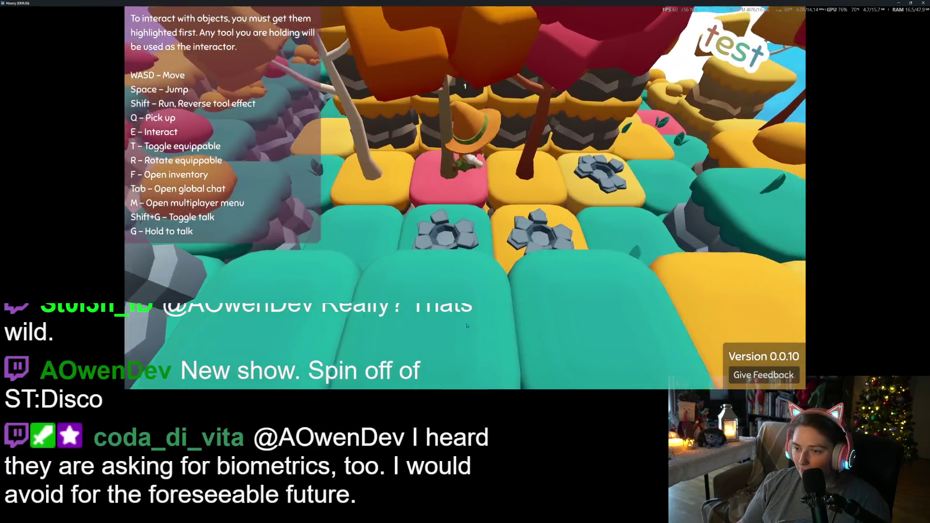
pyautogui.press('d')
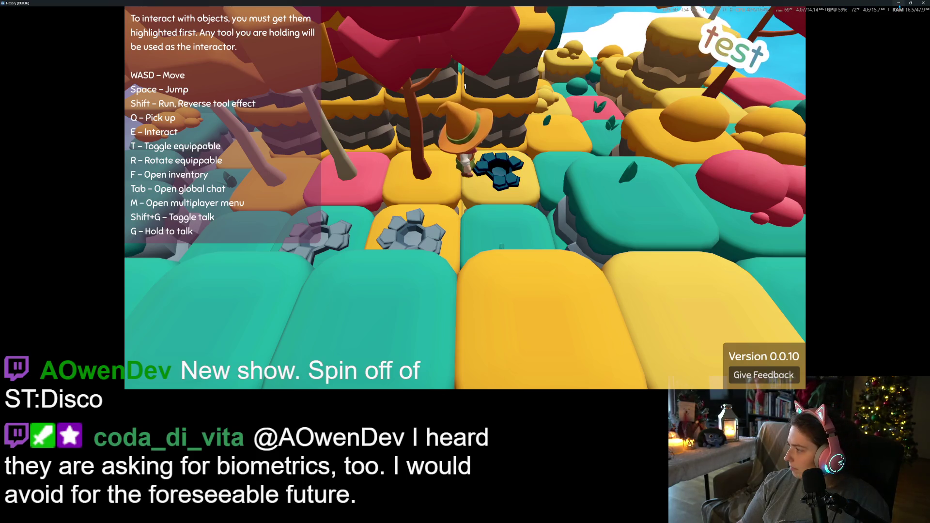
pyautogui.press('Escape')
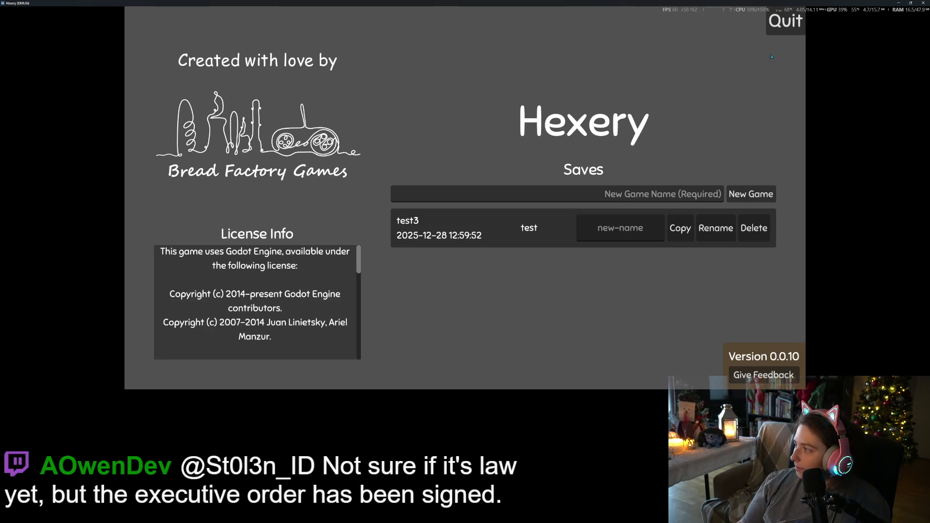
# - Minimize the Hexery game window to bring back the Godot editor
pyautogui.click(899, 3)
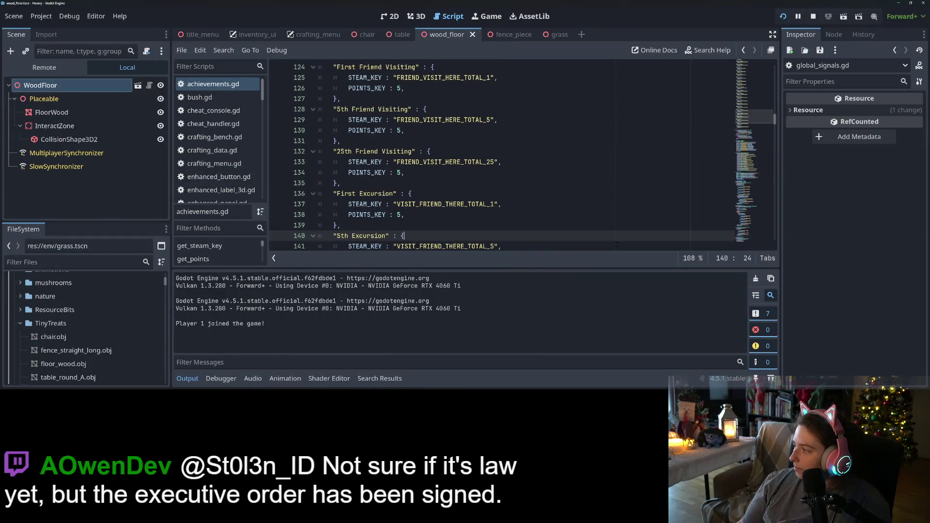